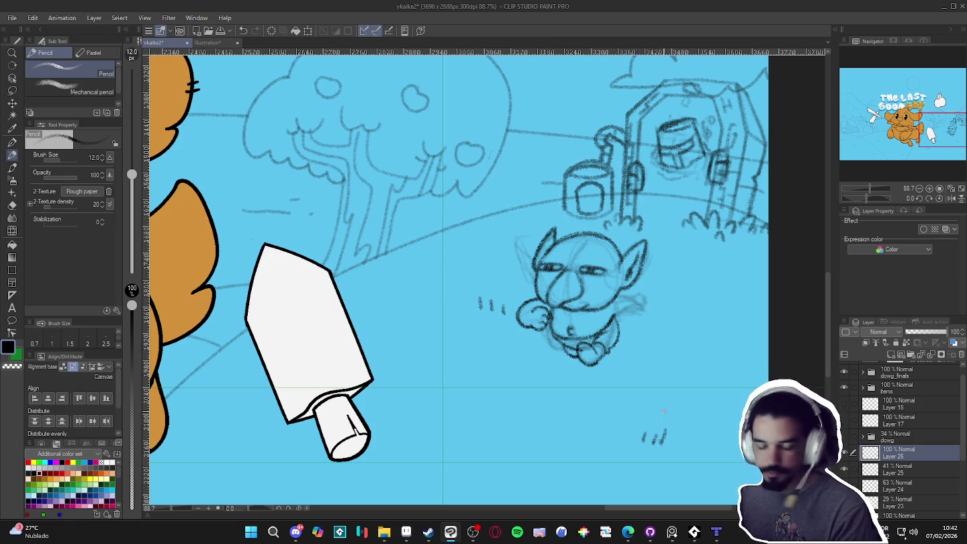
# - Rotate the canvas view around the goblin sketch, then turn it back upright
pyautogui.press('r')
pyautogui.moveTo(664, 413)
pyautogui.mouseDown()
pyautogui.moveTo(565, 435)
pyautogui.moveTo(251, 301)
pyautogui.mouseUp()
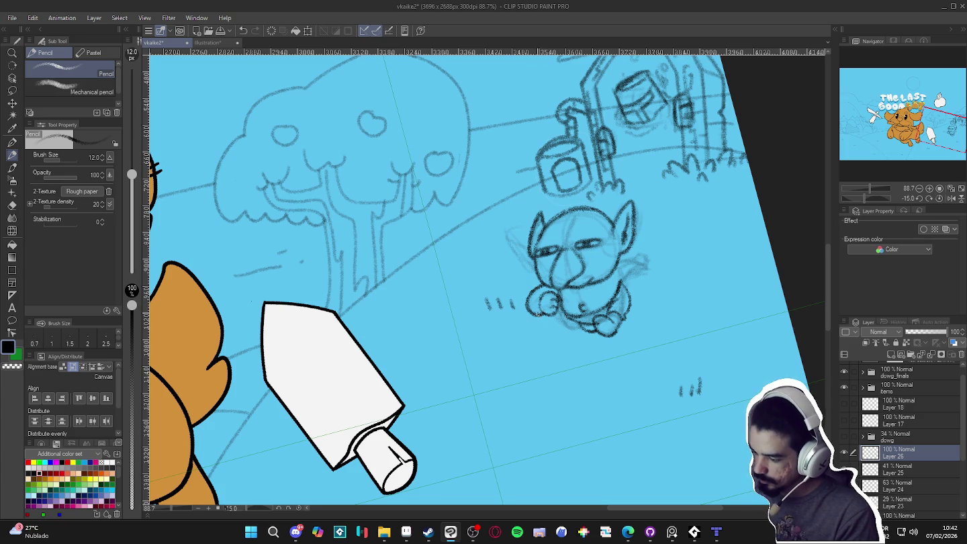
pyautogui.press('r')
pyautogui.moveTo(252, 301)
pyautogui.mouseDown()
pyautogui.moveTo(527, 466)
pyautogui.moveTo(488, 353)
pyautogui.mouseUp()
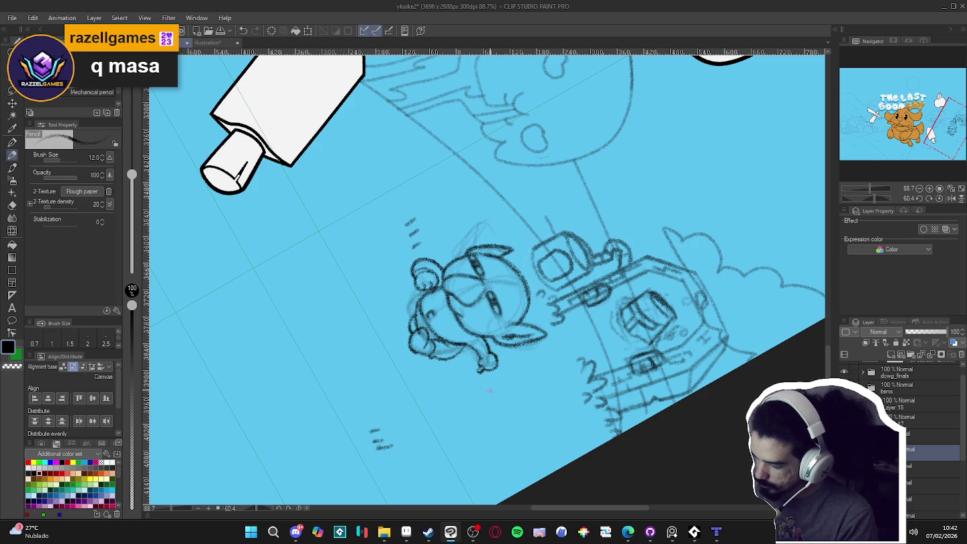
pyautogui.moveTo(489, 389); pyautogui.dragTo(649, 401)
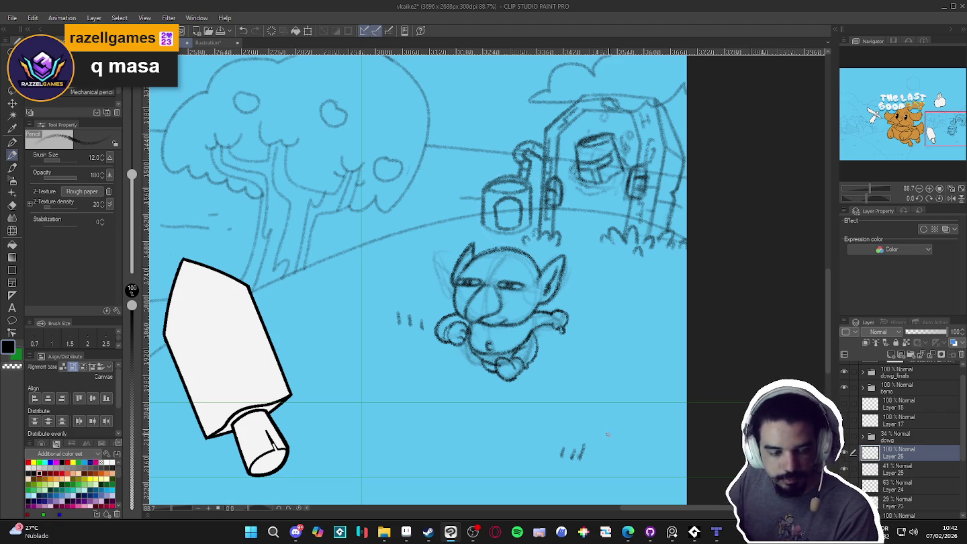
# - Zoom out to the full cover, then briefly hide and restore the house sketch
pyautogui.scroll(-3, 648, 329)
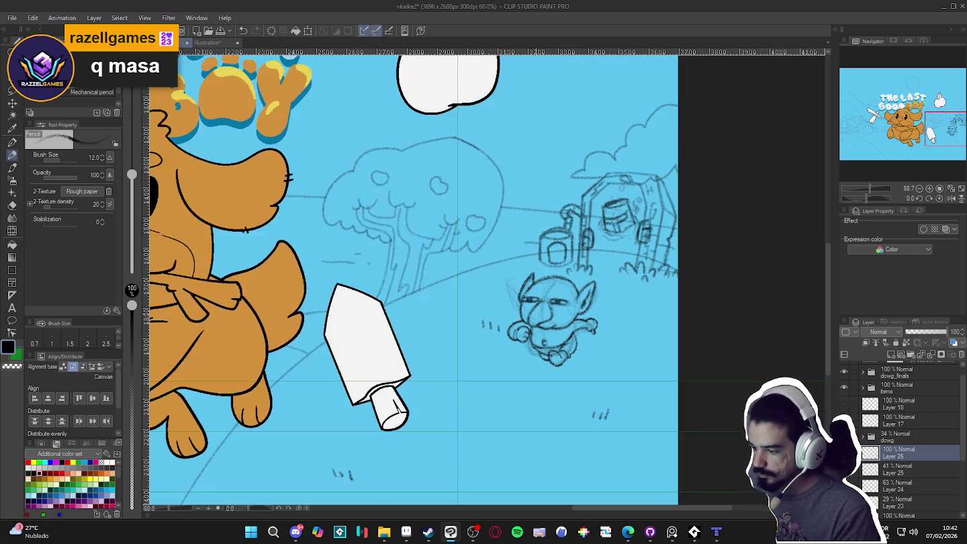
pyautogui.scroll(-1, 742, 395)
pyautogui.scroll(-1, 742, 396)
pyautogui.scroll(-1, 741, 396)
pyautogui.scroll(-1, 741, 395)
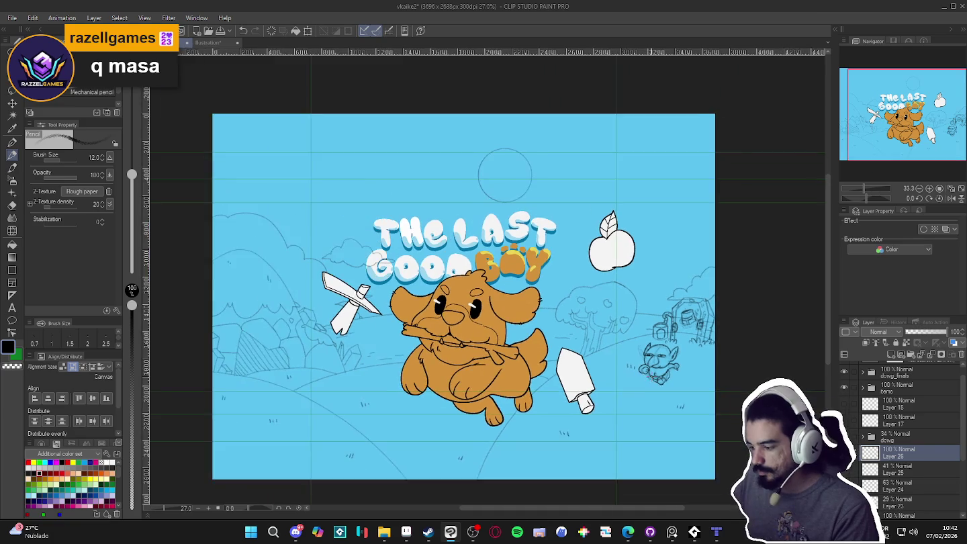
pyautogui.scroll(1, 608, 347)
pyautogui.scroll(1, 607, 347)
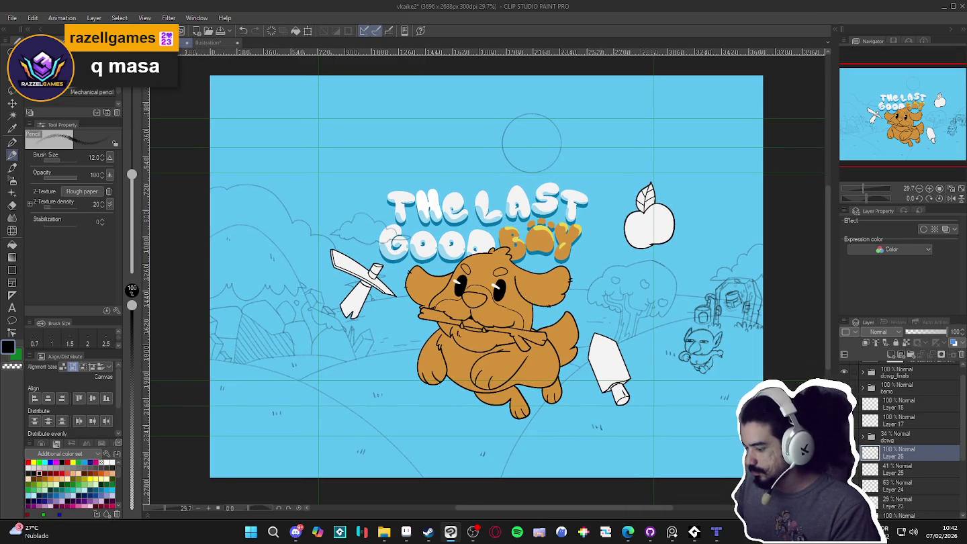
pyautogui.scroll(1, 680, 392)
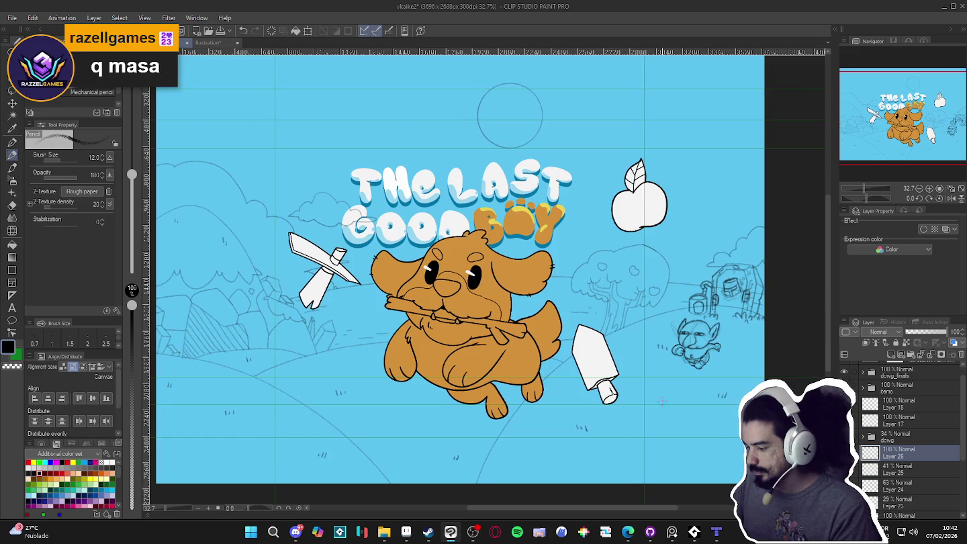
pyautogui.scroll(-1, 631, 387)
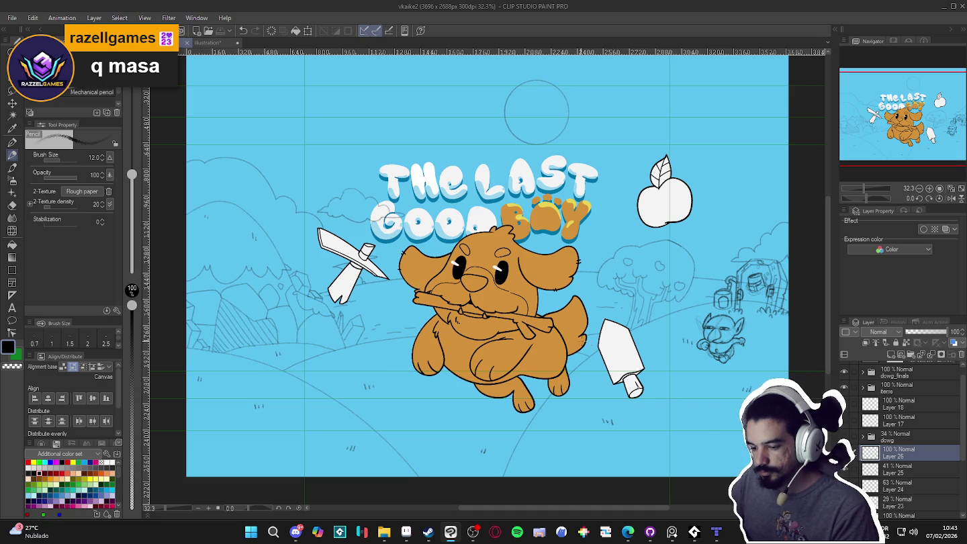
pyautogui.scroll(-2, 392, 313)
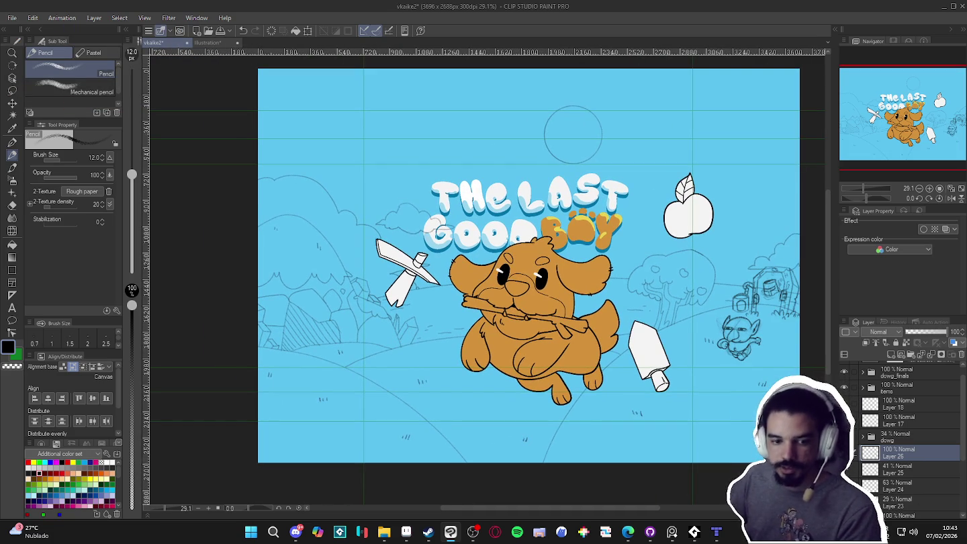
pyautogui.hotkey('ctrl', 'z')
pyautogui.hotkey('ctrl', 'y')
# - Make Layer 22 the active layer, briefly glancing at the Tiled map editor
pyautogui.scroll(-1, 900, 436)
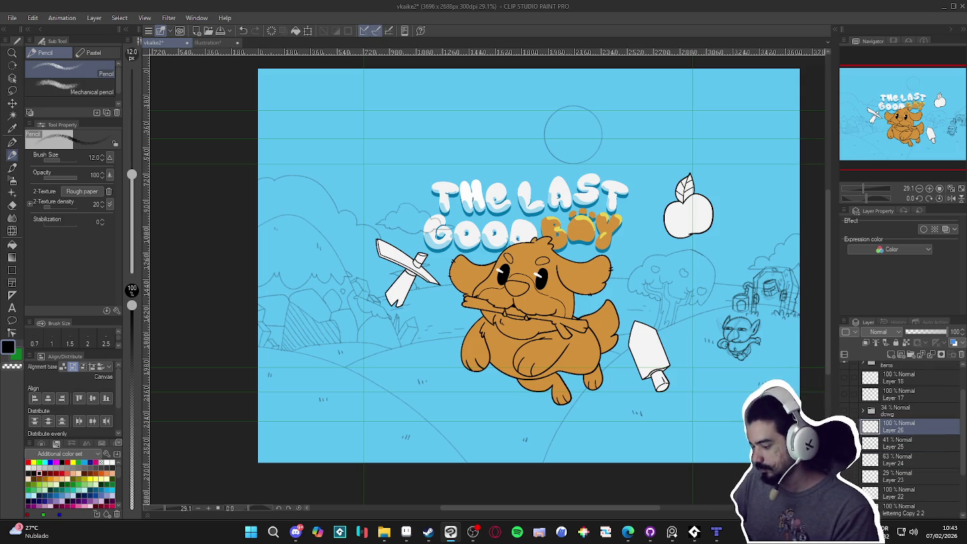
pyautogui.click(876, 497)
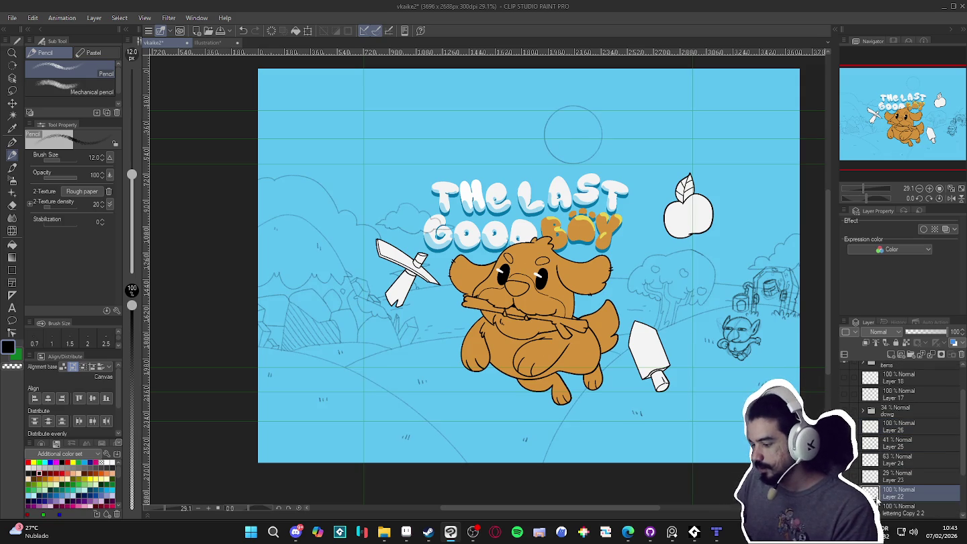
pyautogui.scroll(1, 585, 359)
pyautogui.scroll(1, 585, 359)
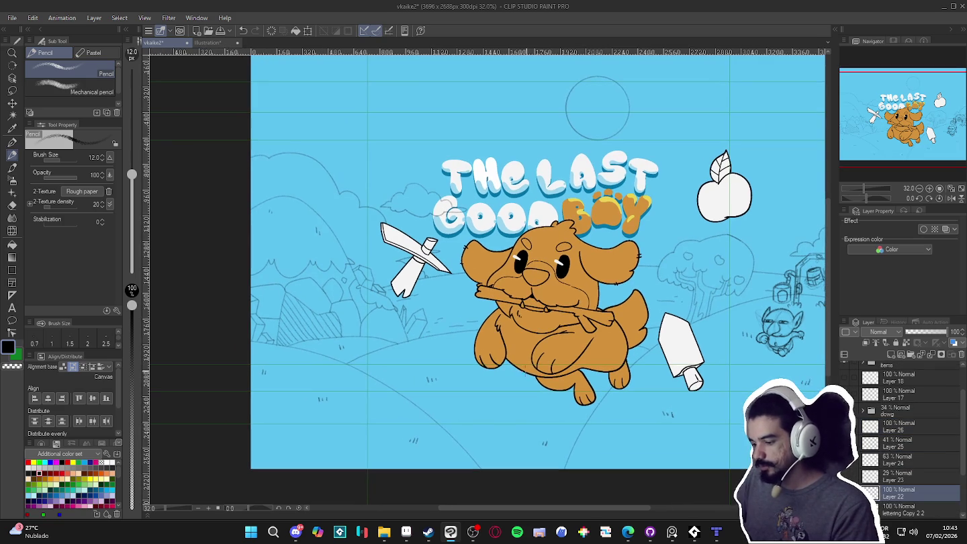
pyautogui.click(716, 532)
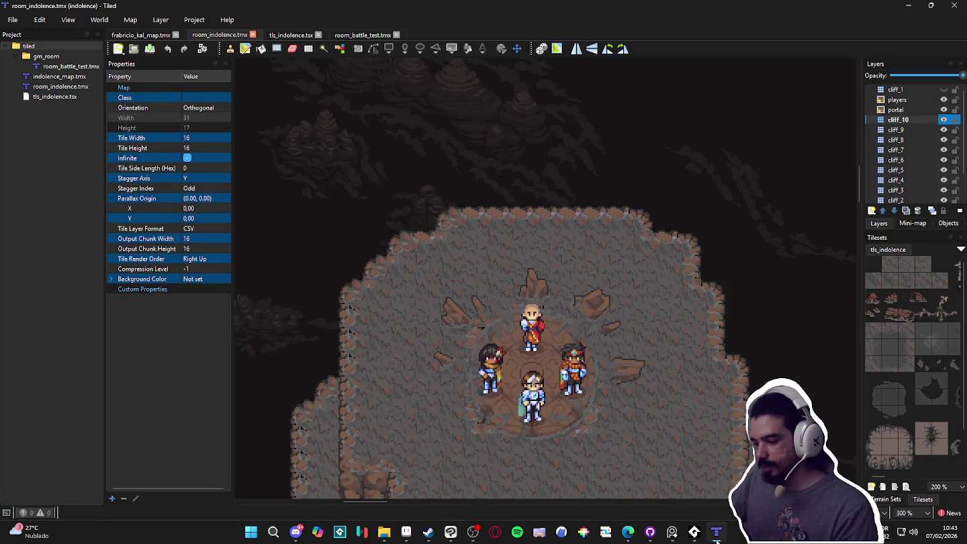
pyautogui.click(716, 532)
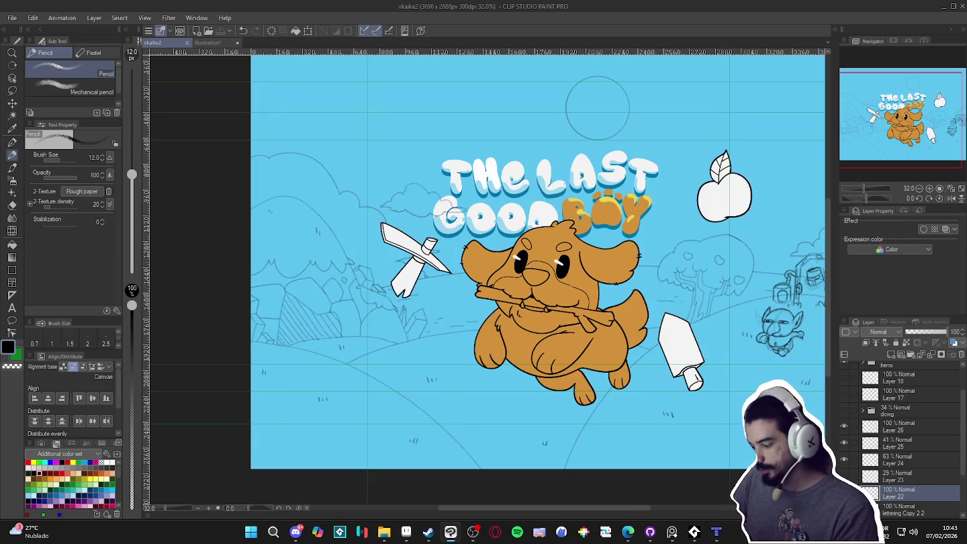
# - Zoom in on the hatched left hill and rotate the view for Pencil drawing
pyautogui.scroll(2, 311, 340)
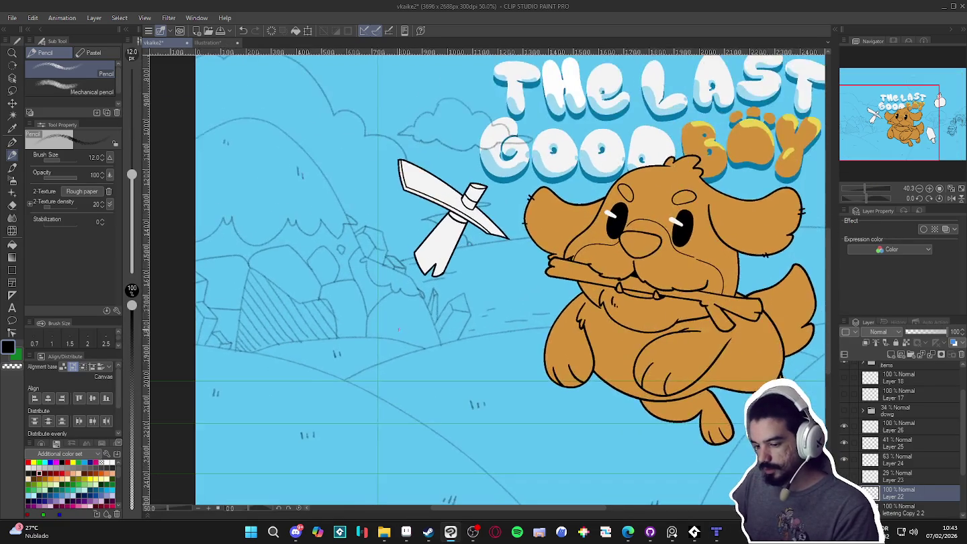
pyautogui.scroll(1, 311, 340)
pyautogui.scroll(1, 538, 363)
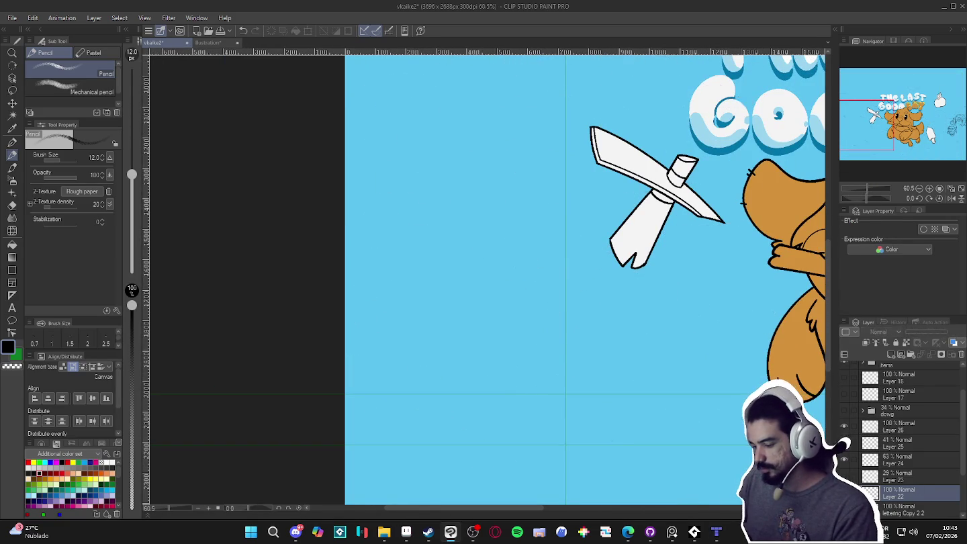
pyautogui.press('e')
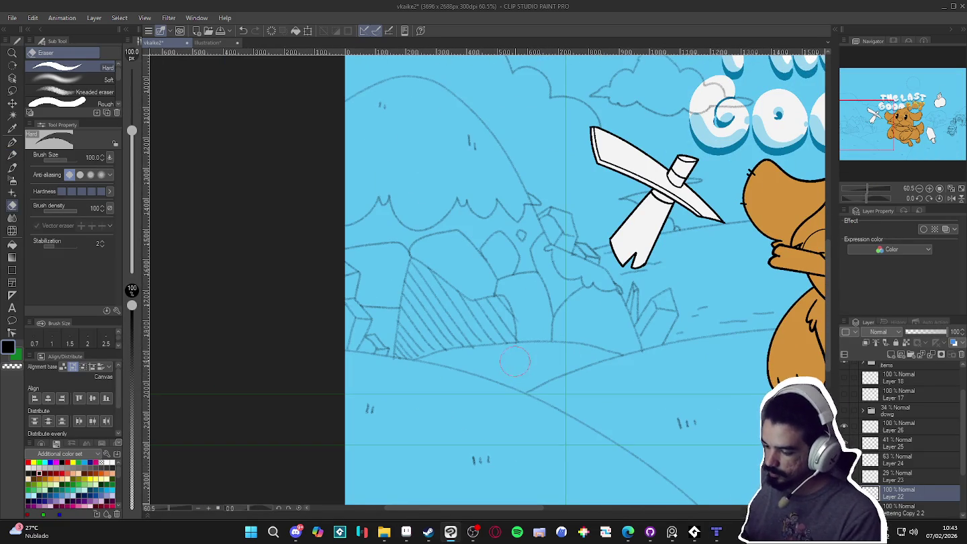
pyautogui.press('p')
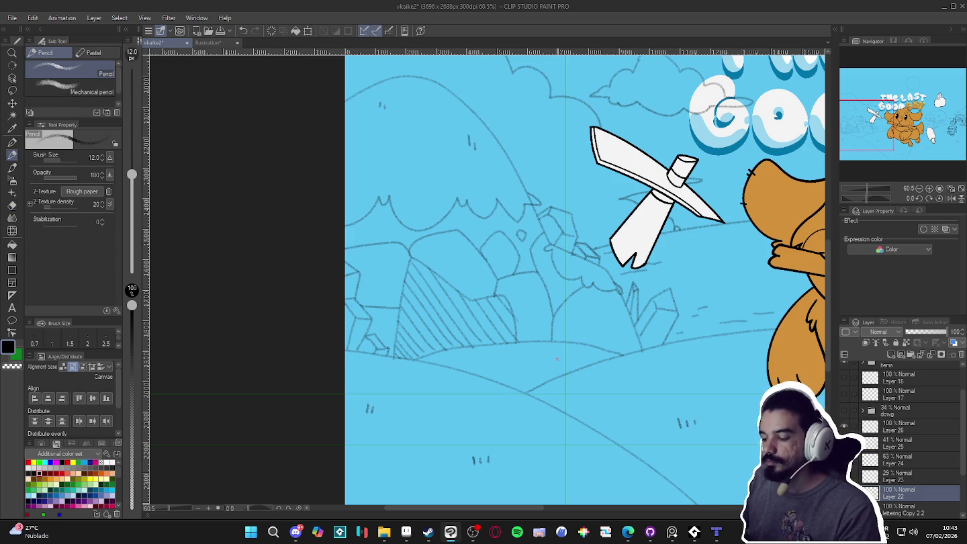
pyautogui.moveTo(656, 383)
pyautogui.mouseDown()
pyautogui.moveTo(647, 393)
pyautogui.moveTo(559, 308)
pyautogui.mouseUp()
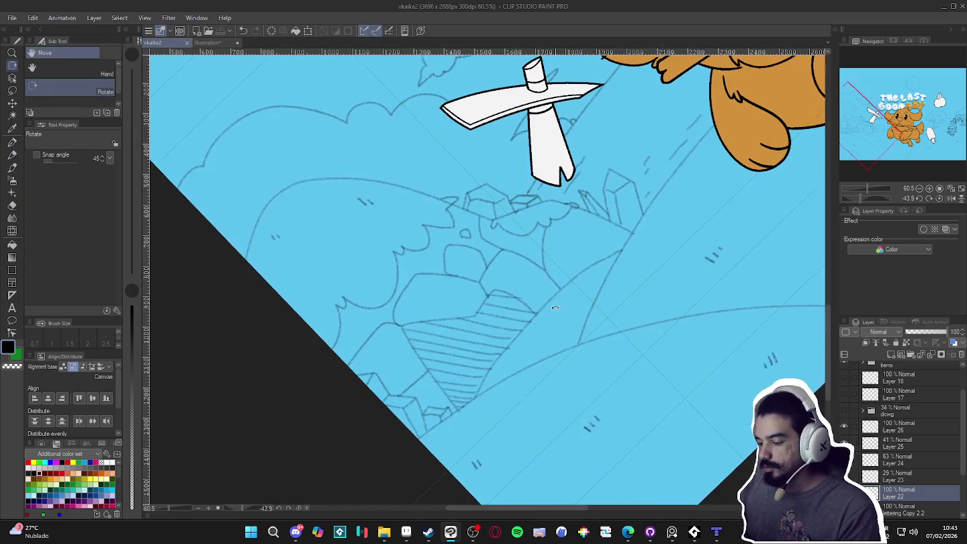
pyautogui.press('p')
pyautogui.press('p')
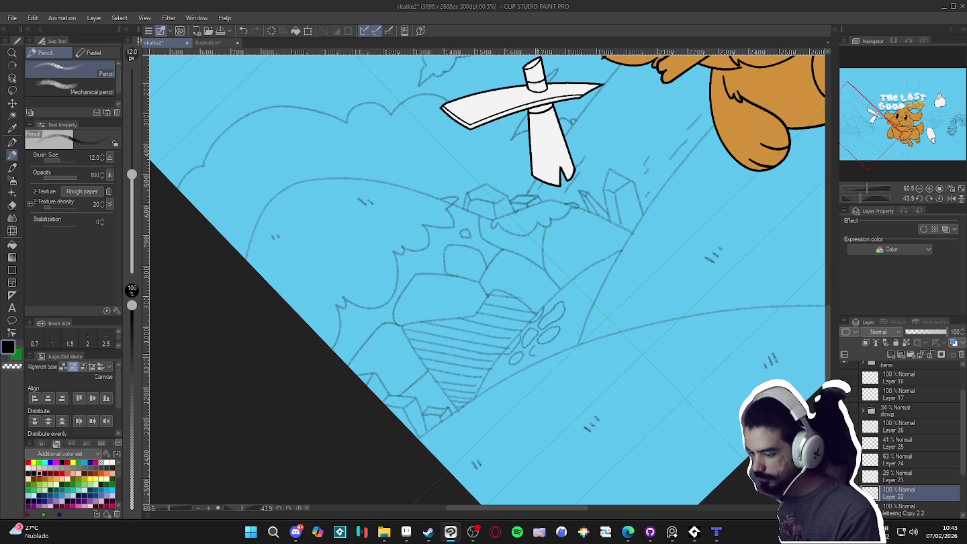
# - Pencil small pebbles at the hill's foot, then reset rotation and zoom out
pyautogui.moveTo(566, 320); pyautogui.dragTo(574, 312)
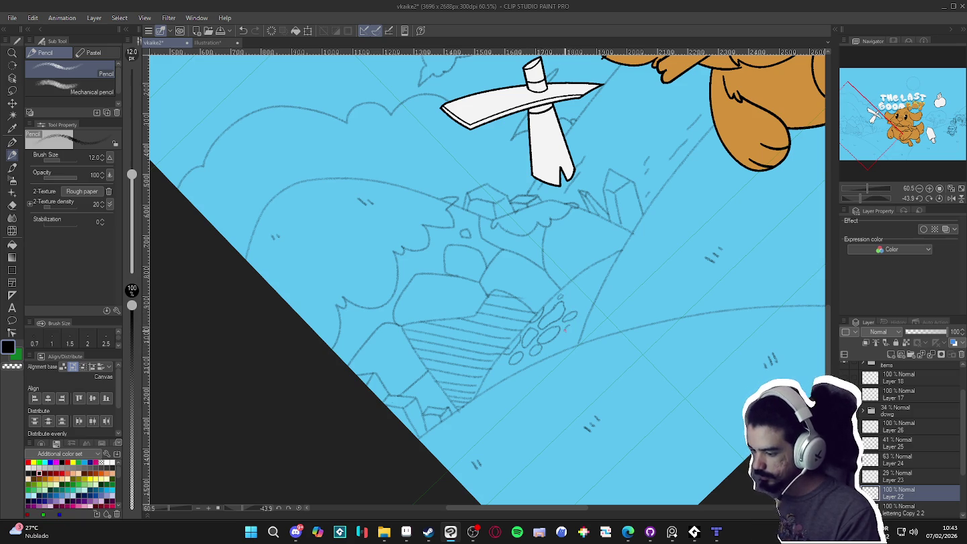
pyautogui.doubleClick(599, 321)
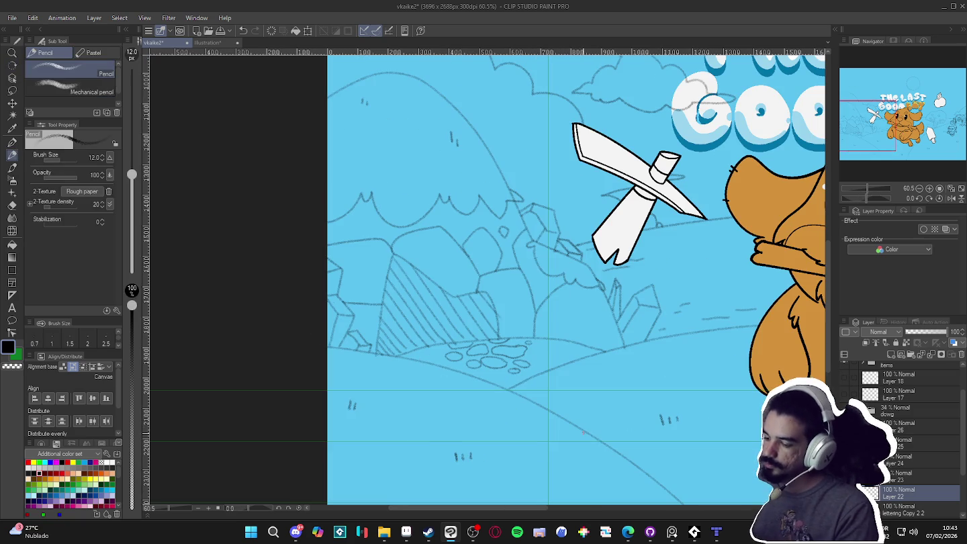
pyautogui.scroll(-1, 577, 433)
pyautogui.scroll(-1, 571, 429)
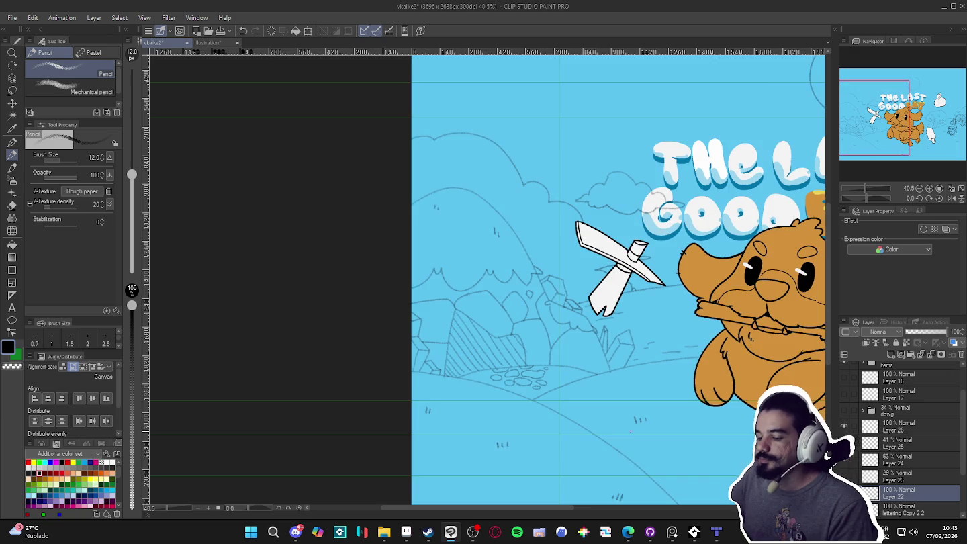
pyautogui.scroll(-1, 557, 416)
pyautogui.scroll(-1, 547, 408)
pyautogui.scroll(-1, 547, 409)
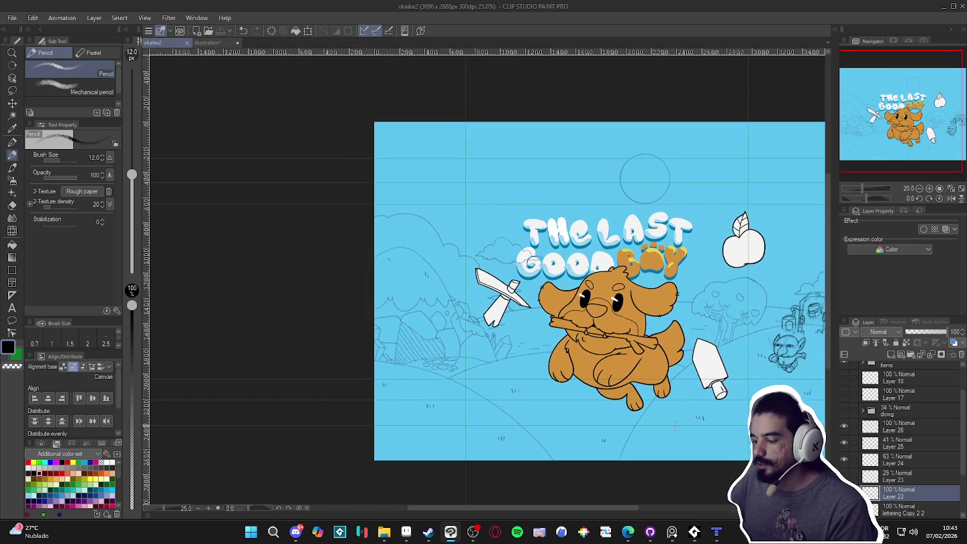
# - Flick the sketch-line and house/goblin sketch layers off and on to compare
pyautogui.click(844, 461)
pyautogui.click(843, 461)
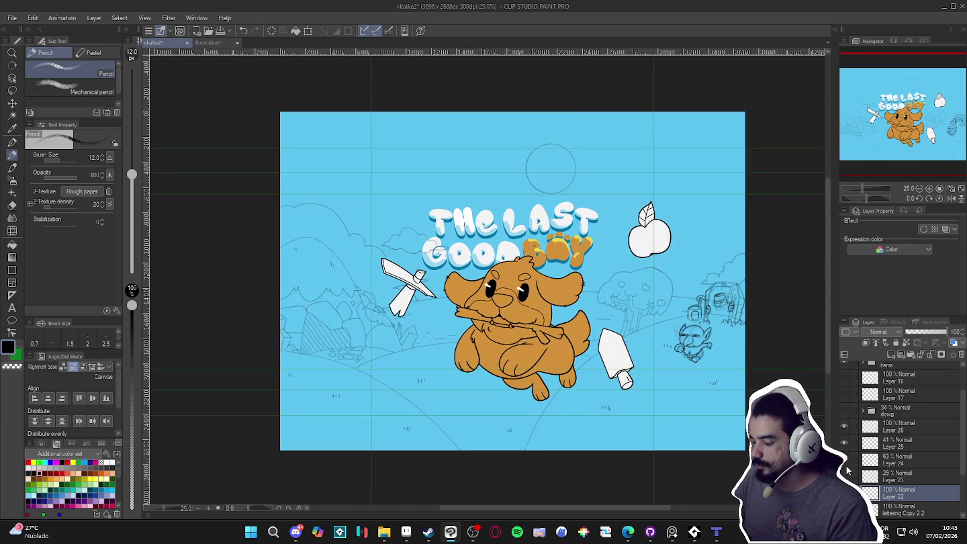
pyautogui.click(843, 425)
pyautogui.click(843, 425)
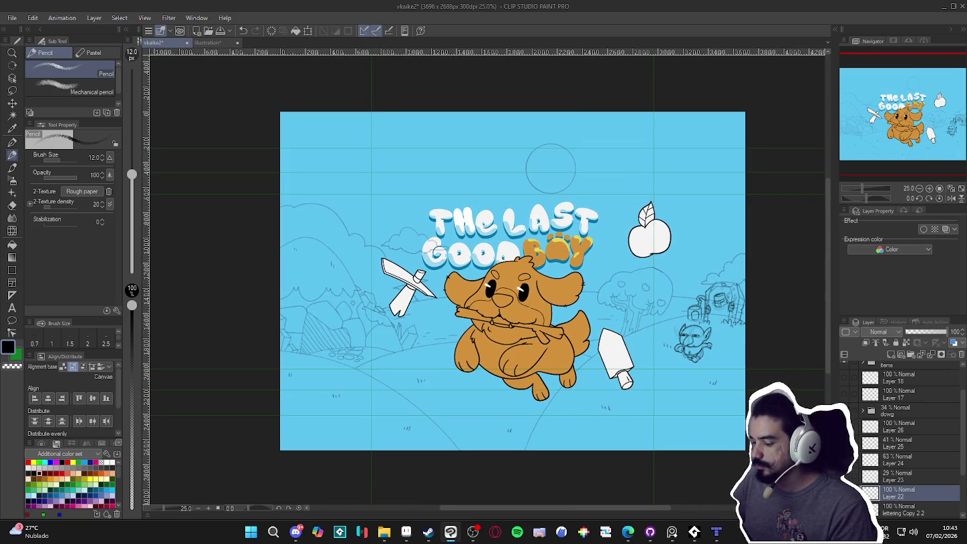
pyautogui.click(844, 426)
pyautogui.click(843, 426)
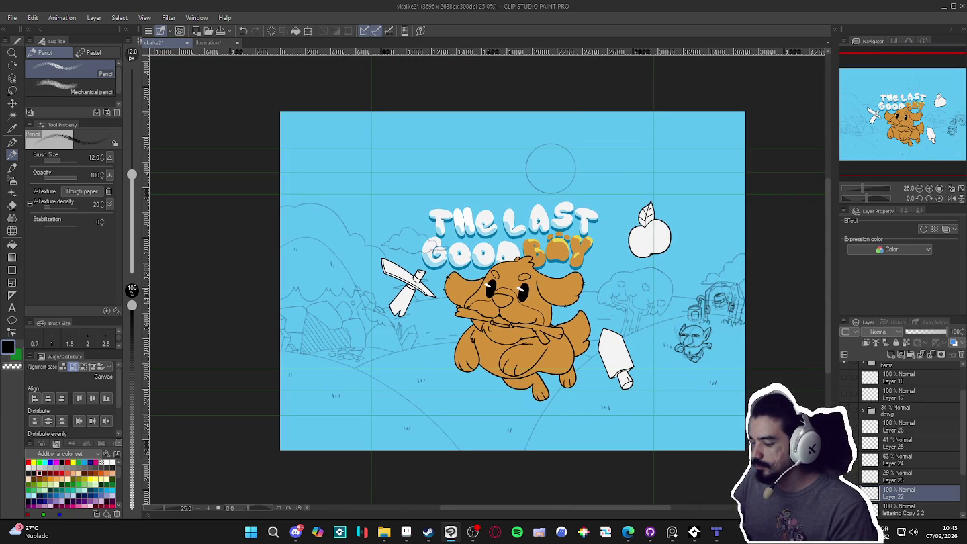
pyautogui.click(844, 428)
pyautogui.click(843, 428)
pyautogui.click(843, 430)
pyautogui.click(845, 428)
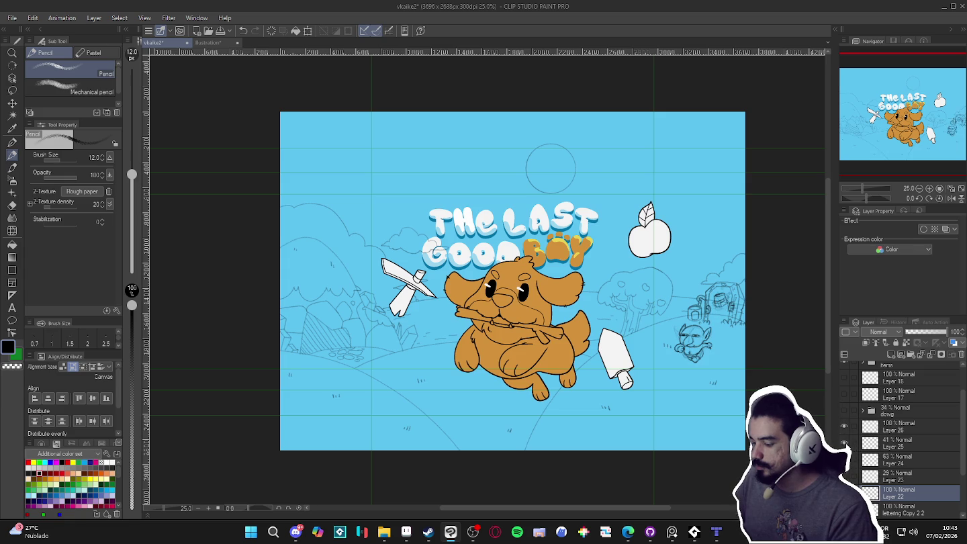
pyautogui.scroll(2, 637, 378)
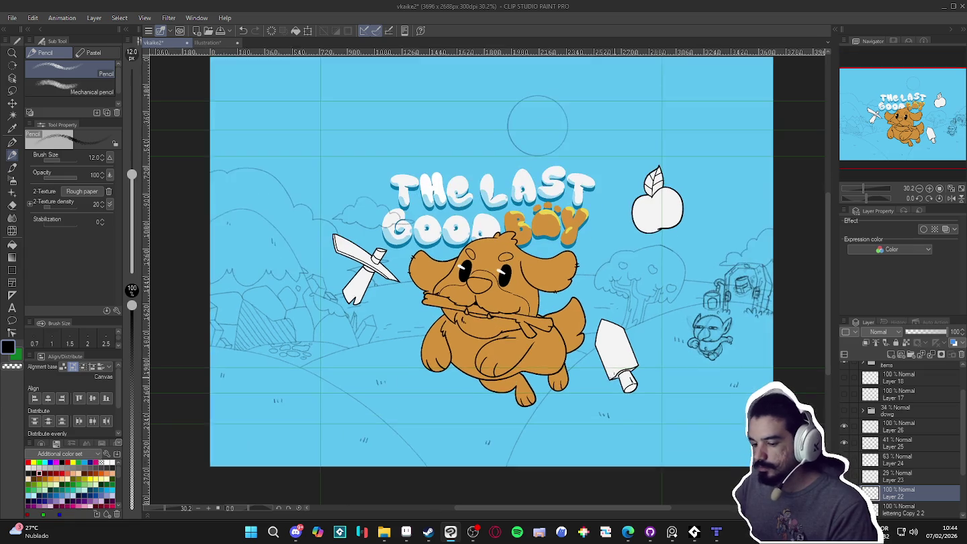
pyautogui.scroll(-1, 655, 365)
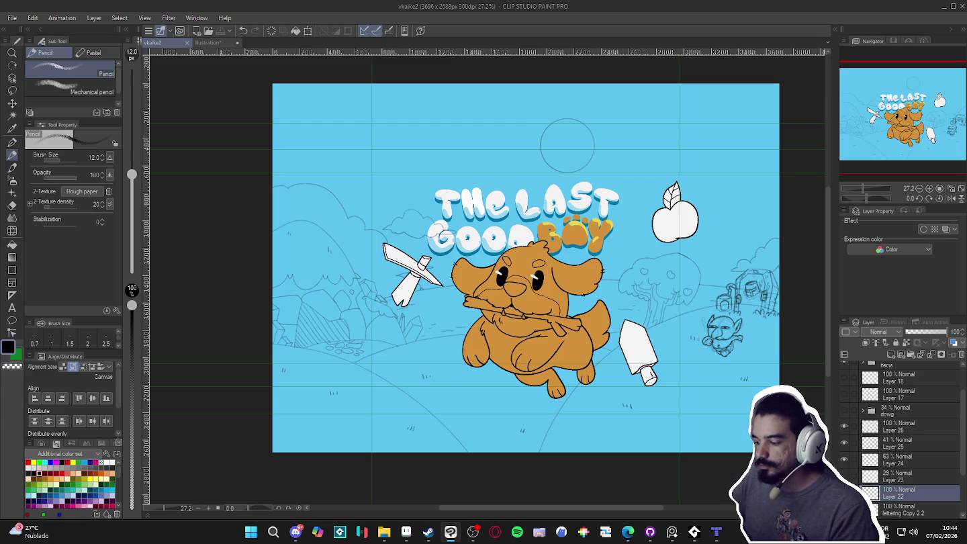
# - Recheck Layer 24, show Layer 26's goblin sketch, and select Layer 25
pyautogui.click(843, 459)
pyautogui.click(844, 459)
pyautogui.click(843, 426)
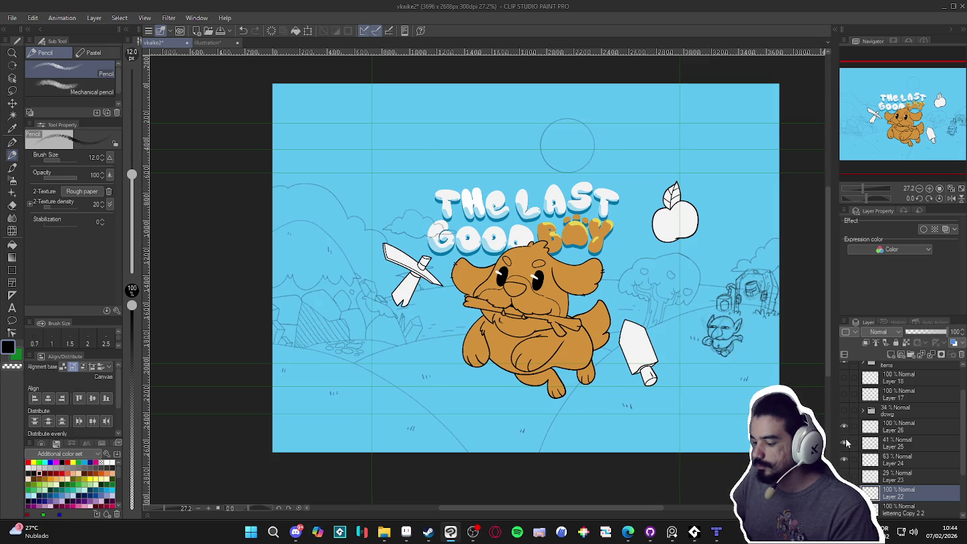
pyautogui.click(886, 449)
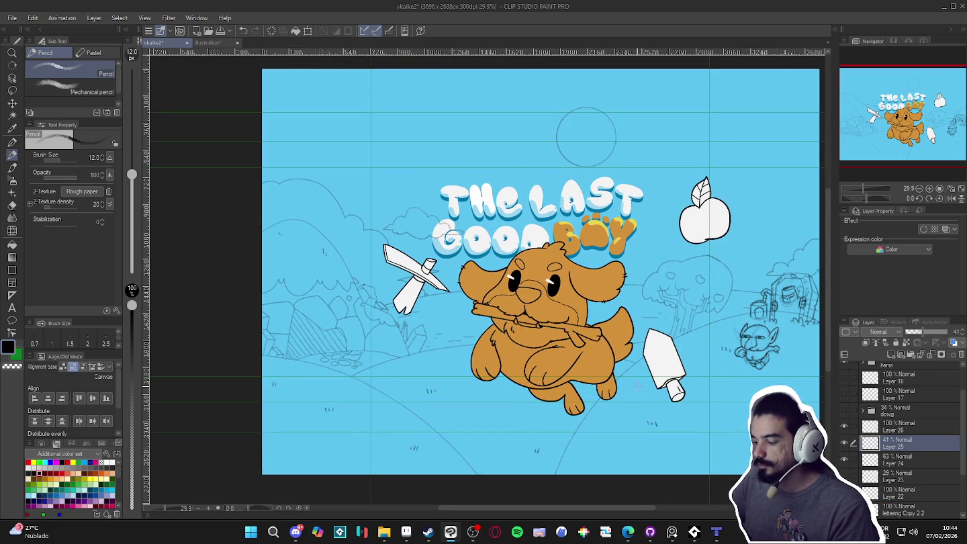
# - Mirror the canvas view horizontally, then fit the whole cover into the window
pyautogui.moveTo(469, 269); pyautogui.dragTo(484, 273)
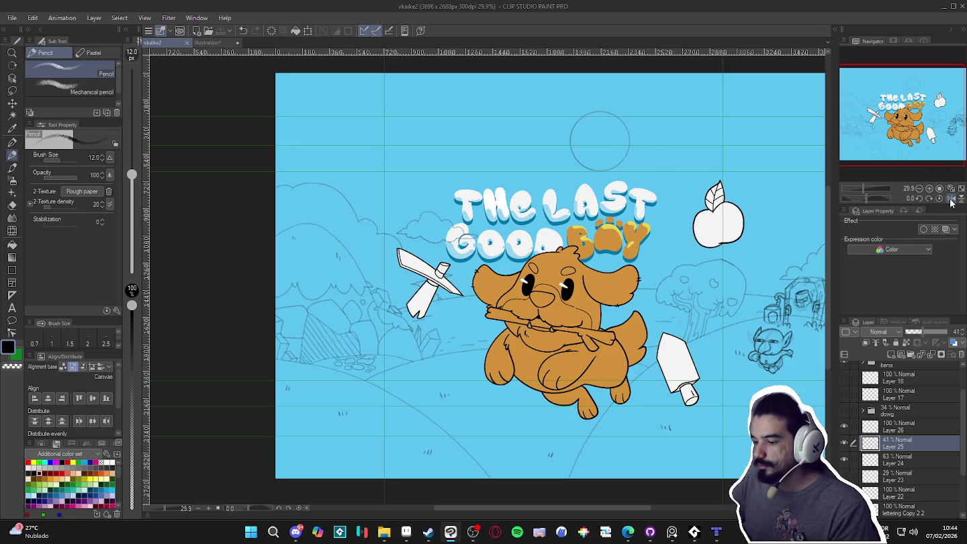
pyautogui.click(952, 198)
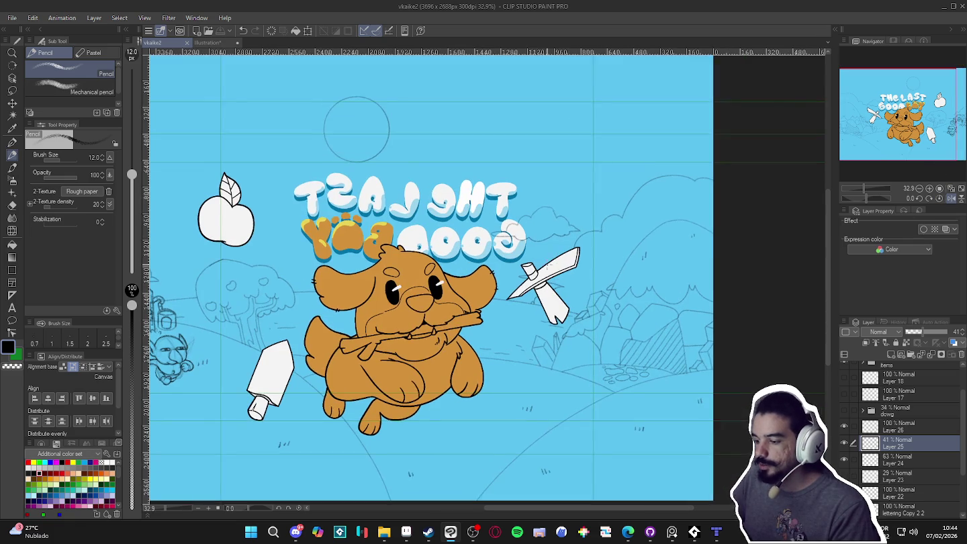
pyautogui.scroll(1, 556, 273)
pyautogui.scroll(-1, 556, 274)
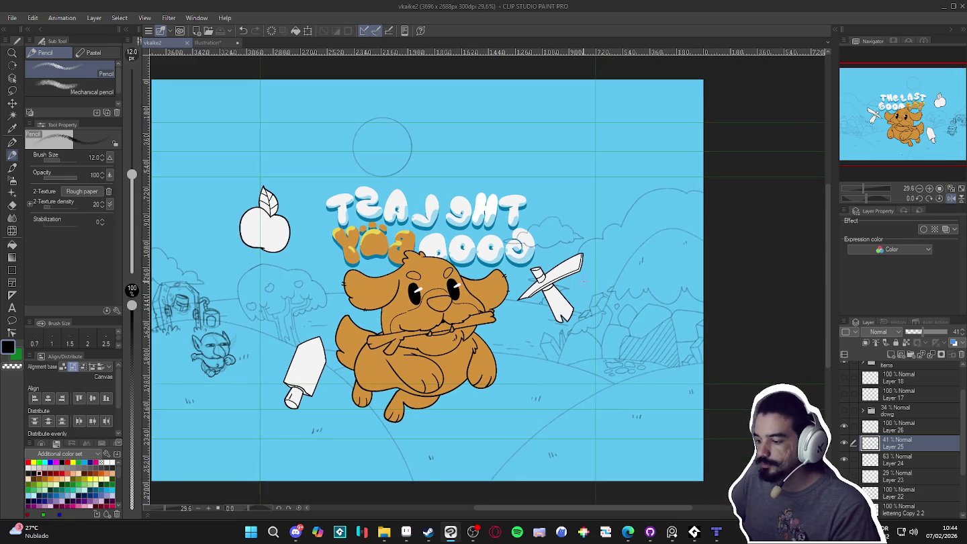
pyautogui.scroll(-1, 556, 273)
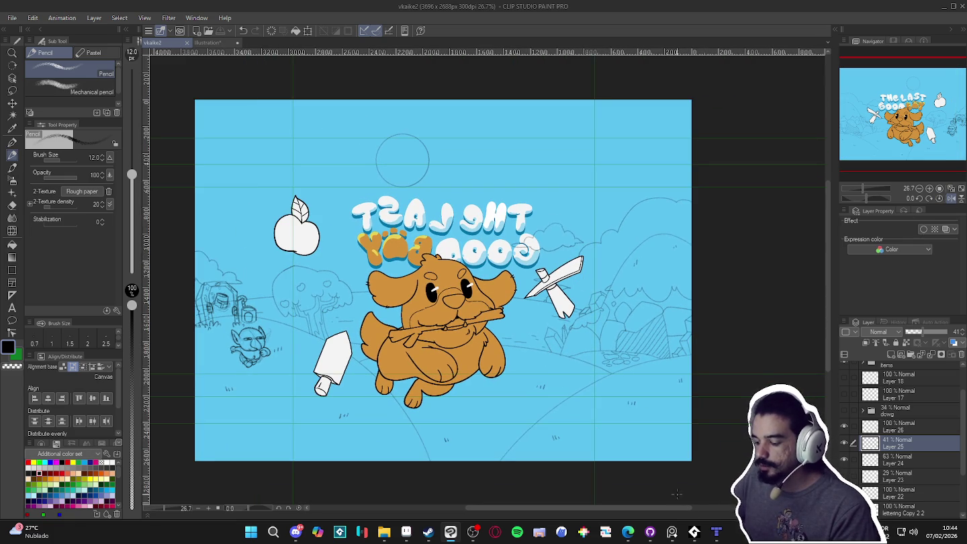
pyautogui.click(671, 532)
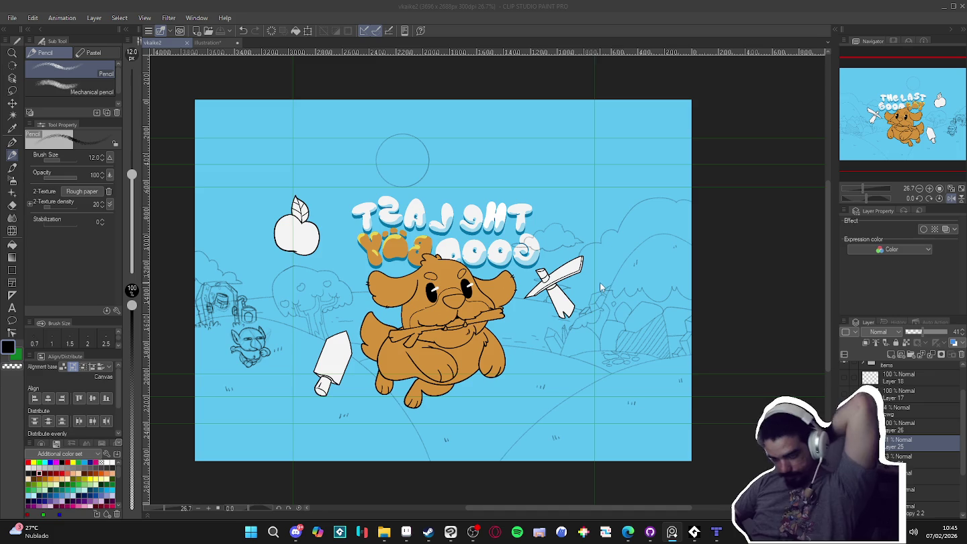
pyautogui.click(952, 190)
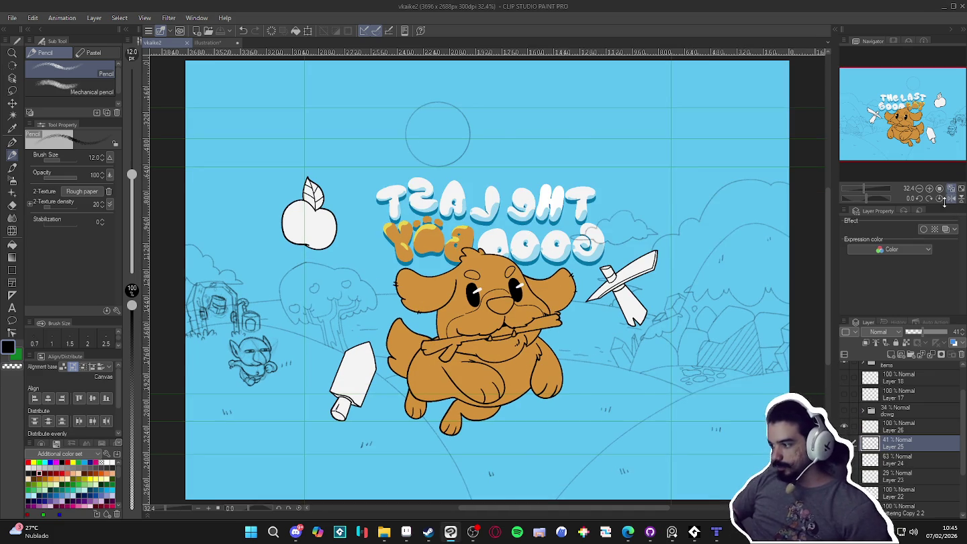
# - Unmirror the canvas view with the Navigator's flip horizontal button
pyautogui.click(951, 190)
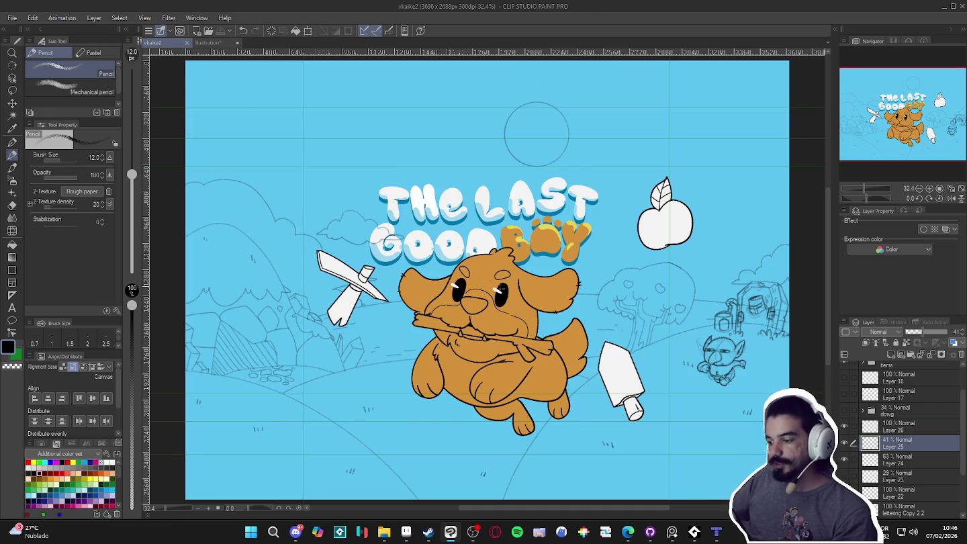
pyautogui.scroll(-2, 537, 327)
pyautogui.scroll(2, 765, 302)
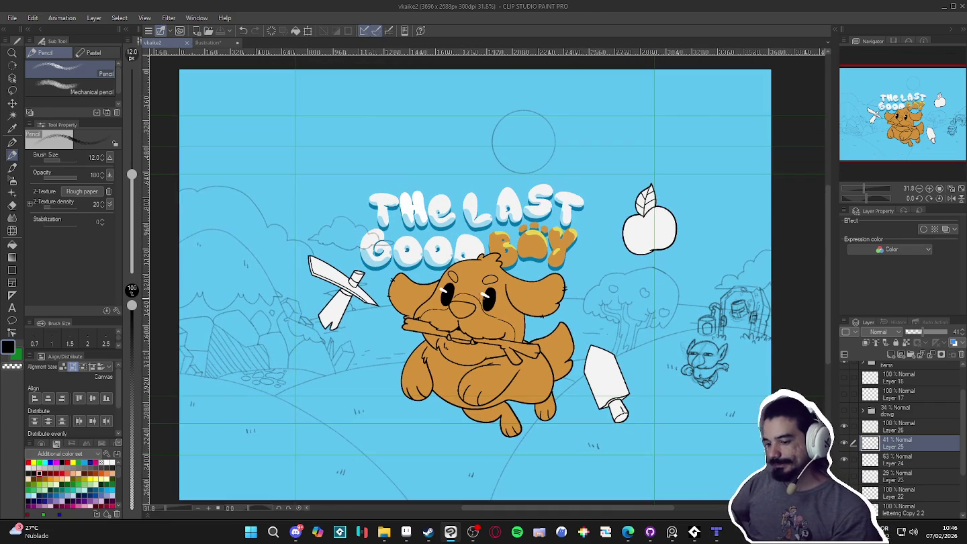
pyautogui.scroll(-1, 766, 302)
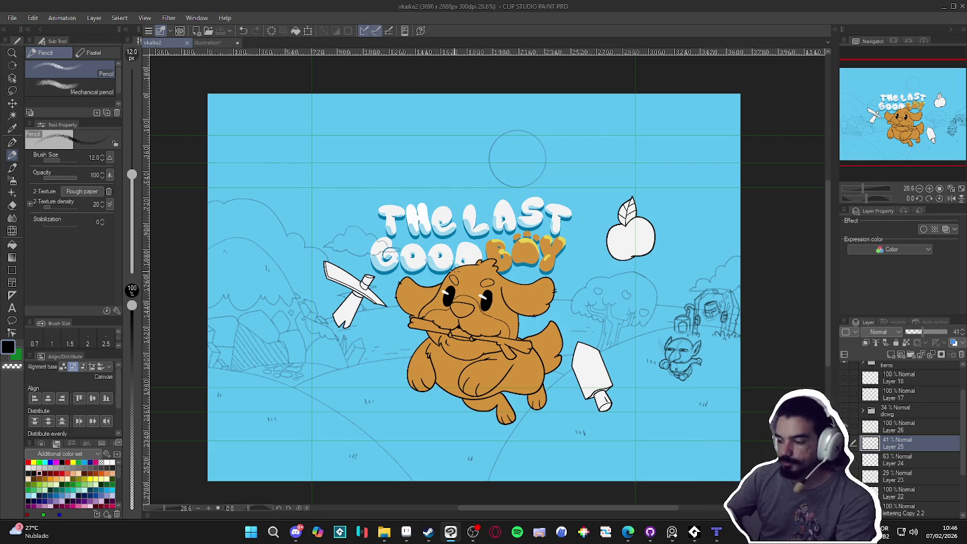
pyautogui.scroll(1, 625, 319)
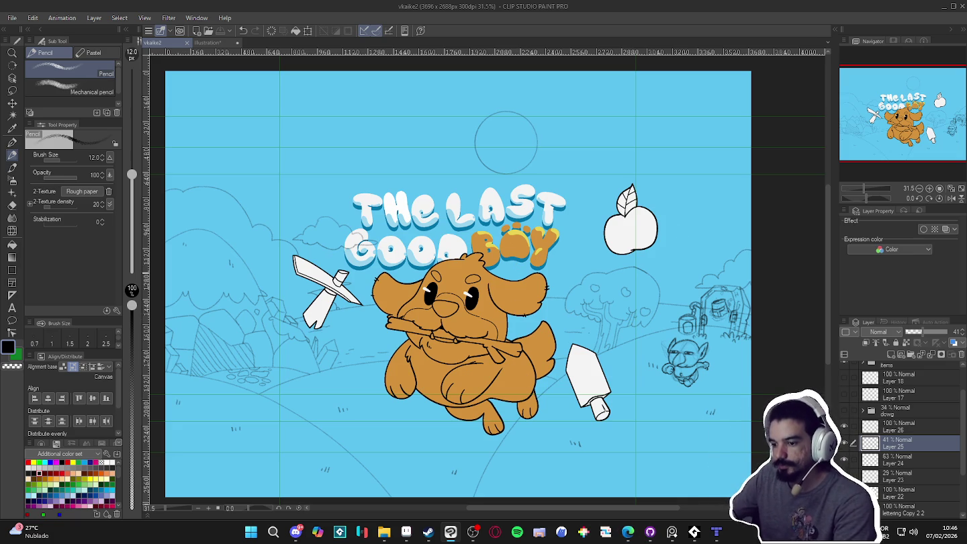
pyautogui.scroll(-1, 435, 334)
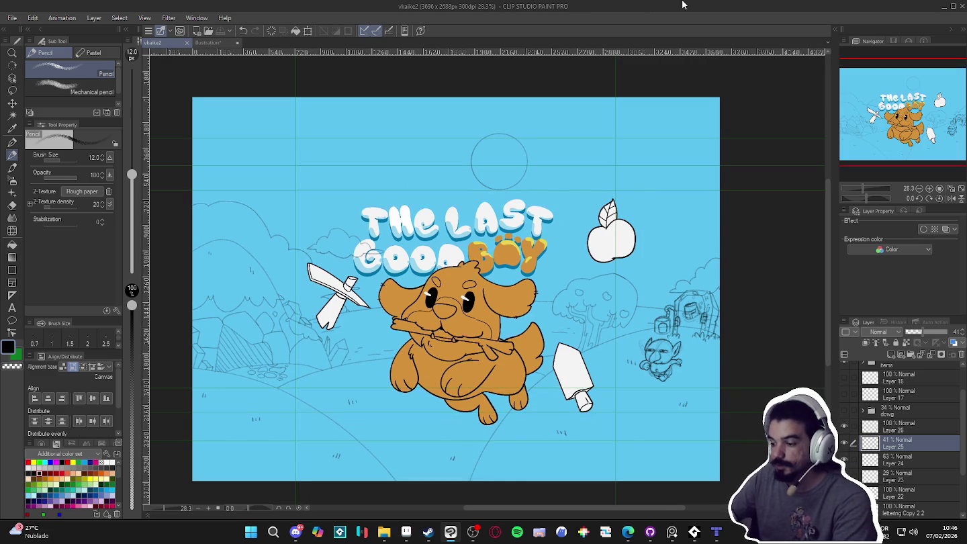
pyautogui.scroll(1, 295, 341)
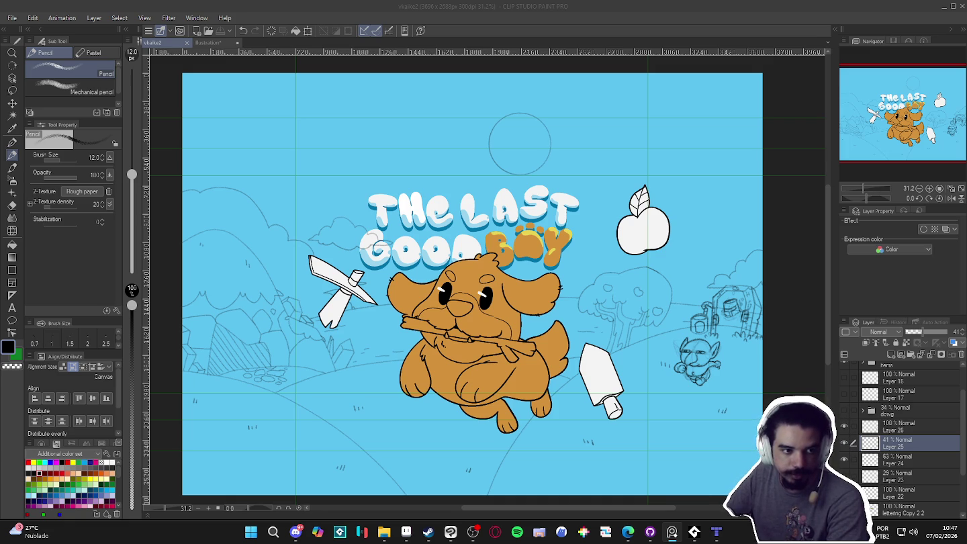
# - Flip the view horizontally and zoom toward the hills beside the title and pickaxe
pyautogui.click(450, 531)
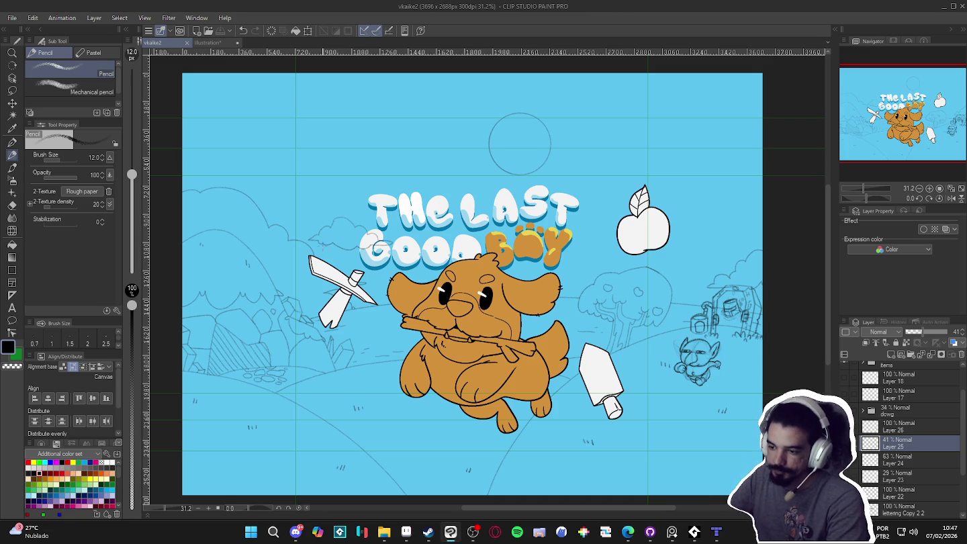
pyautogui.scroll(2, 315, 240)
pyautogui.scroll(1, 325, 254)
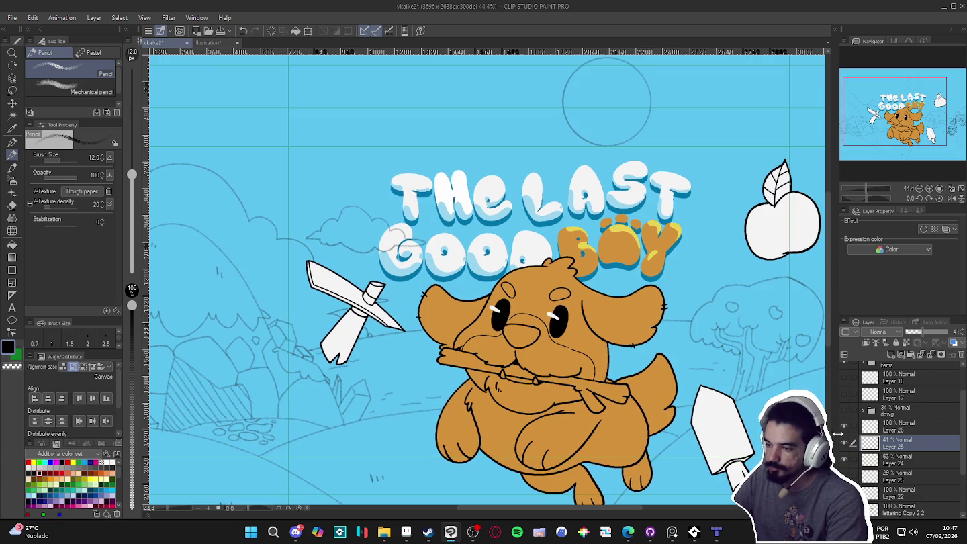
pyautogui.scroll(-1, 899, 115)
pyautogui.click(953, 198)
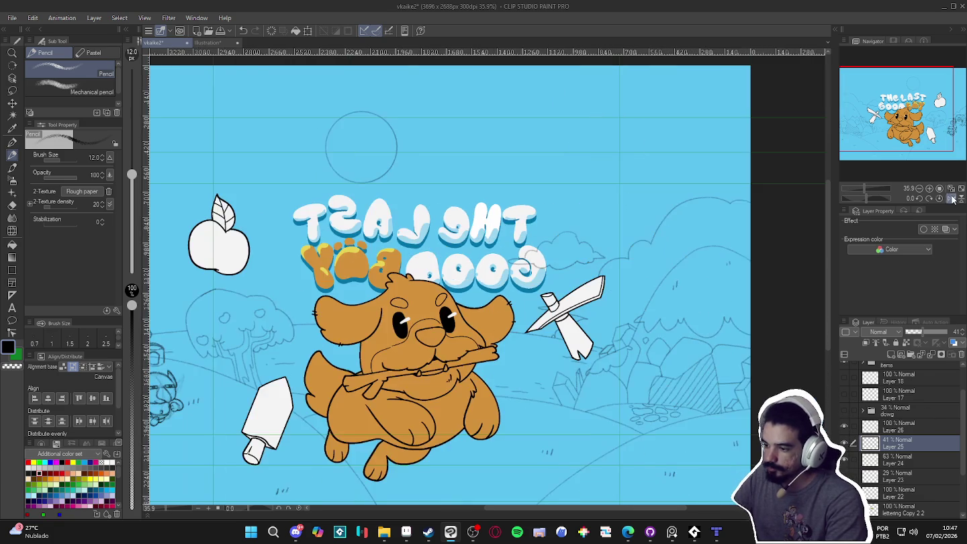
pyautogui.scroll(1, 629, 314)
pyautogui.scroll(1, 626, 319)
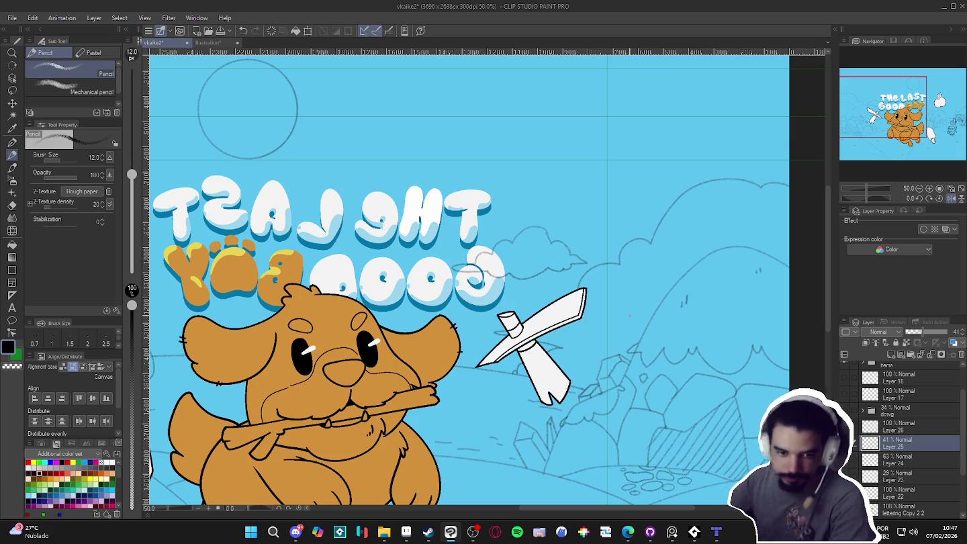
pyautogui.scroll(1, 629, 313)
pyautogui.scroll(-1, 613, 316)
pyautogui.scroll(-1, 481, 378)
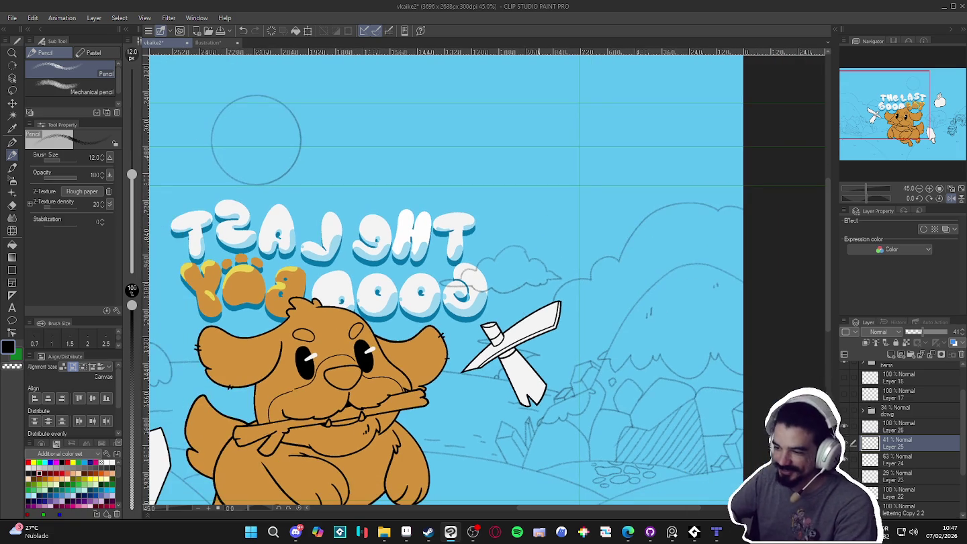
pyautogui.moveTo(619, 312); pyautogui.dragTo(600, 330)
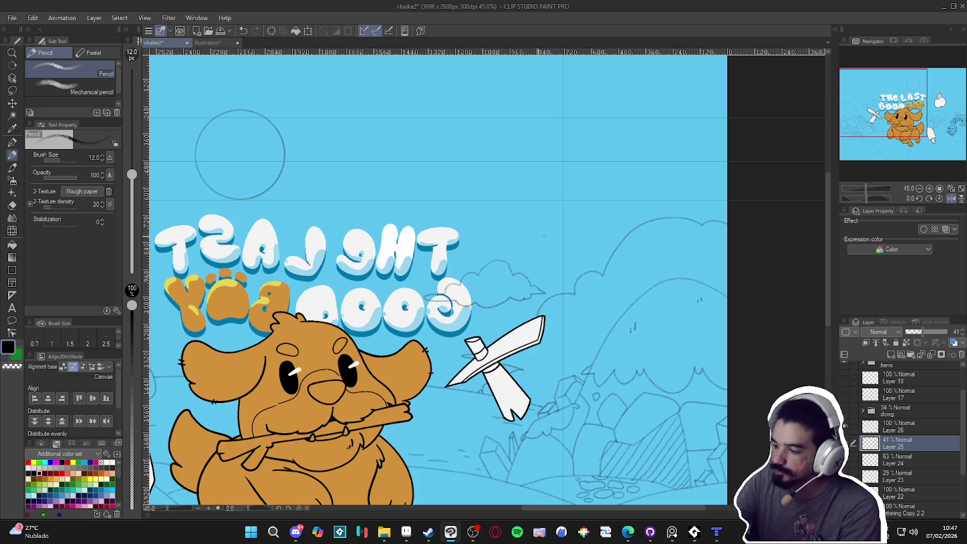
# - Rough in faint pencil strokes on Layer 25 in the sky right of the title
pyautogui.moveTo(617, 191); pyautogui.dragTo(562, 255)
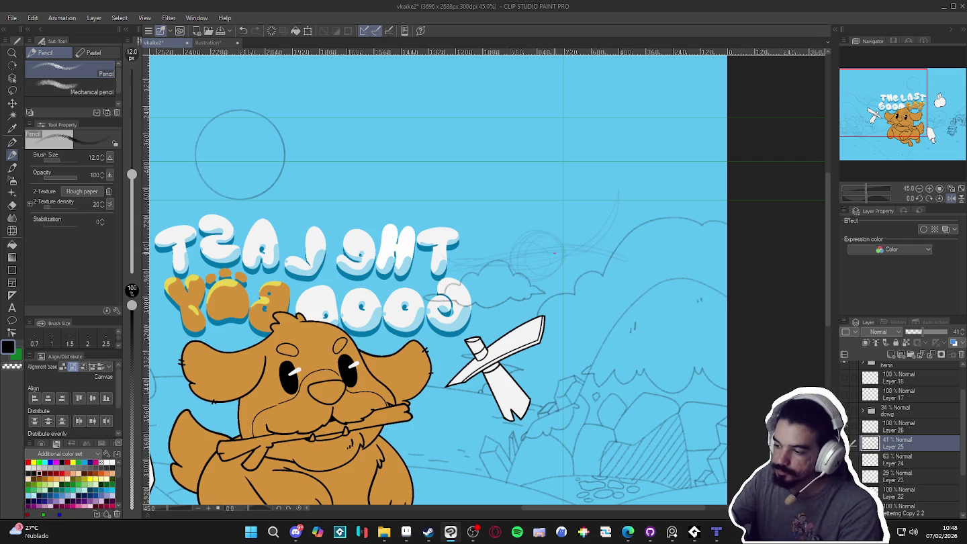
pyautogui.moveTo(637, 264); pyautogui.dragTo(655, 265)
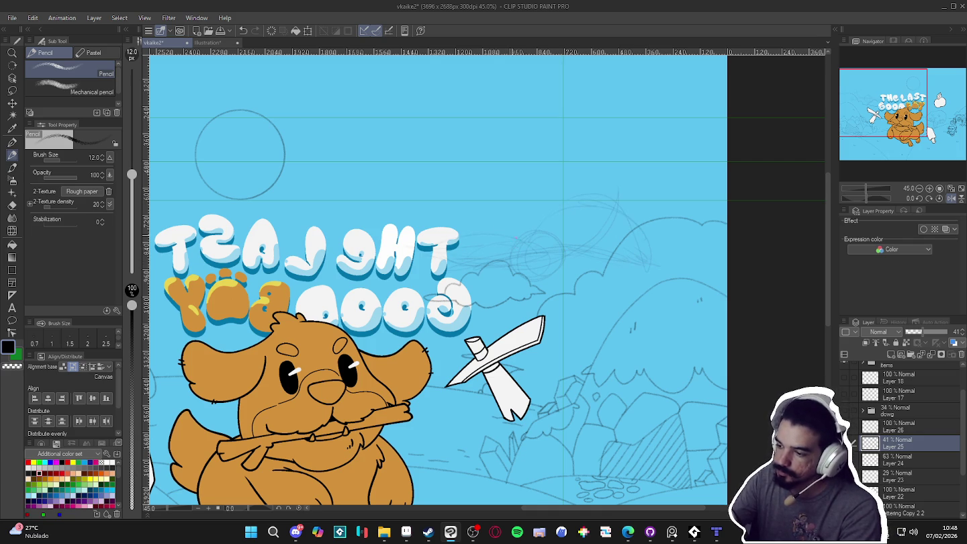
# - Undo the last rough sketch stroke above the hills and zoom out slightly
pyautogui.hotkey('ctrl', 'z')
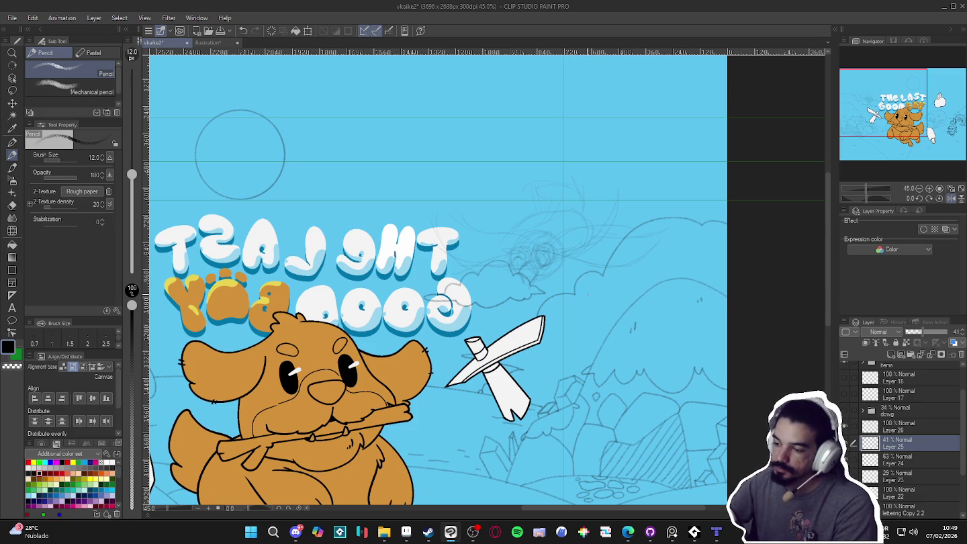
pyautogui.scroll(-3, 544, 251)
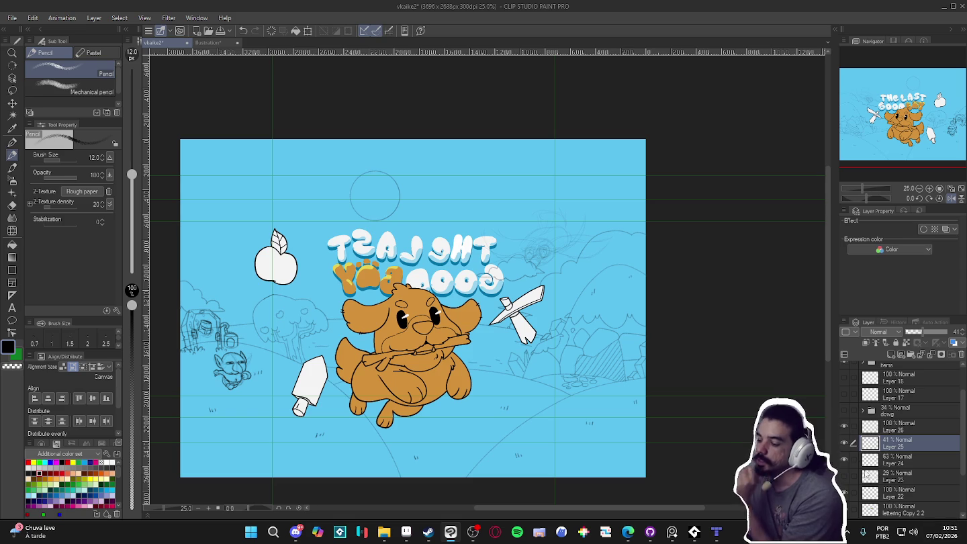
# - Open the context menu for Layer 25 in the Layer panel
pyautogui.rightClick(903, 442)
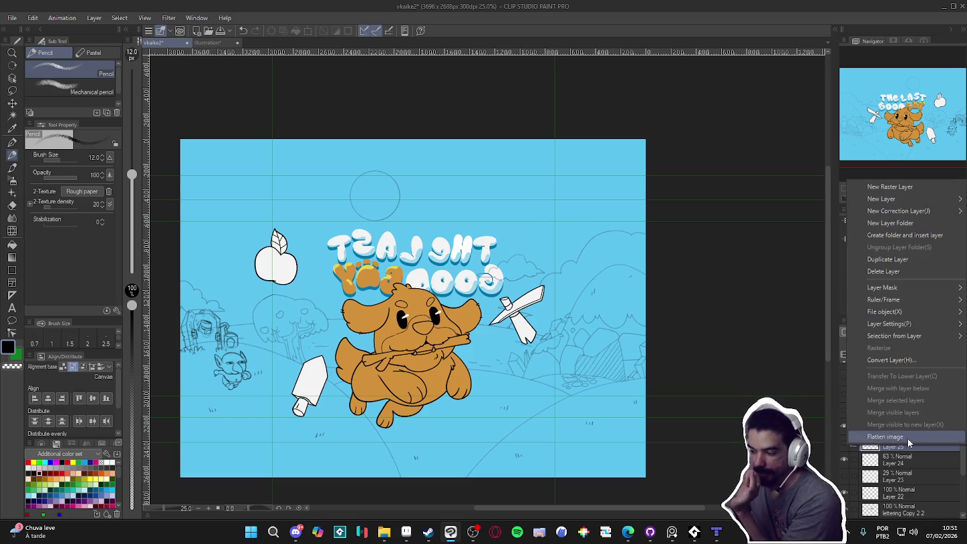
# - Delete Layer 25 and flick Layer 24's sketch off and on to compare
pyautogui.click(887, 272)
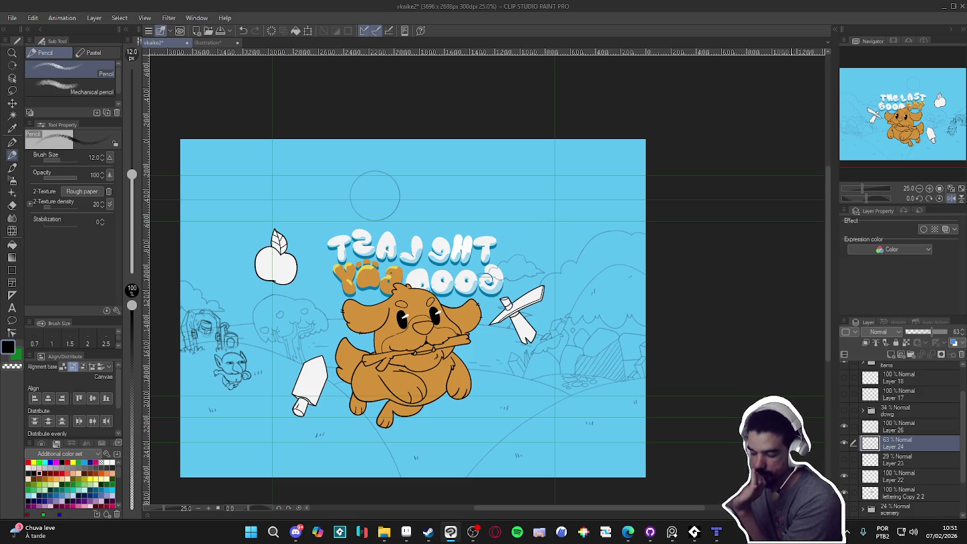
pyautogui.click(843, 443)
pyautogui.click(844, 443)
pyautogui.click(843, 442)
pyautogui.click(843, 443)
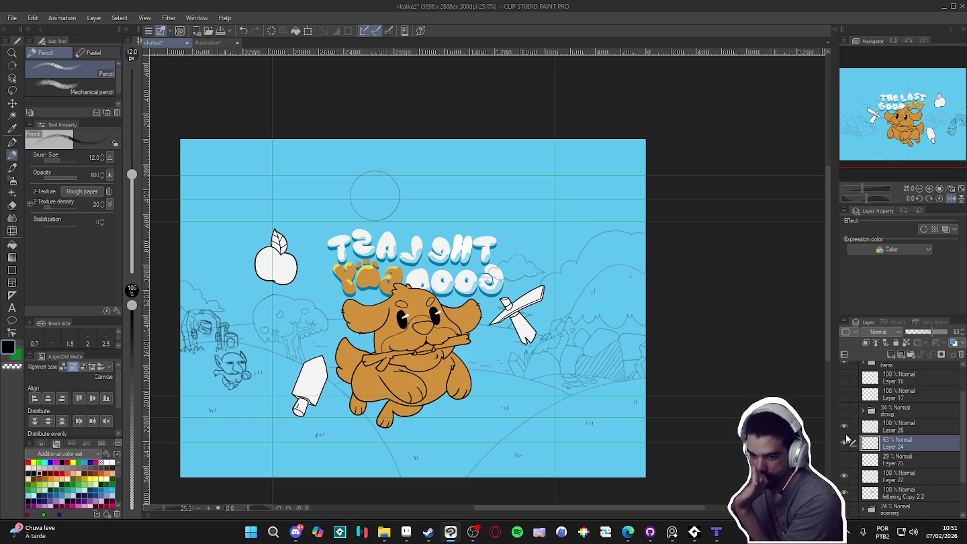
pyautogui.click(844, 443)
pyautogui.click(844, 442)
pyautogui.click(843, 442)
pyautogui.click(844, 442)
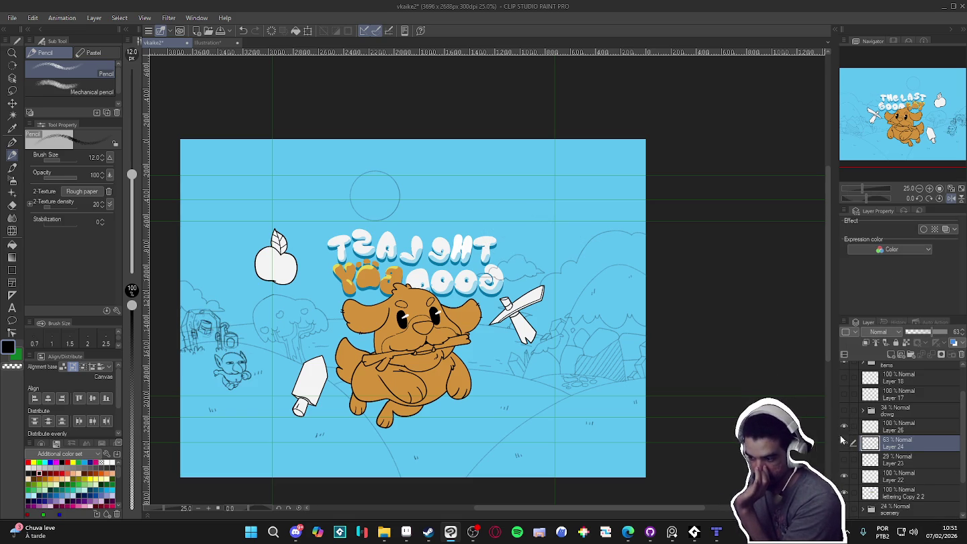
pyautogui.click(844, 443)
pyautogui.click(844, 443)
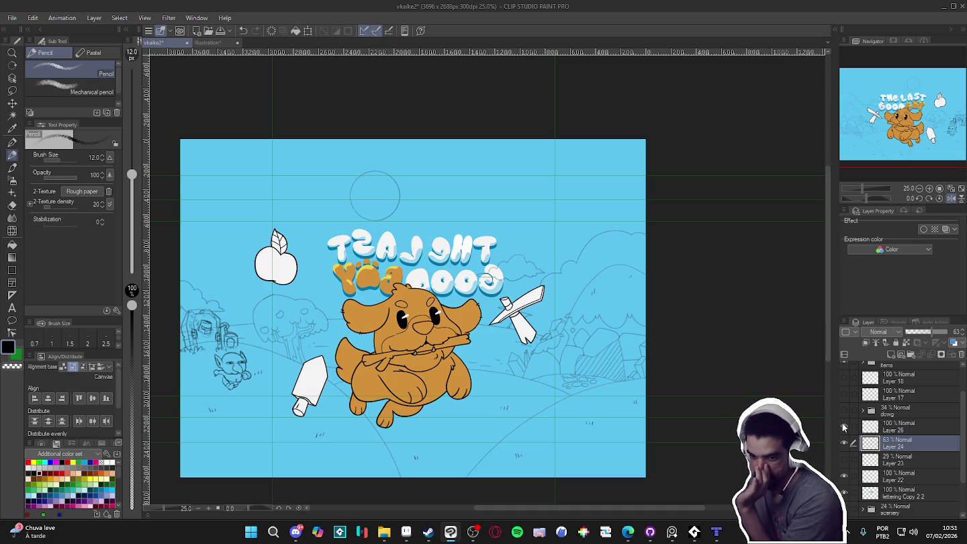
# - Set up the Hard eraser at size 25 around the goblin sketch
pyautogui.scroll(1, 215, 341)
pyautogui.scroll(2, 215, 341)
pyautogui.press('e')
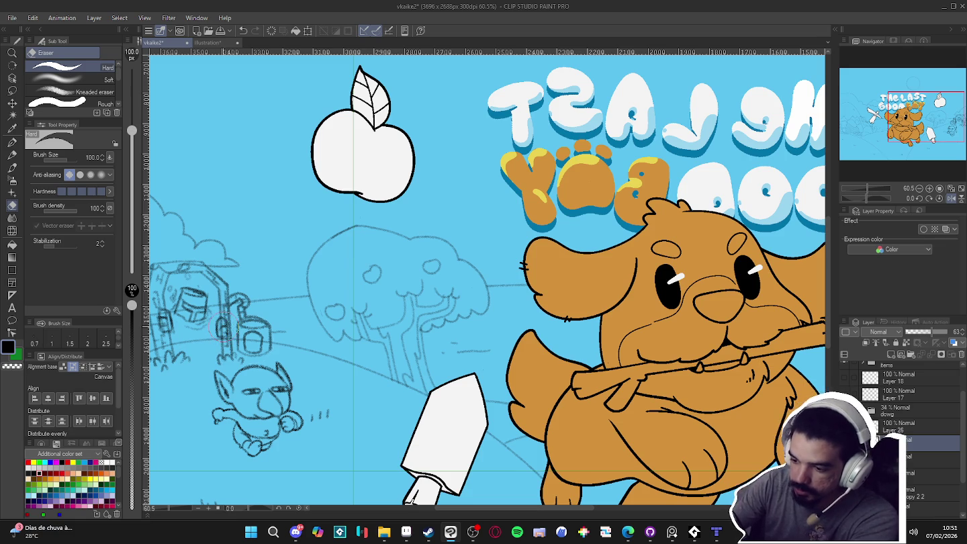
pyautogui.press('[')
pyautogui.press('[')
pyautogui.press('[')
pyautogui.press('[')
pyautogui.press('[')
pyautogui.press('[')
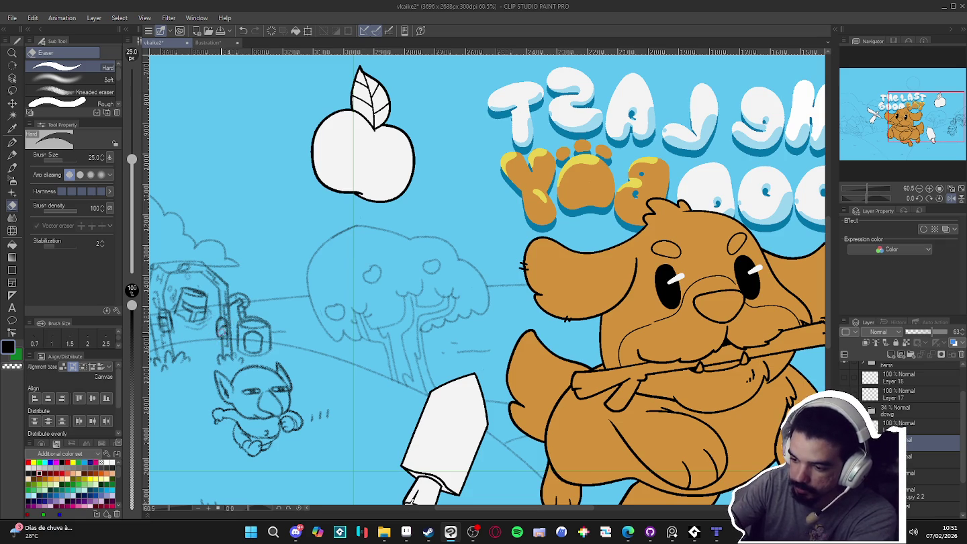
pyautogui.moveTo(430, 282); pyautogui.dragTo(467, 284)
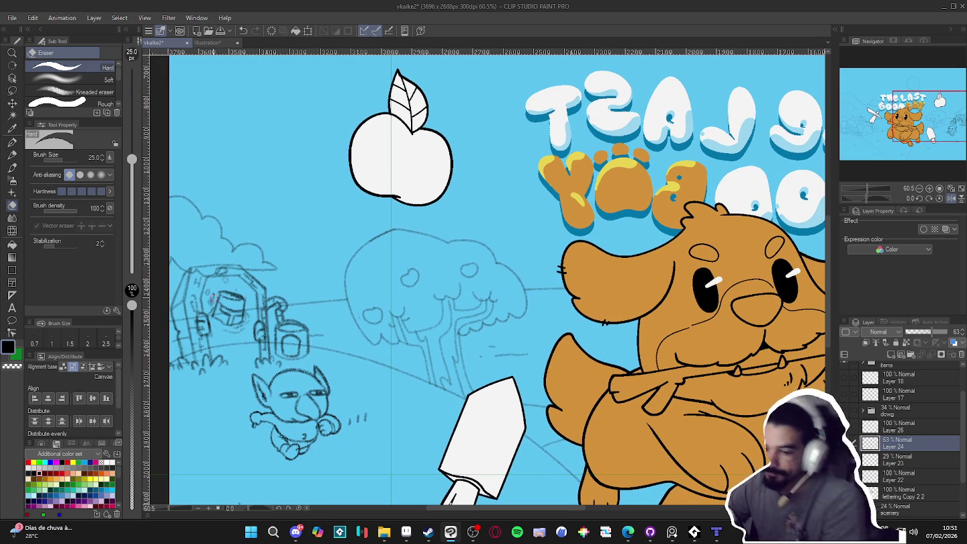
pyautogui.scroll(-3, 559, 387)
pyautogui.scroll(-1, 560, 386)
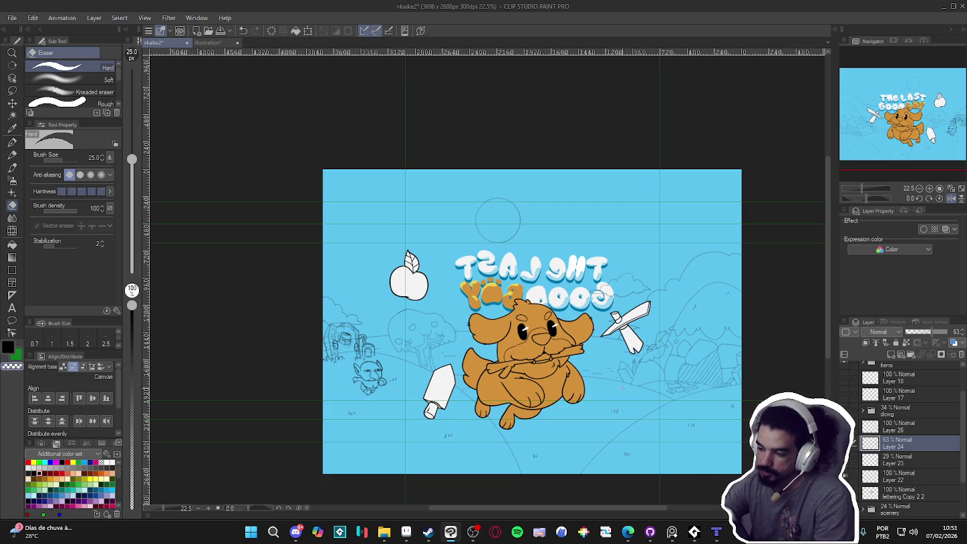
# - Swap main and sub colours, return to the Pencil, and undo the stray stroke
pyautogui.press('x')
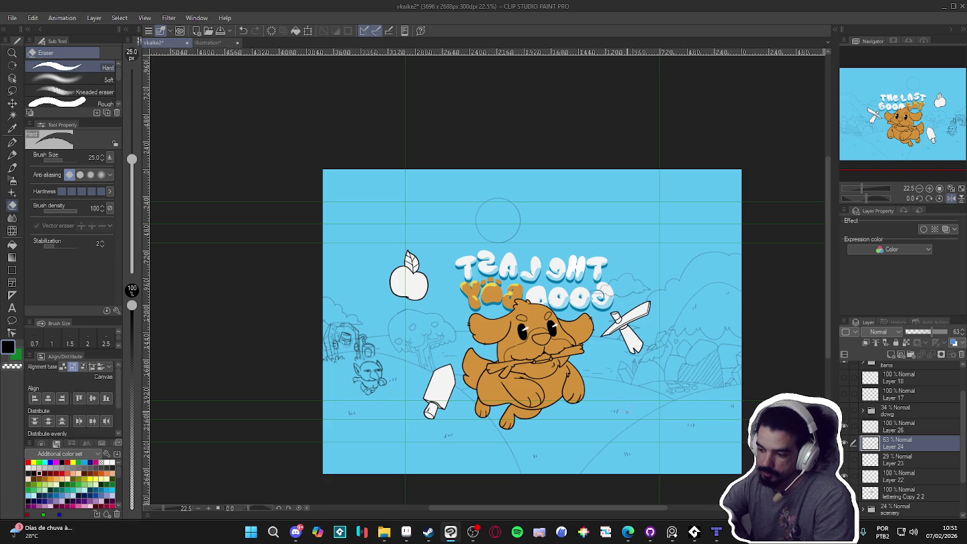
pyautogui.press('p')
pyautogui.press('p')
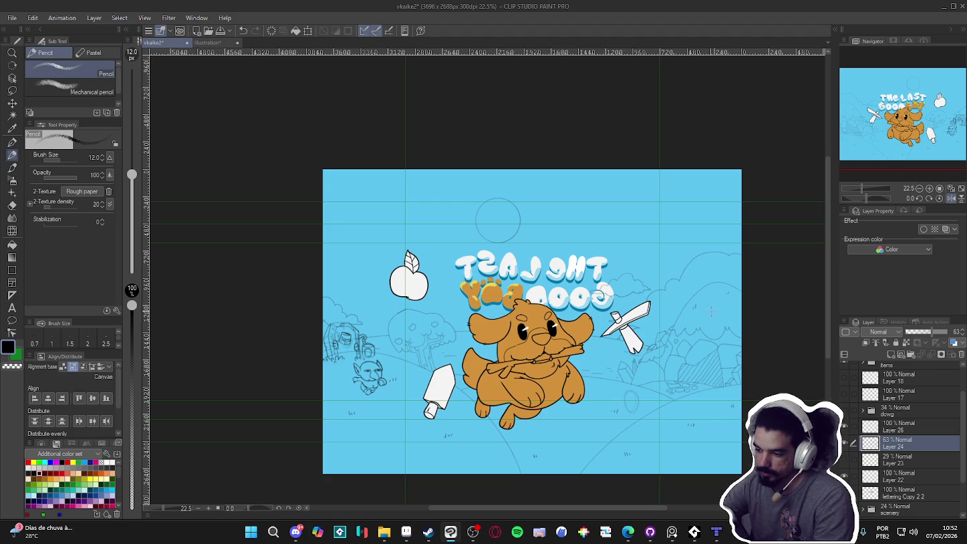
pyautogui.hotkey('ctrl', 'z')
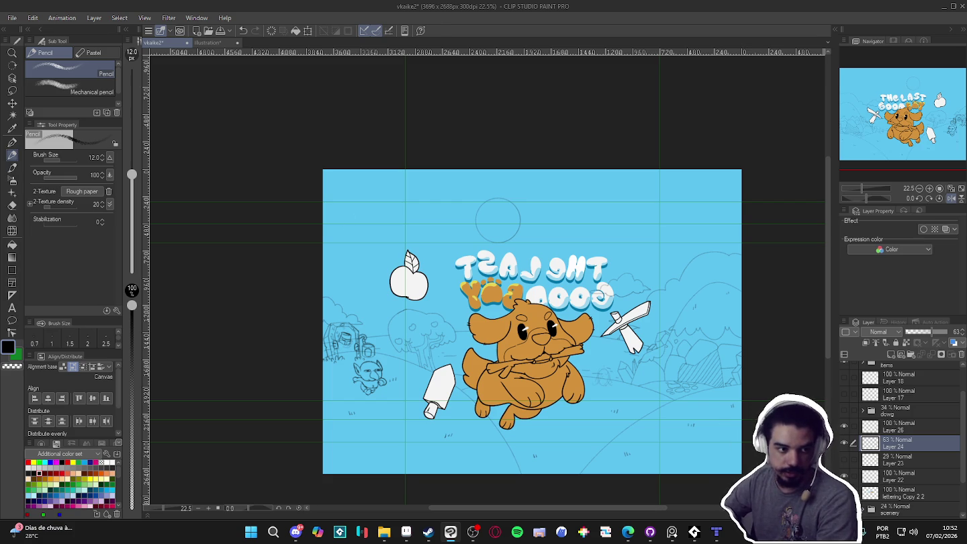
pyautogui.click(672, 532)
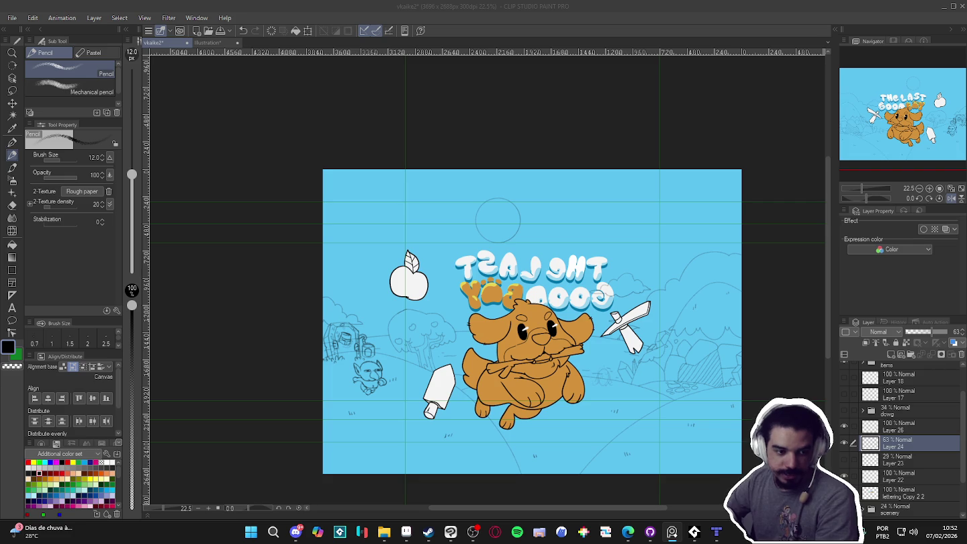
# - Return to Clip Studio and zoom on the rough pencil circles in the lower-right corner
pyautogui.hotkey('alt', 'Tab')
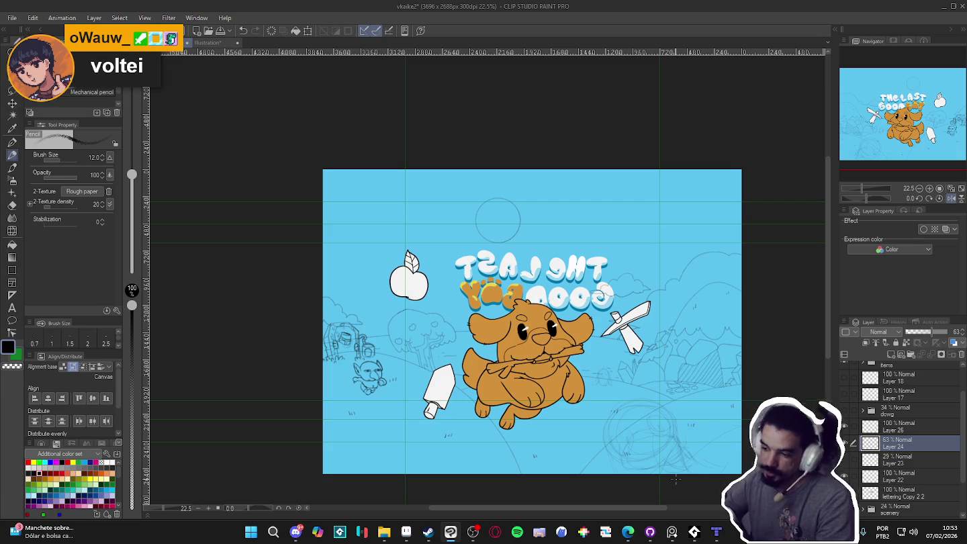
pyautogui.scroll(1, 522, 450)
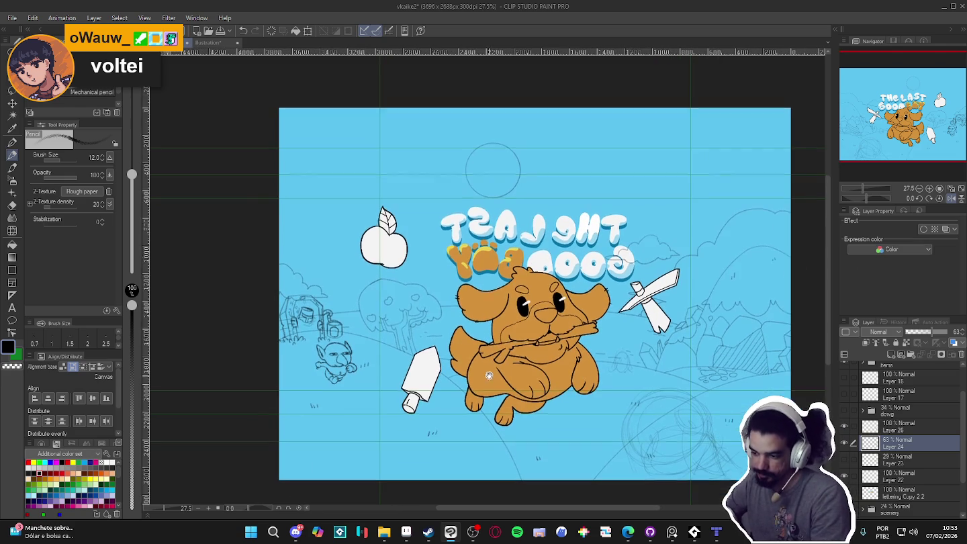
pyautogui.scroll(-1, 677, 425)
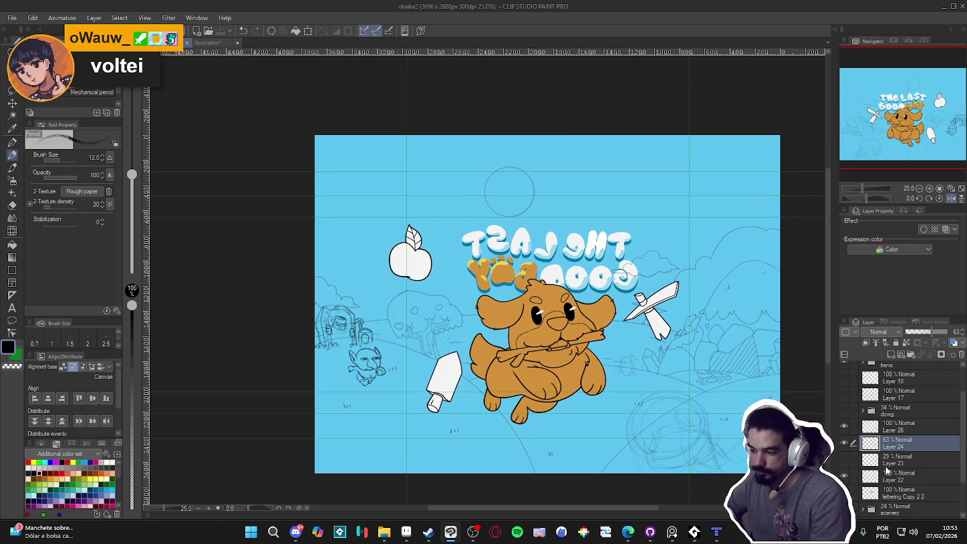
# - Check Layer 24's visibility, then undo the rough lower-right circle scribble
pyautogui.click(844, 442)
pyautogui.click(844, 443)
pyautogui.click(844, 444)
pyautogui.click(843, 443)
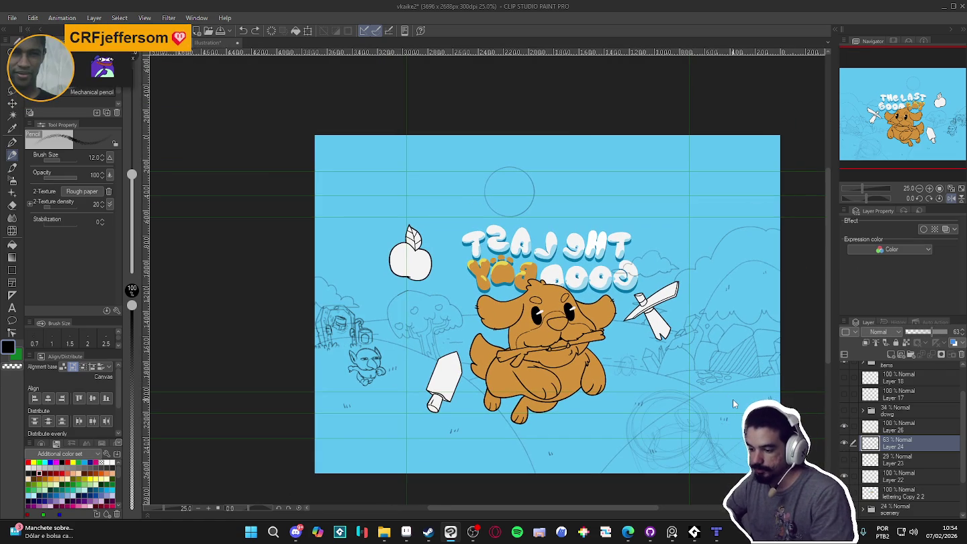
pyautogui.hotkey('ctrl', 'z')
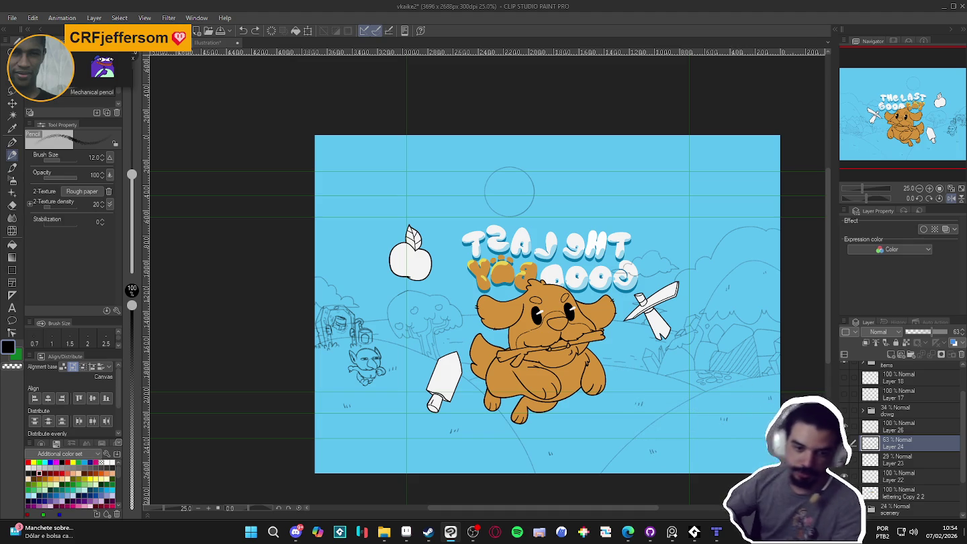
# - Turn off the Navigator's horizontal flip so the title reads correctly
pyautogui.scroll(2, 674, 363)
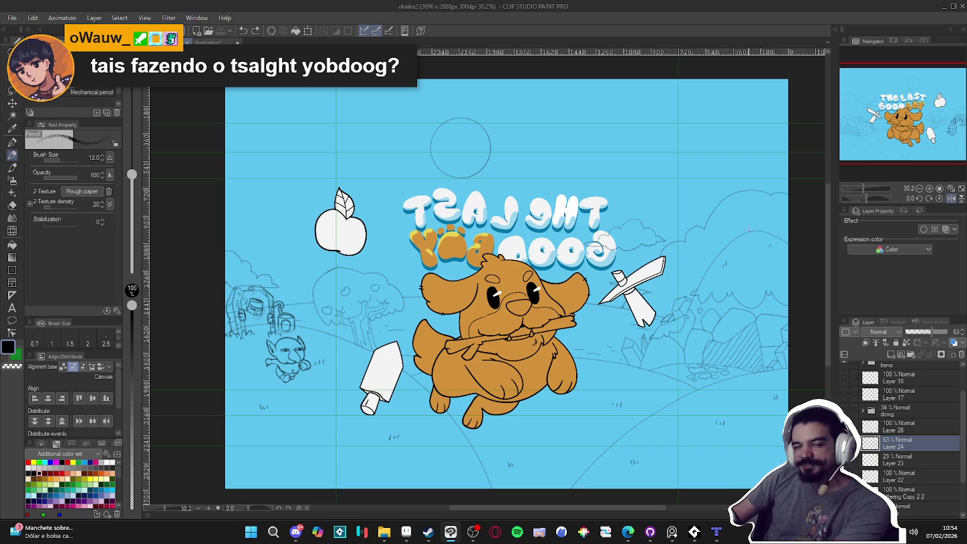
pyautogui.click(951, 198)
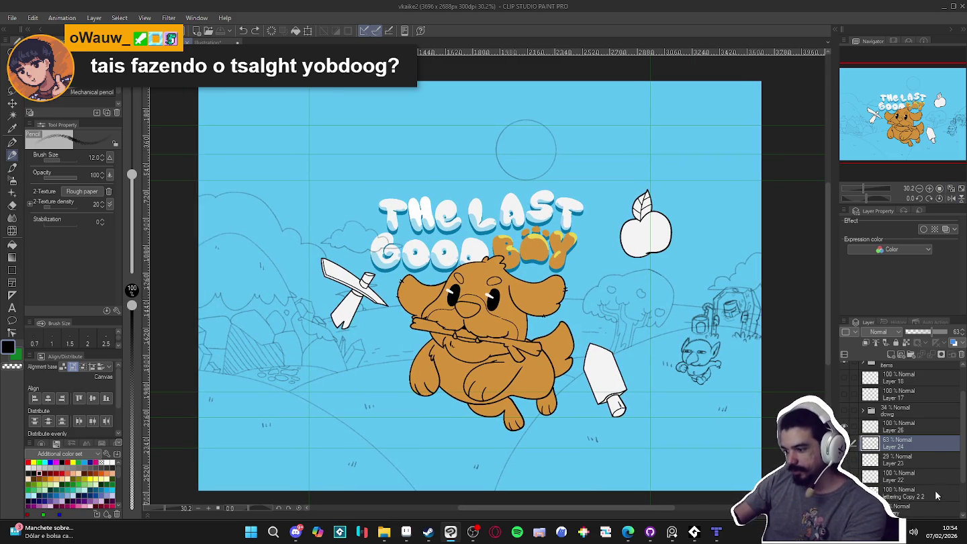
pyautogui.scroll(-3, 900, 437)
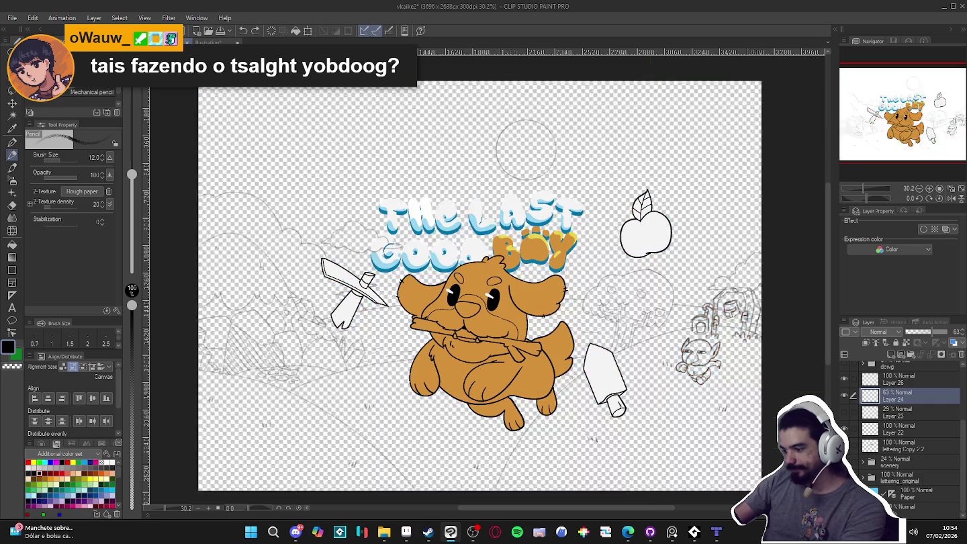
# - On the background layer, take the G-pen with sky blue as the colour
pyautogui.click(906, 493)
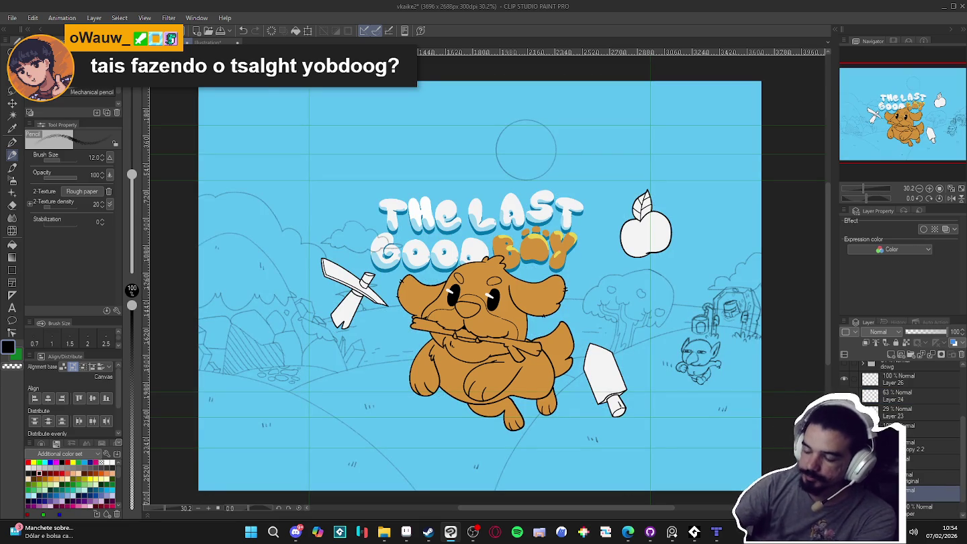
pyautogui.press('p')
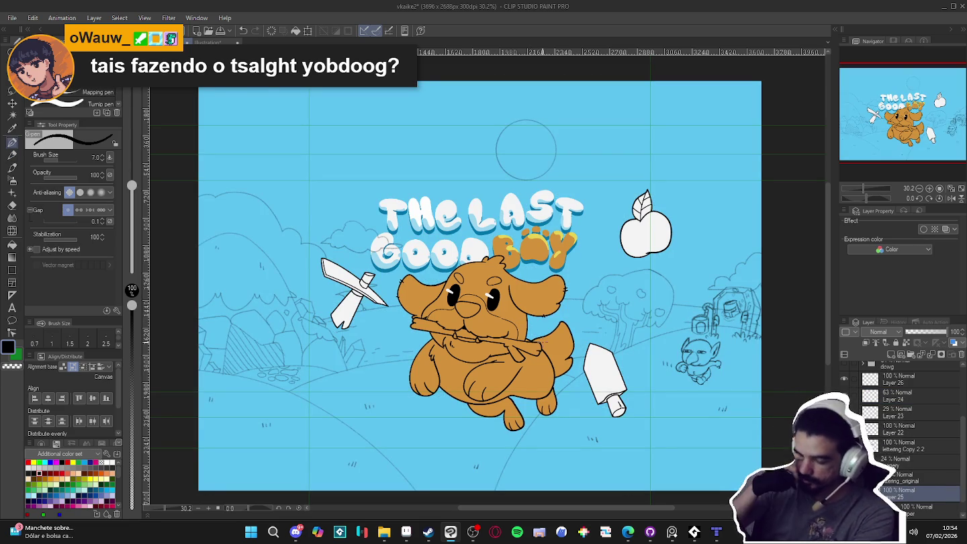
pyautogui.keyDown('alt'); pyautogui.click(337, 332); pyautogui.keyUp('alt')
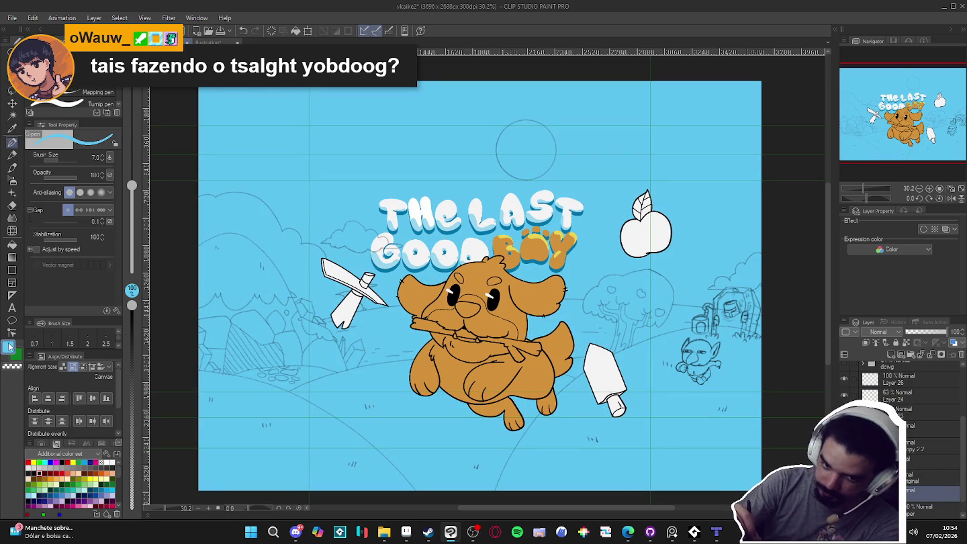
# - Lighten the sky blue, enlarge the brush, and trace a pale line along the right hills
pyautogui.click(9, 347)
pyautogui.click(267, 153)
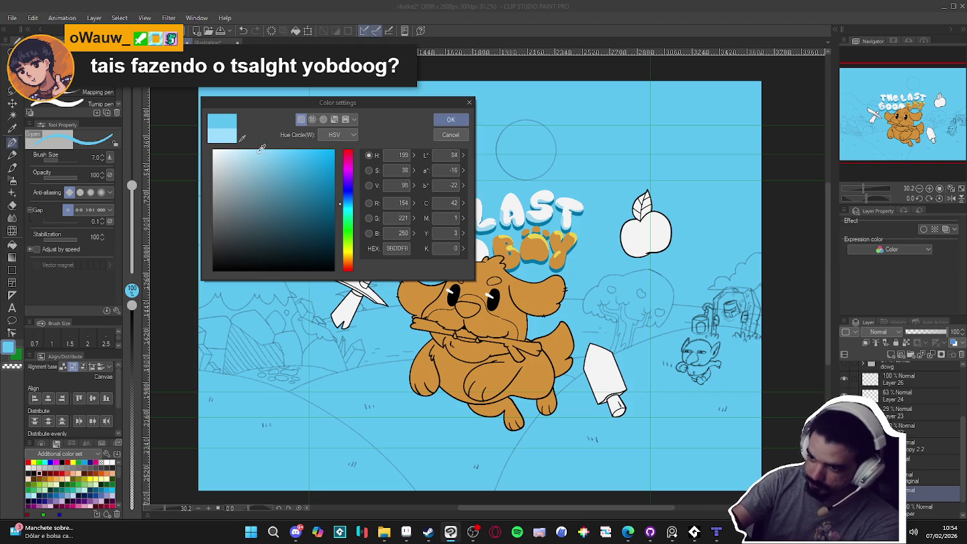
pyautogui.click(450, 119)
pyautogui.scroll(2, 518, 239)
pyautogui.press(']')
pyautogui.press(']')
pyautogui.press(']')
pyautogui.press(']')
pyautogui.press(']')
pyautogui.press(']')
pyautogui.press(']')
pyautogui.moveTo(772, 372)
pyautogui.mouseDown()
pyautogui.moveTo(678, 360)
pyautogui.moveTo(655, 326)
pyautogui.moveTo(604, 338)
pyautogui.moveTo(581, 357)
pyautogui.mouseUp()
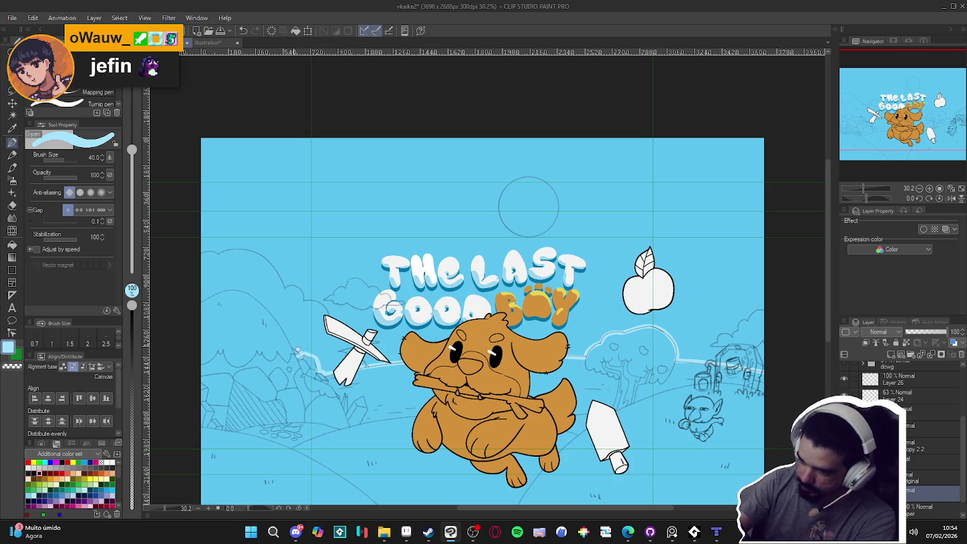
# - Extend the pale line over the left hills and fill the sky, connected pixels only
pyautogui.moveTo(300, 355); pyautogui.dragTo(250, 294)
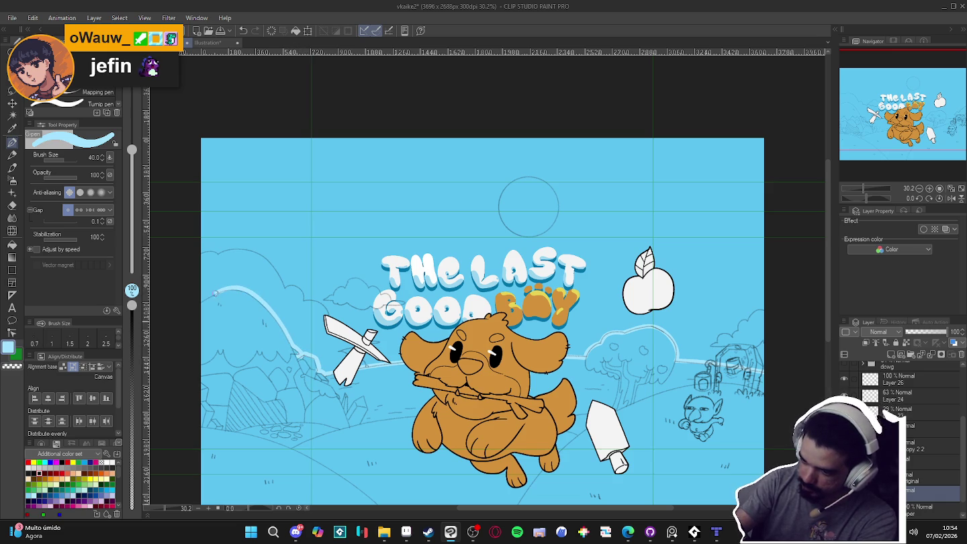
pyautogui.press('g')
pyautogui.click(583, 190)
pyautogui.hotkey('ctrl', 'z')
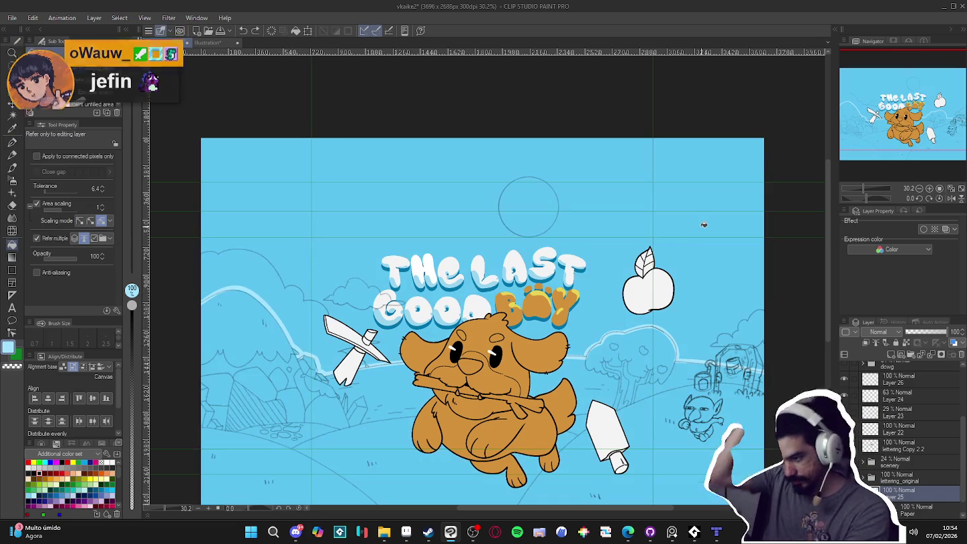
pyautogui.click(36, 155)
pyautogui.click(373, 170)
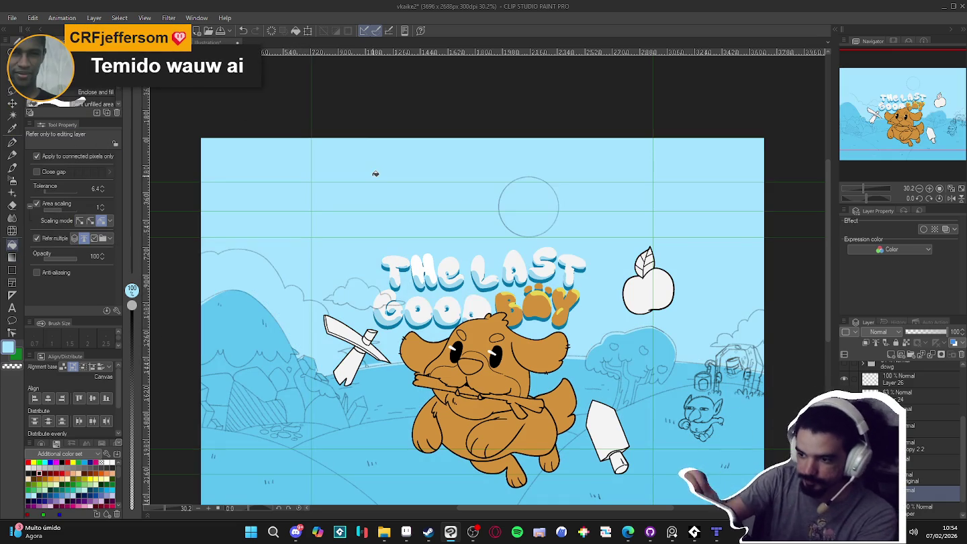
pyautogui.press('p')
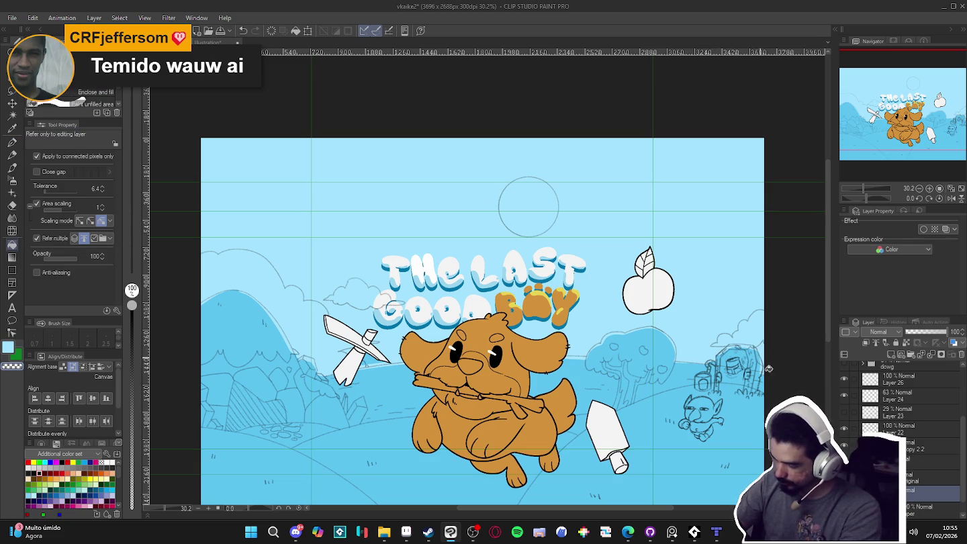
pyautogui.press('p')
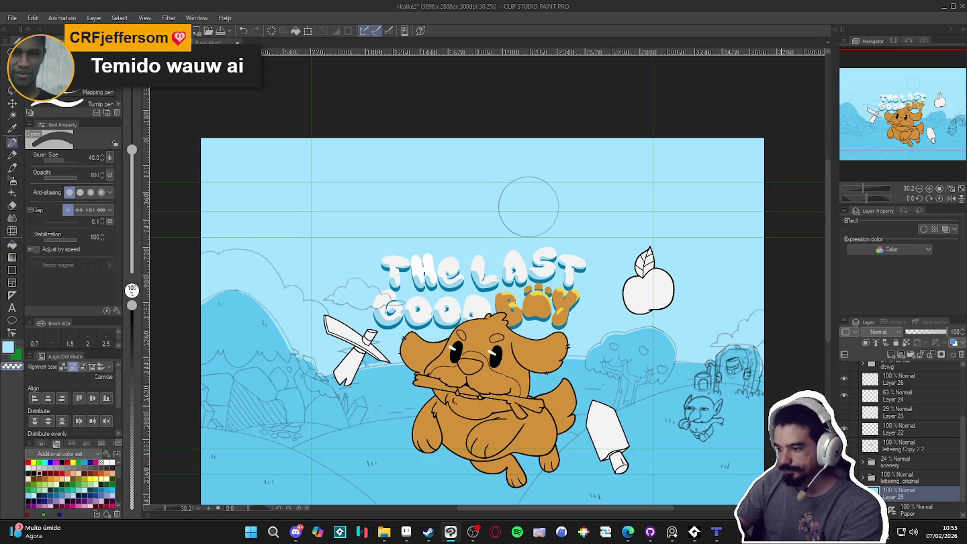
# - Preview the whole cover in grayscale with the Hue/Saturation layer, then restore colour
pyautogui.moveTo(803, 402); pyautogui.dragTo(798, 359)
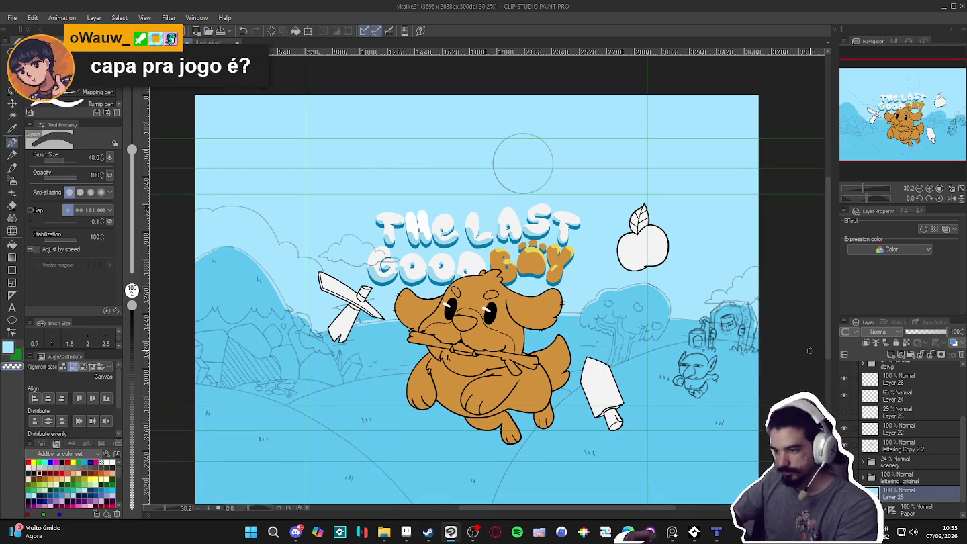
pyautogui.scroll(-1, 537, 334)
pyautogui.scroll(-1, 537, 335)
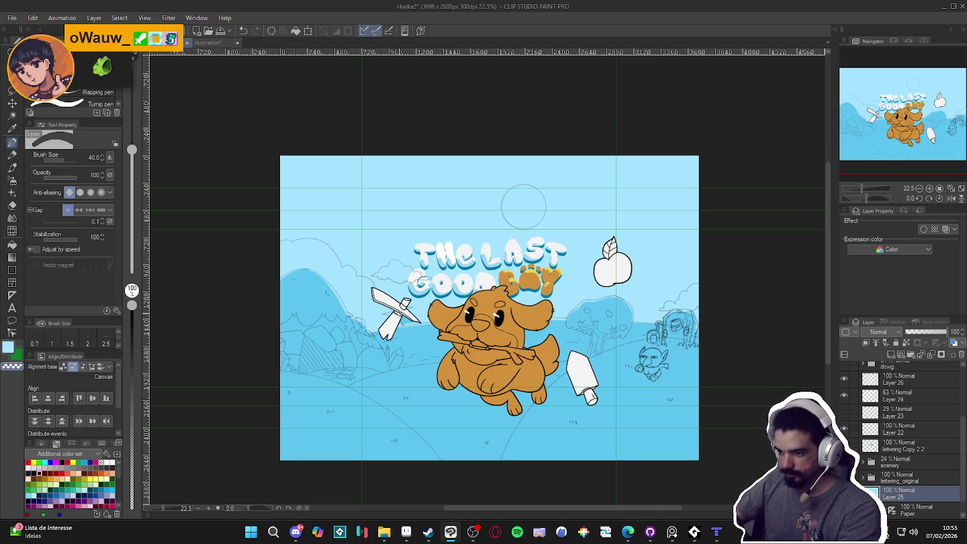
pyautogui.scroll(1, 412, 287)
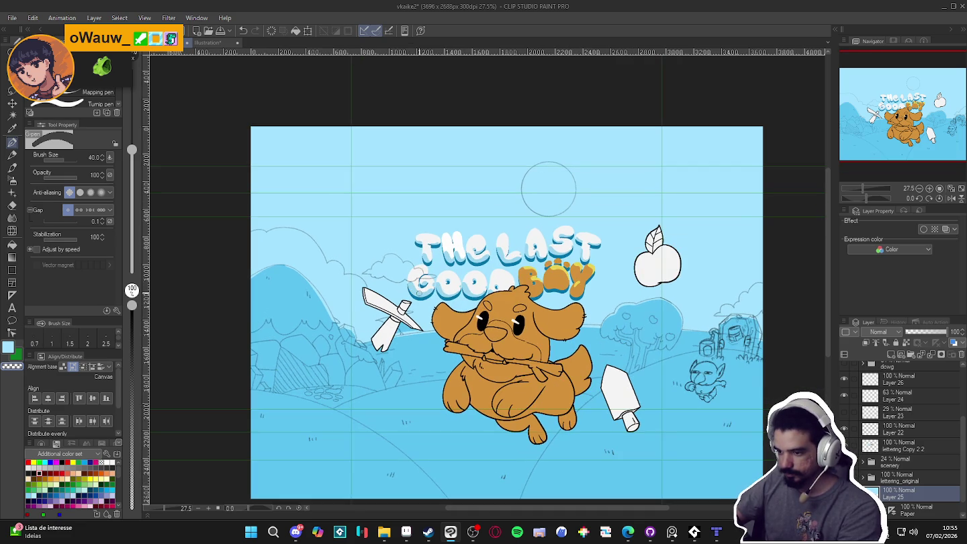
pyautogui.scroll(-1, 433, 302)
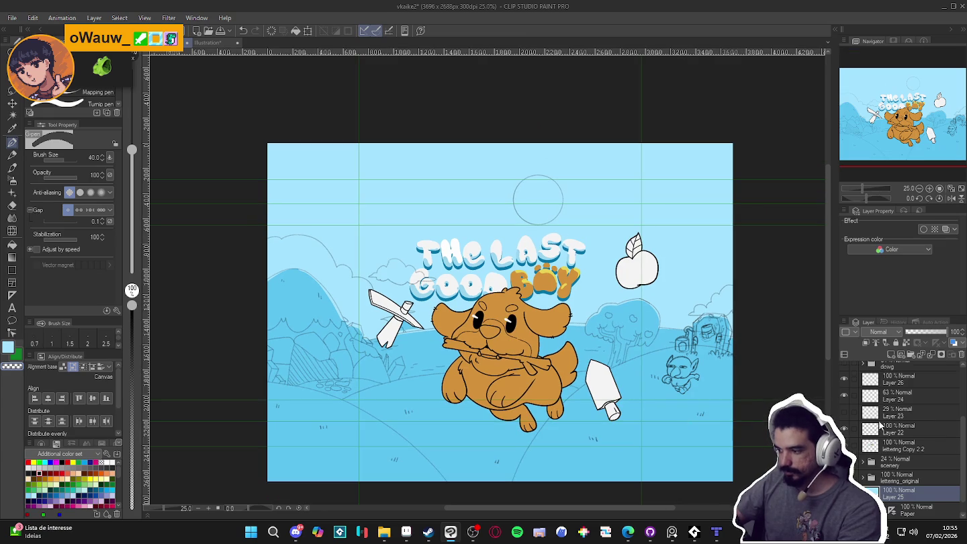
pyautogui.scroll(5, 866, 395)
pyautogui.click(847, 369)
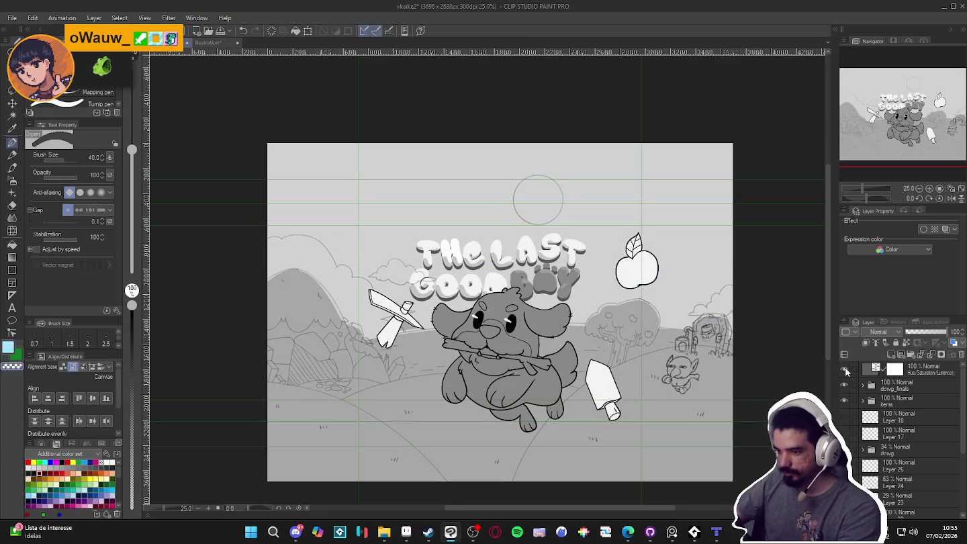
pyautogui.click(847, 368)
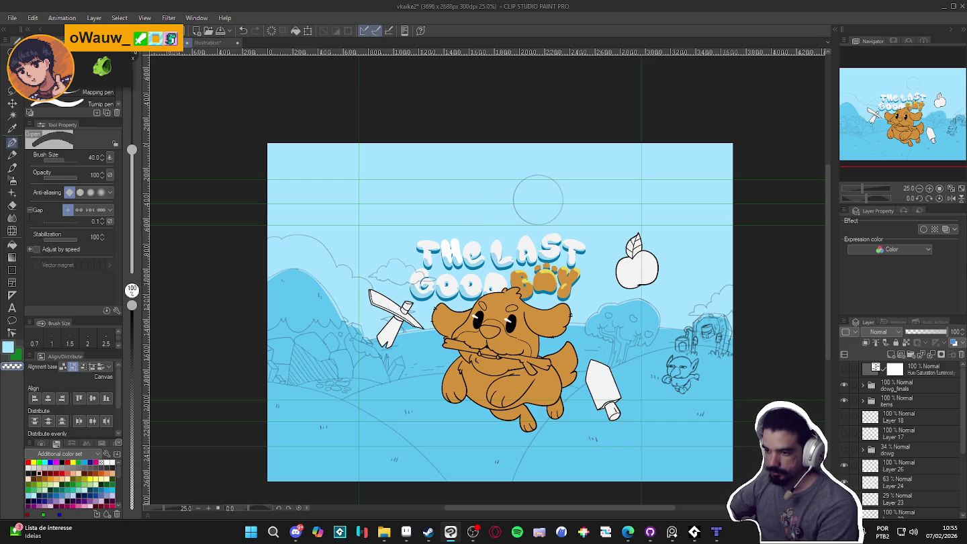
pyautogui.scroll(-5, 873, 430)
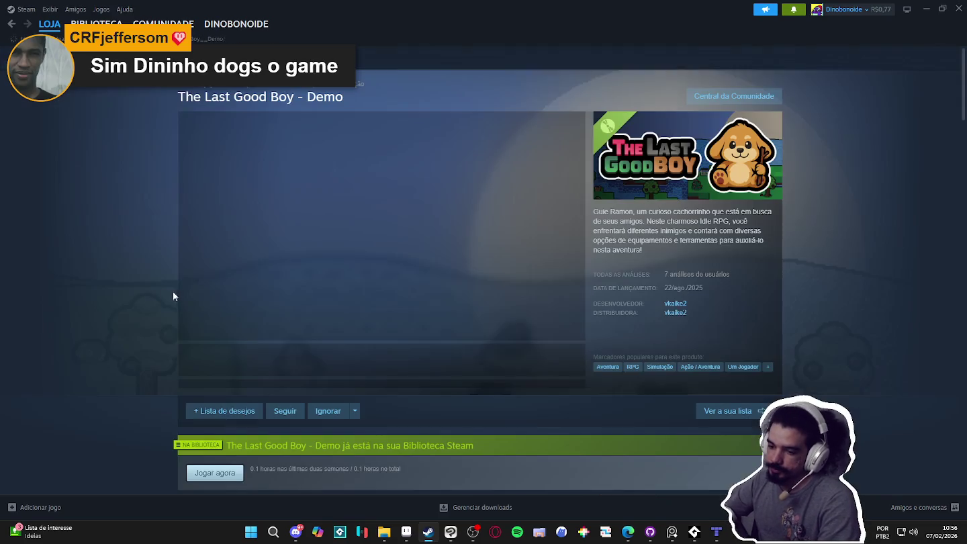
# - View a gameplay screenshot on The Last Good Boy - Demo store page, then minimize Steam
pyautogui.click(248, 368)
pyautogui.rightClick(151, 286)
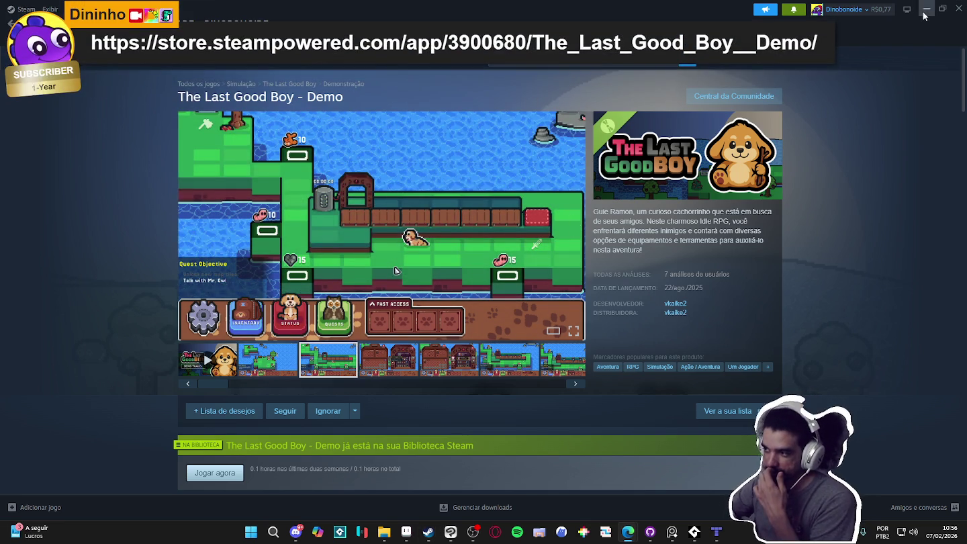
pyautogui.click(924, 9)
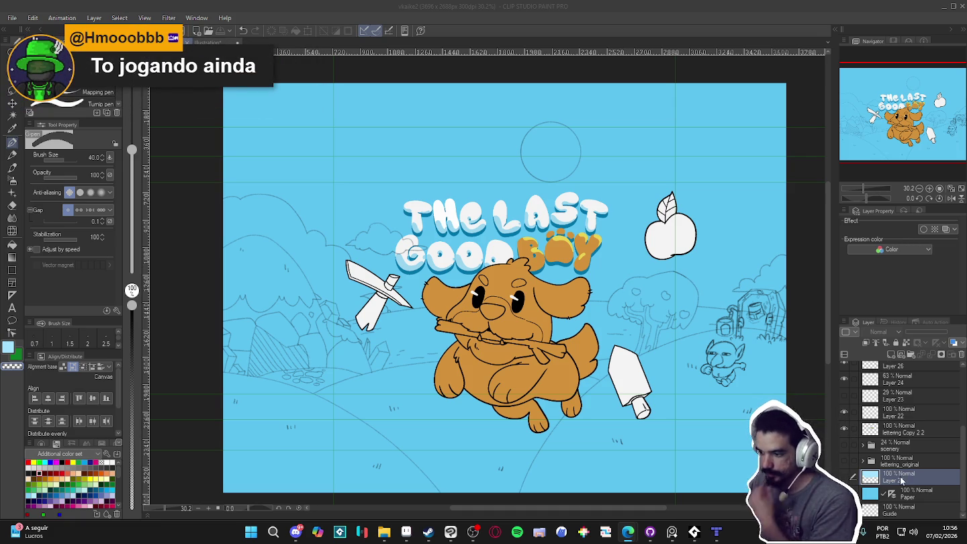
# - Auto-select the ground, switch to the Paper layer, and hide Layer 25
pyautogui.press('w')
pyautogui.click(757, 391)
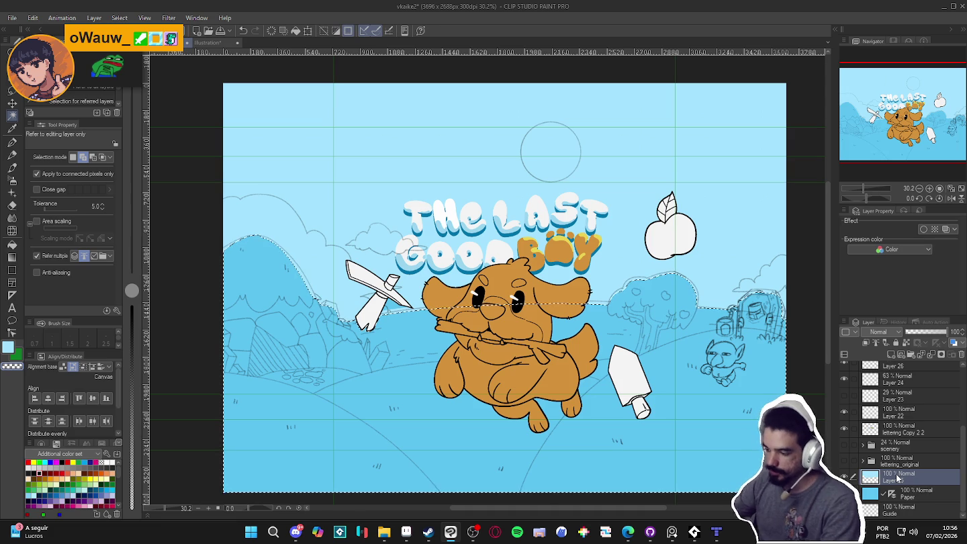
pyautogui.click(894, 500)
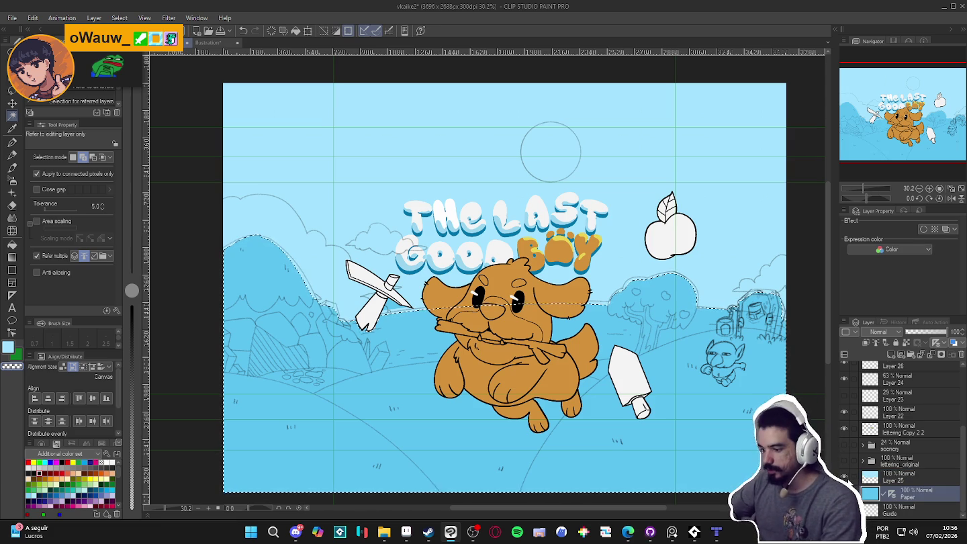
pyautogui.click(861, 475)
pyautogui.hotkey('ctrl', 'd')
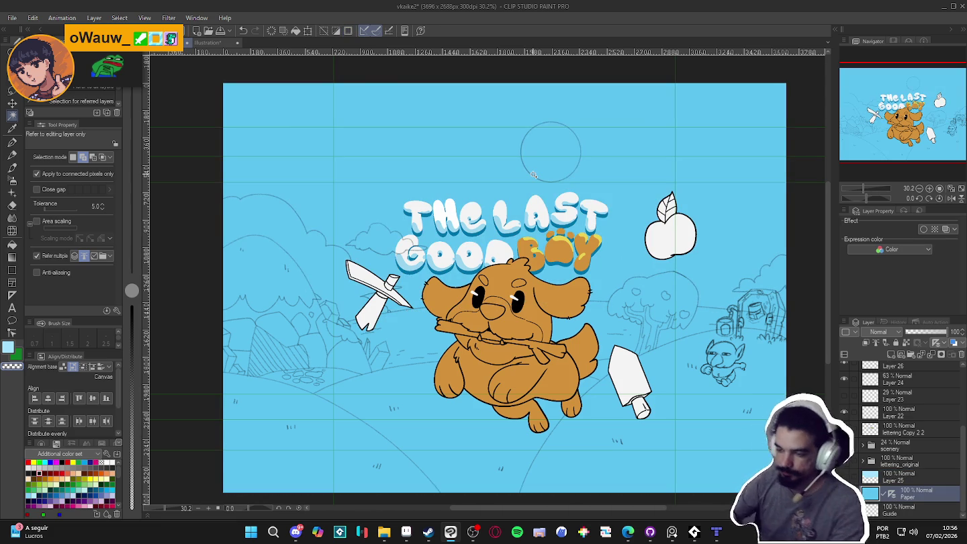
# - Apply Hue/Saturation/Luminosity with saturation 30 and luminosity -33 to the ground
pyautogui.hotkey('ctrl', 'u')
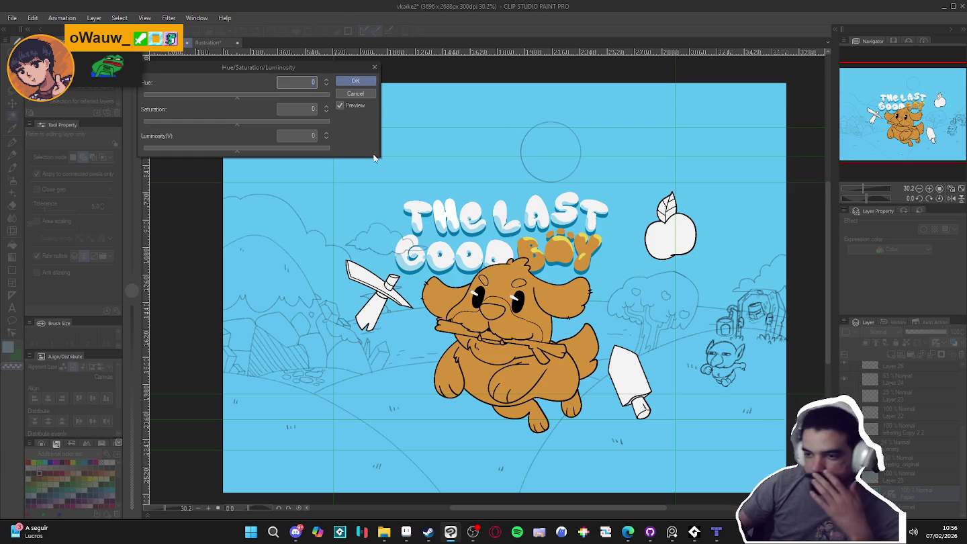
pyautogui.moveTo(235, 148)
pyautogui.mouseDown()
pyautogui.moveTo(182, 151)
pyautogui.moveTo(212, 156)
pyautogui.mouseUp()
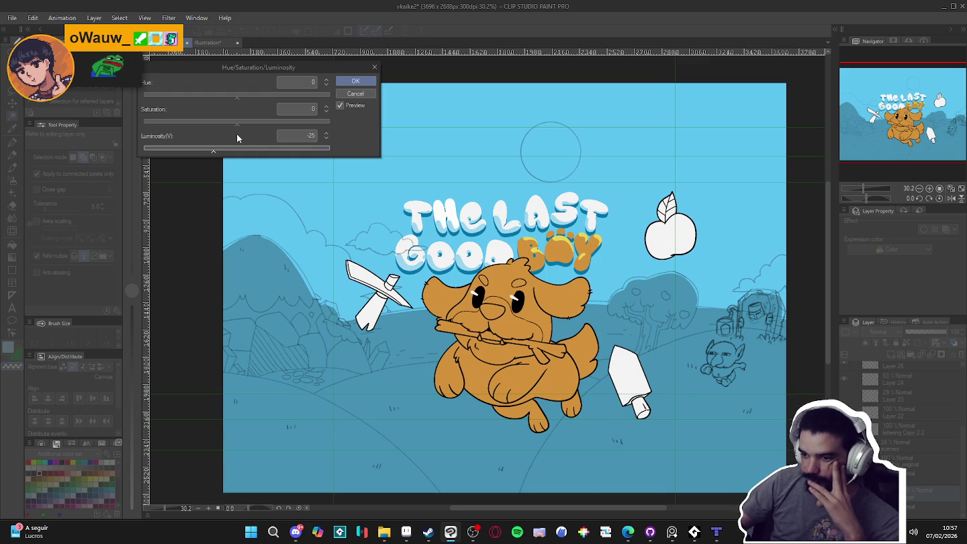
pyautogui.moveTo(238, 126); pyautogui.dragTo(245, 125)
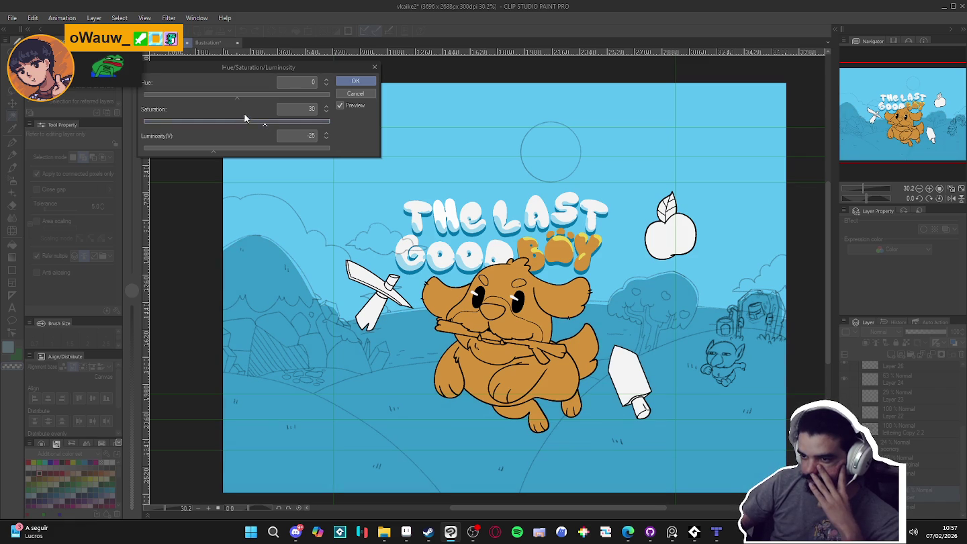
pyautogui.click(202, 153)
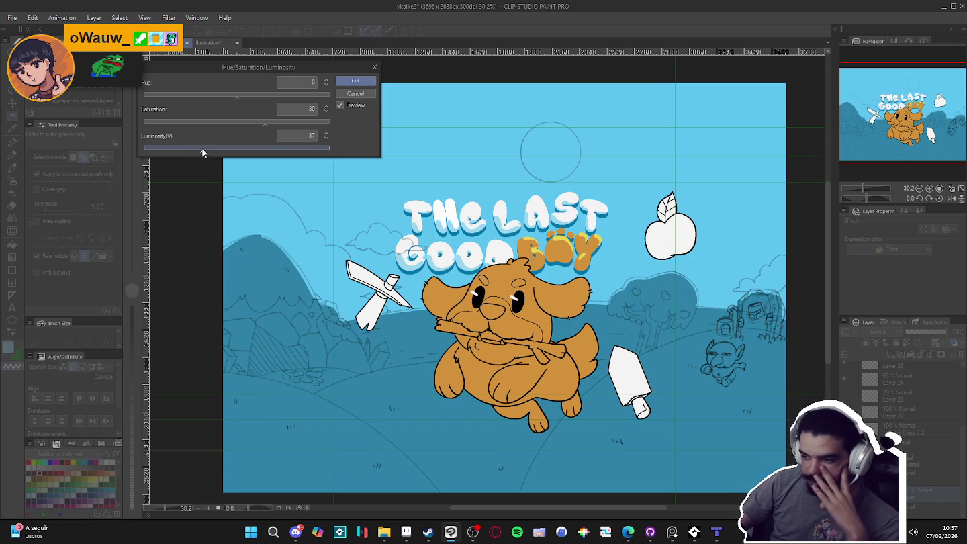
pyautogui.moveTo(205, 152); pyautogui.dragTo(206, 152)
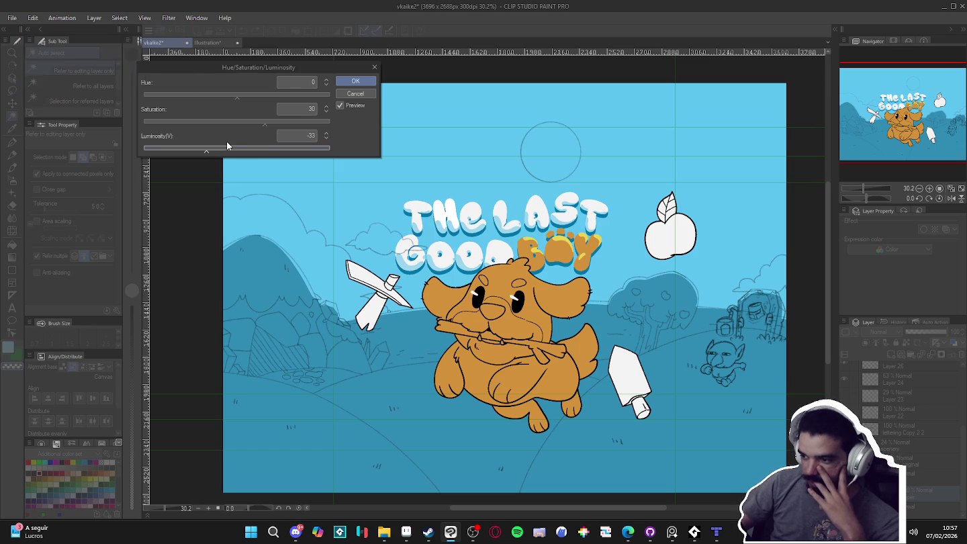
pyautogui.click(354, 81)
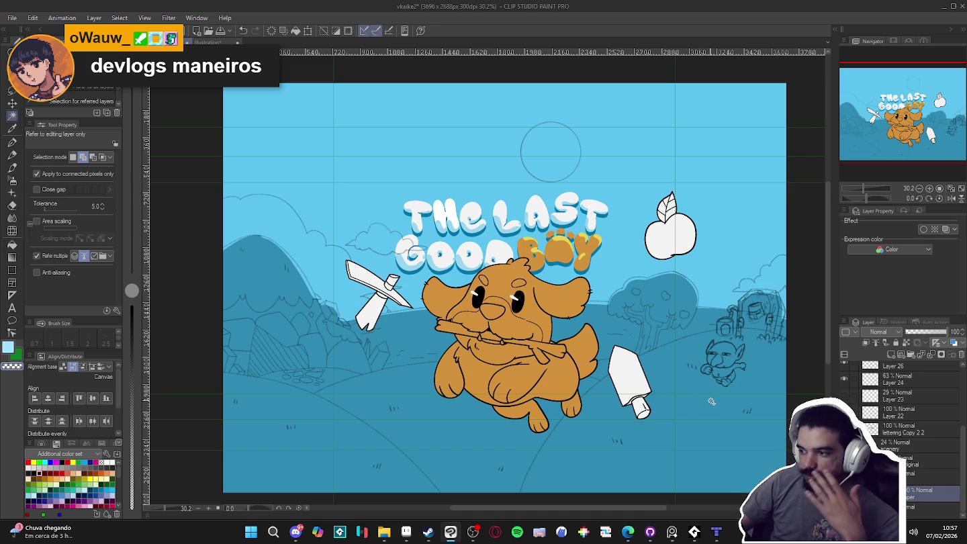
pyautogui.click(843, 493)
pyautogui.click(844, 493)
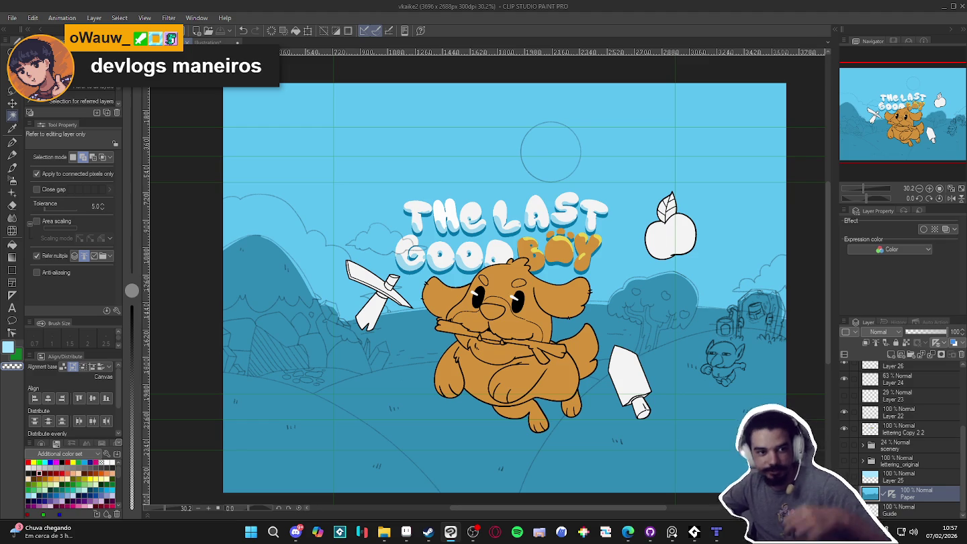
pyautogui.hotkey('alt', 'Tab')
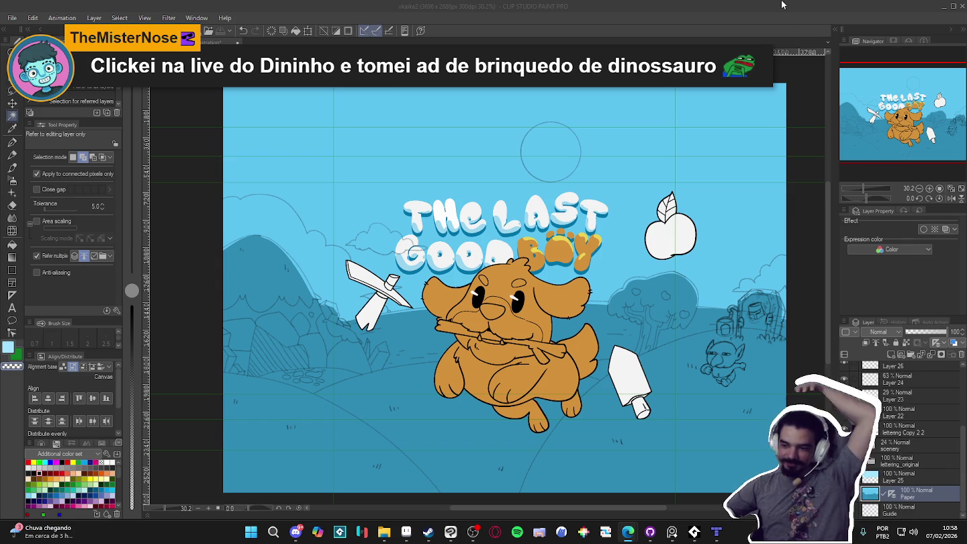
pyautogui.scroll(1, 579, 307)
pyautogui.scroll(-1, 594, 355)
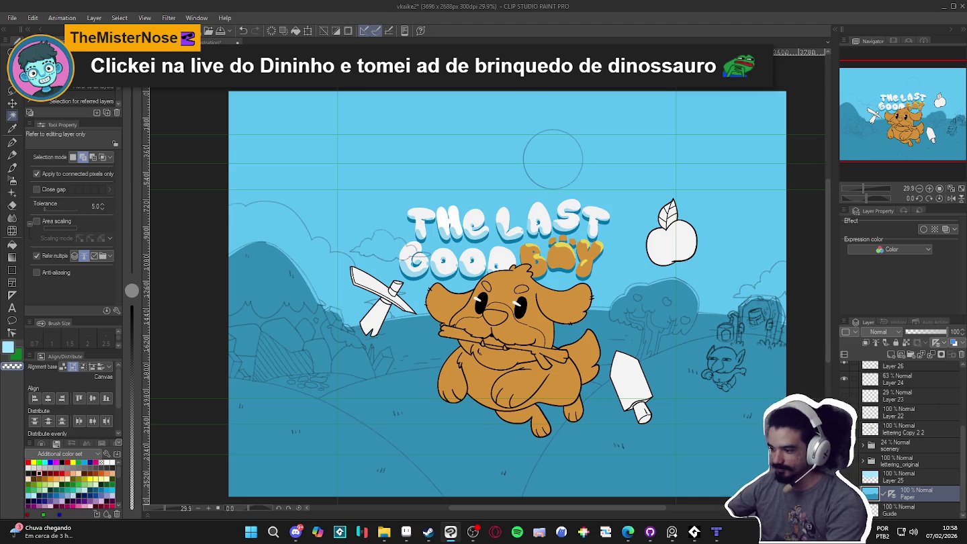
# - Select Layer 22, try a duplicate (undone), and toggle its visibility to compare
pyautogui.click(907, 409)
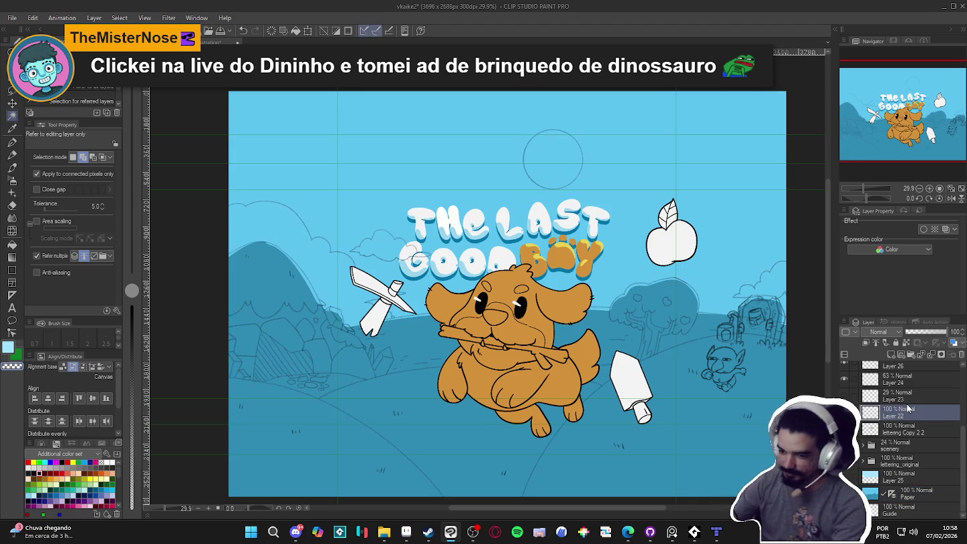
pyautogui.hotkey('ctrl', 'j')
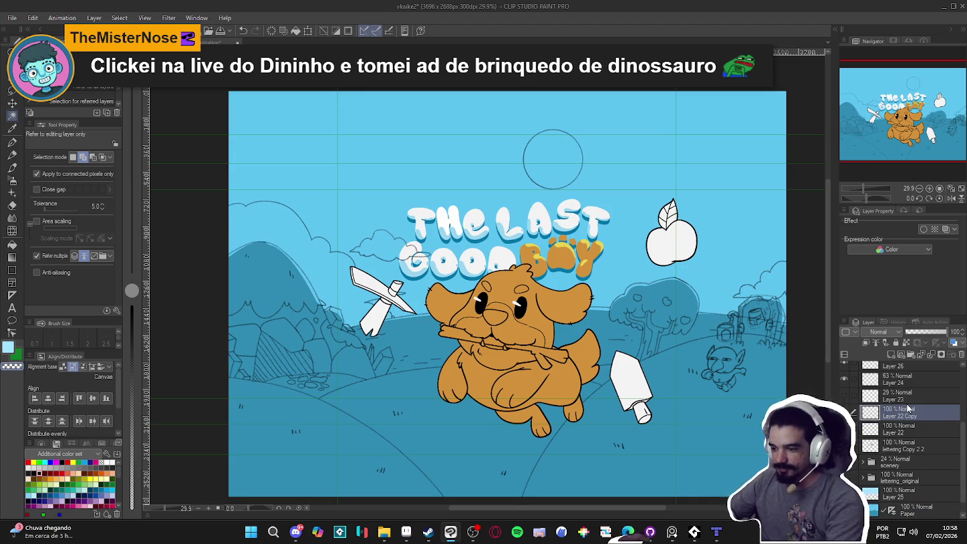
pyautogui.hotkey('ctrl', 'z')
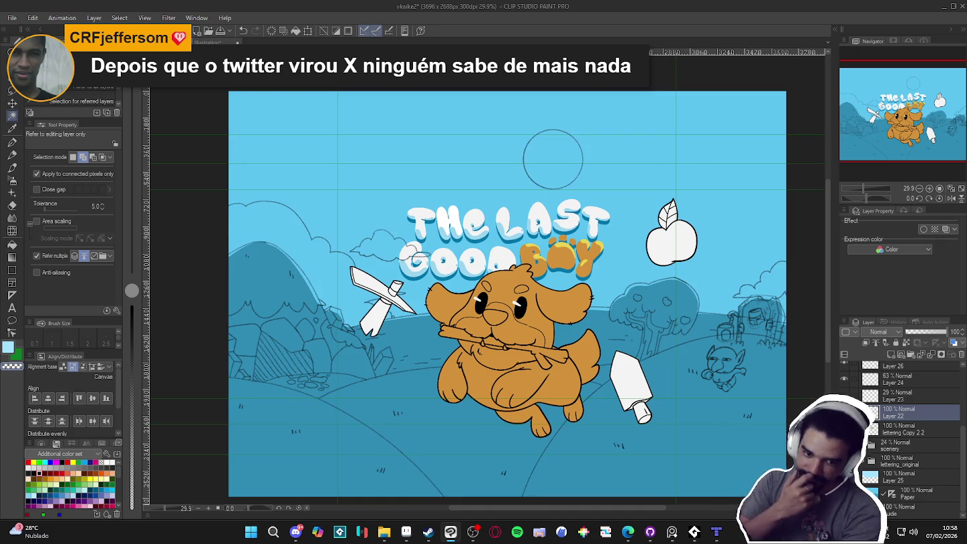
pyautogui.hotkey('ctrl', 'y')
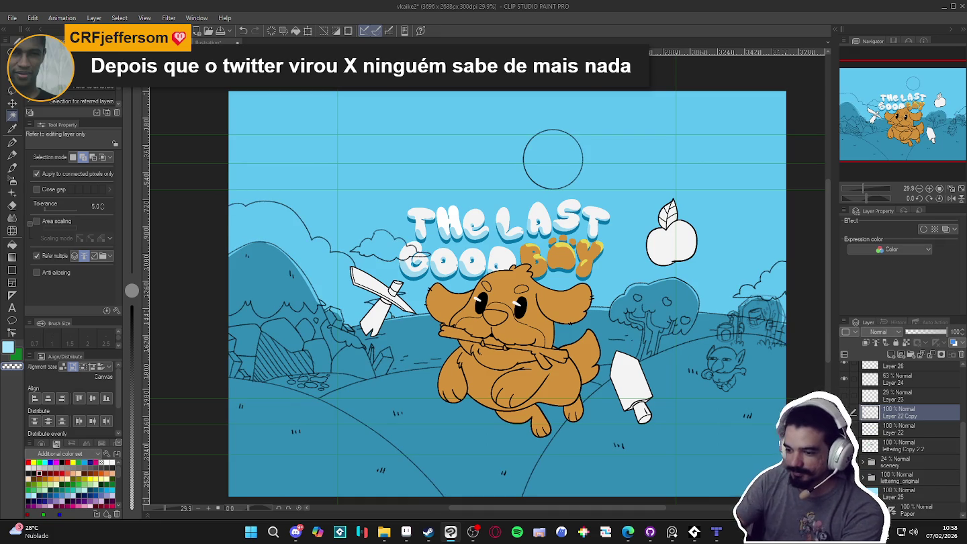
pyautogui.hotkey('ctrl', 'z')
pyautogui.click(847, 420)
pyautogui.click(847, 420)
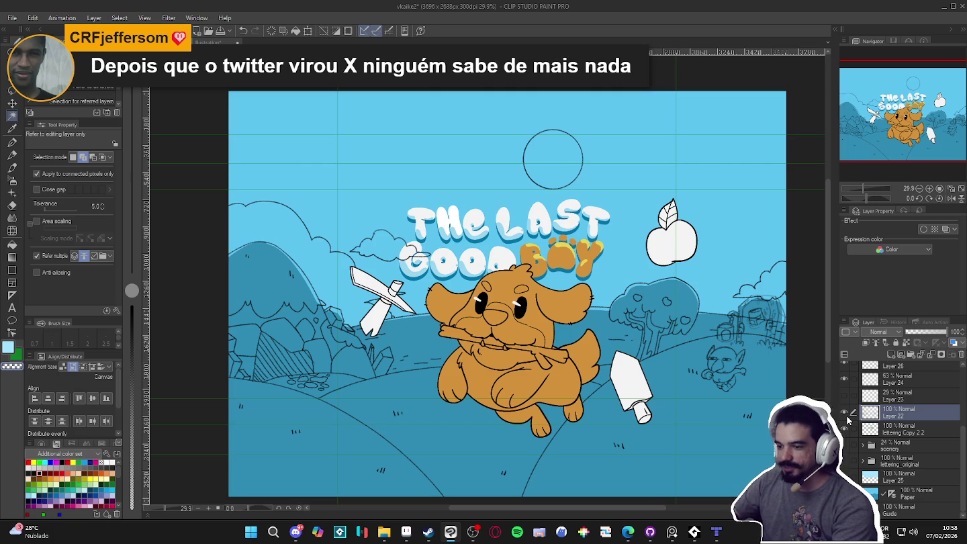
# - Pick an almost-black navy and tint Layer 22 with it as its Layer Color sub colour
pyautogui.press('g')
pyautogui.keyDown('alt'); pyautogui.click(331, 430); pyautogui.keyUp('alt')
pyautogui.click(9, 347)
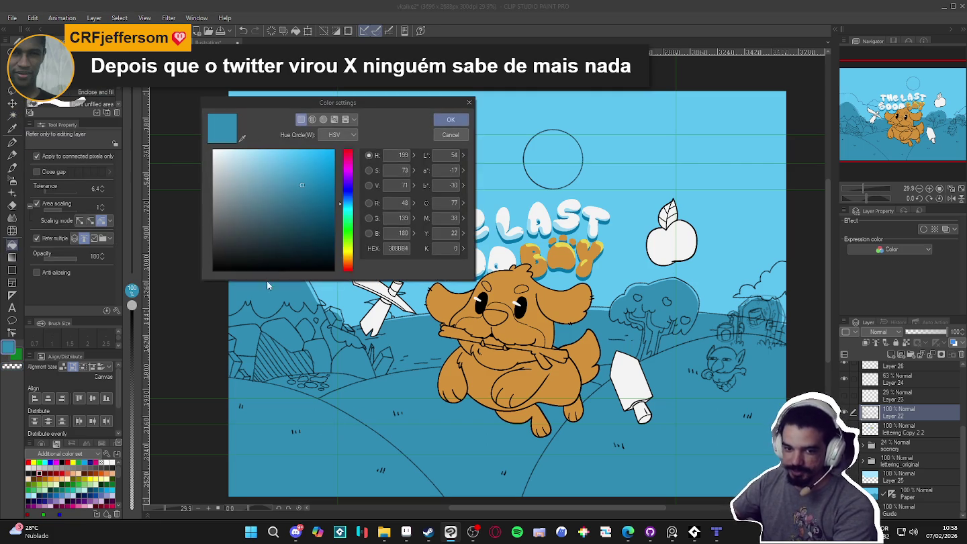
pyautogui.click(312, 203)
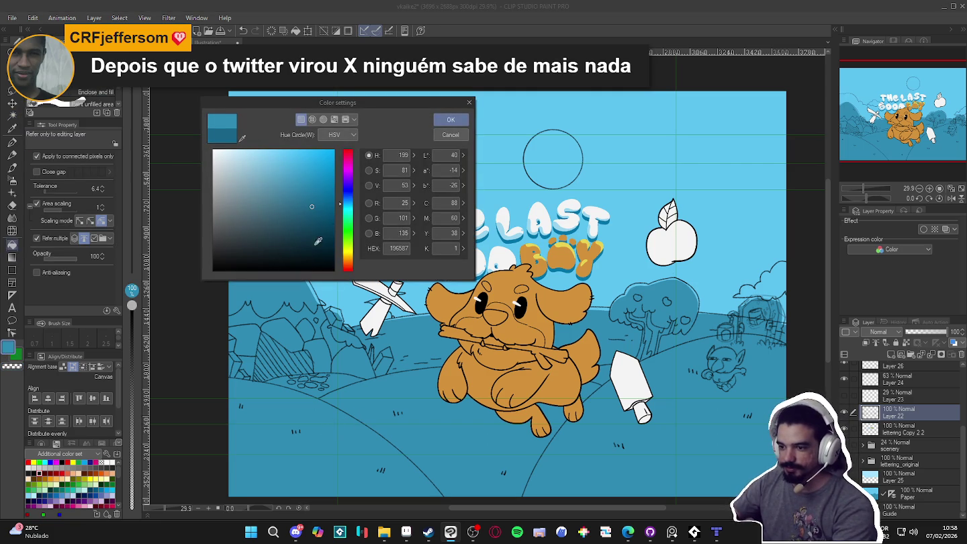
pyautogui.click(333, 250)
pyautogui.click(450, 120)
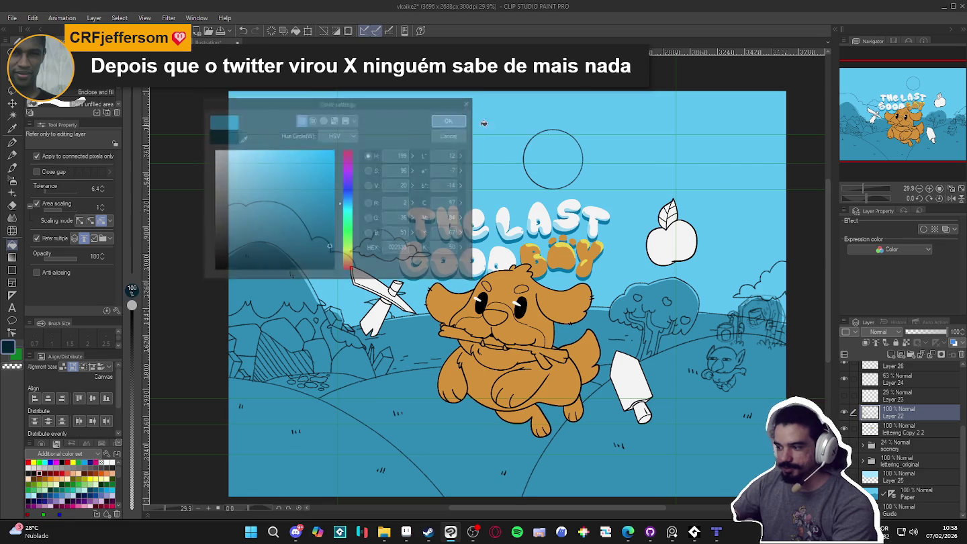
pyautogui.click(946, 229)
pyautogui.click(957, 255)
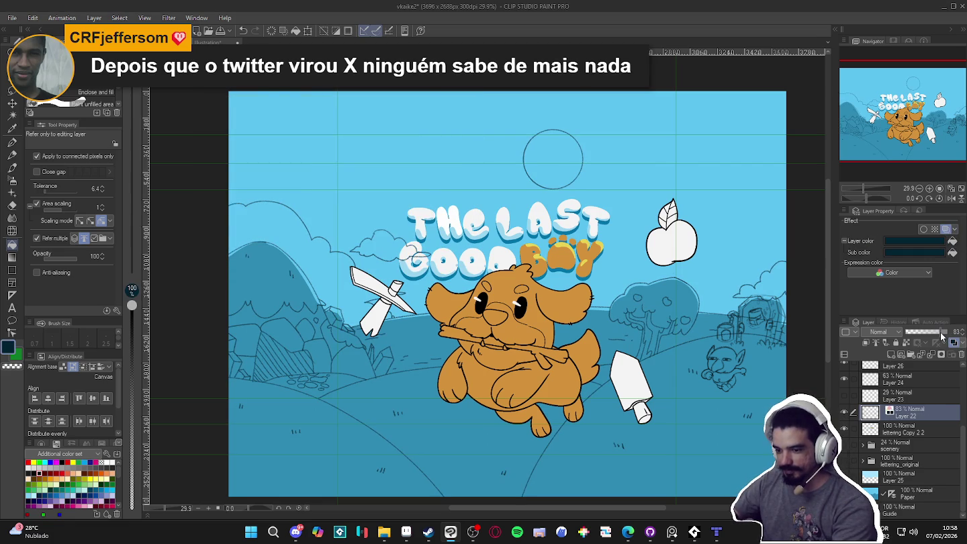
pyautogui.hscroll(1, 752, 255)
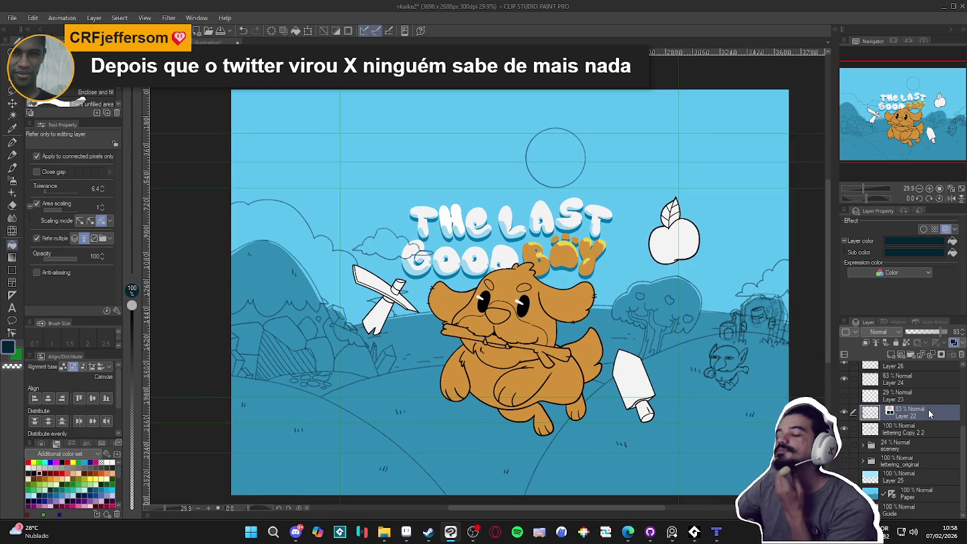
# - Make the Paper layer active, try auto-selecting the sky, then clear the selection
pyautogui.click(933, 494)
pyautogui.press('w')
pyautogui.click(751, 263)
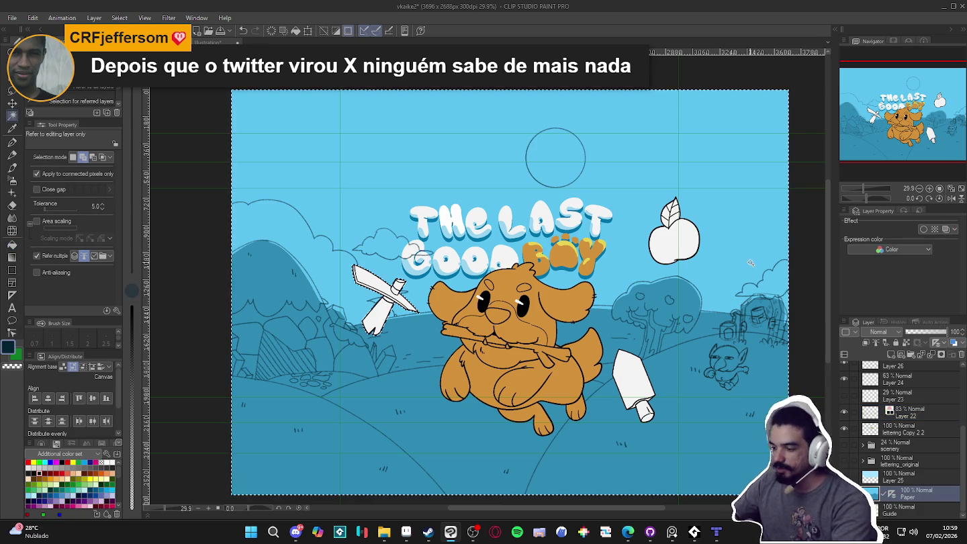
pyautogui.click(775, 309)
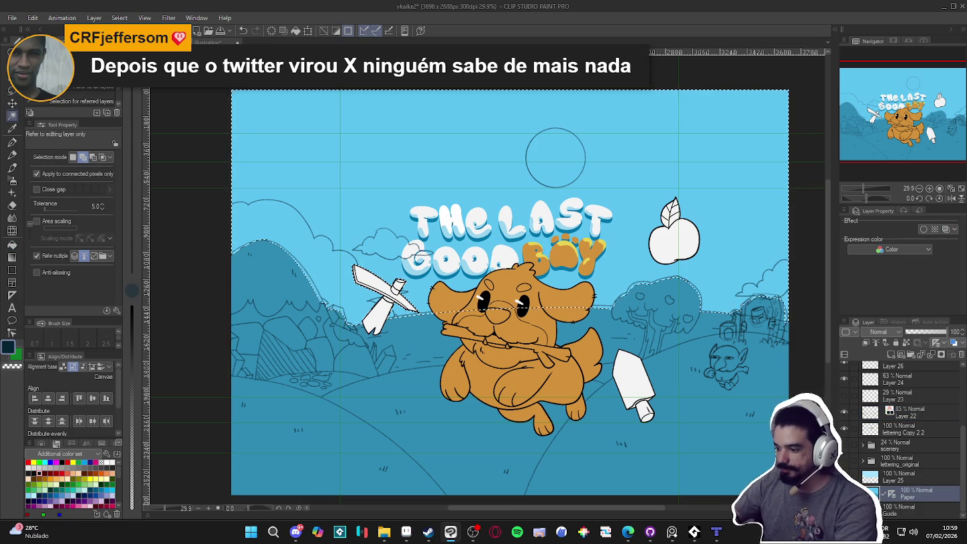
pyautogui.click(347, 30)
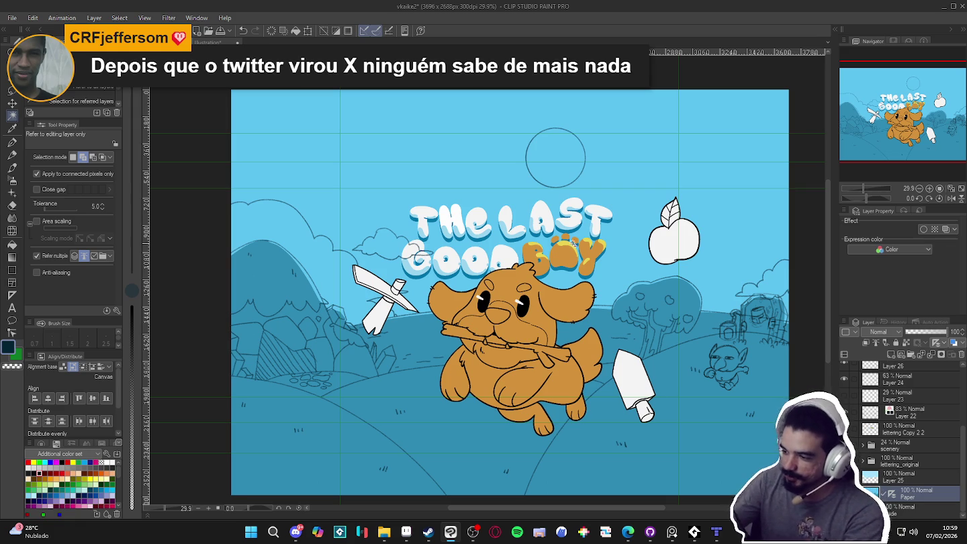
# - Brighten the clouds at the right edge and left of GOOD, plus near the axe, in sky blue
pyautogui.press('p')
pyautogui.keyDown('alt'); pyautogui.click(648, 252); pyautogui.keyUp('alt')
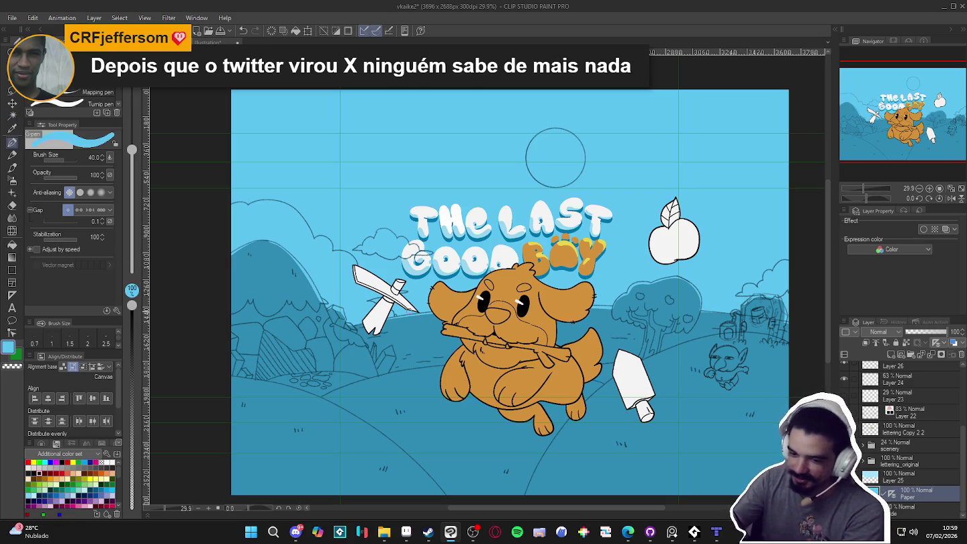
pyautogui.doubleClick(9, 348)
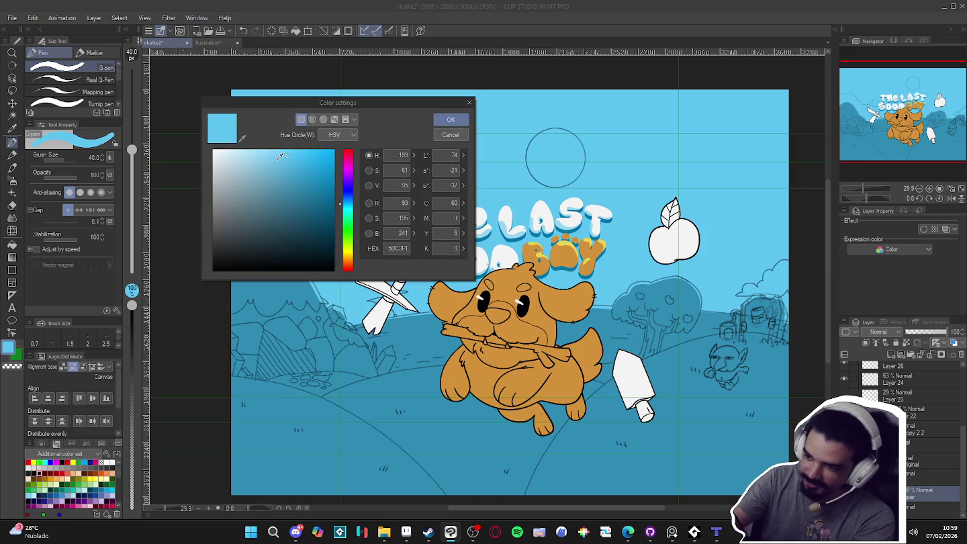
pyautogui.click(449, 119)
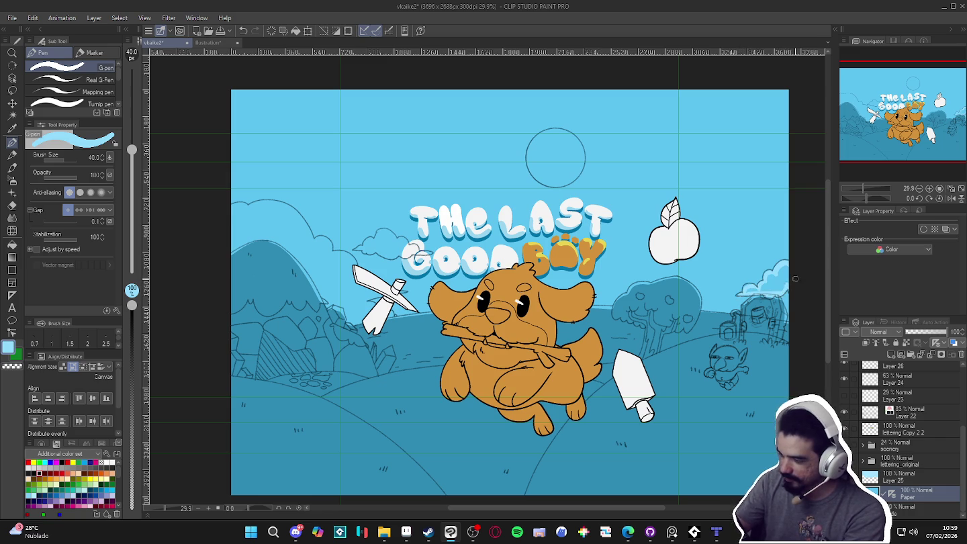
pyautogui.moveTo(795, 278); pyautogui.dragTo(763, 270)
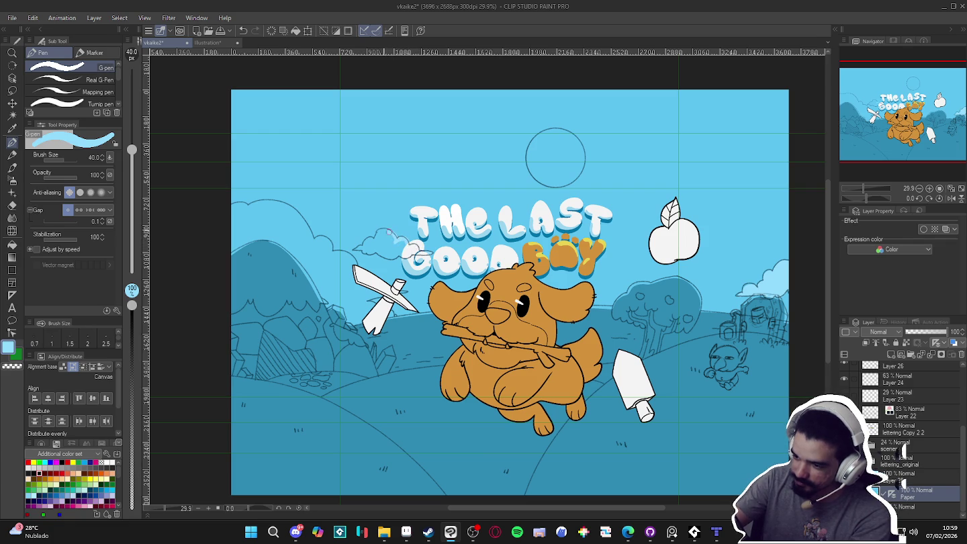
pyautogui.moveTo(373, 237)
pyautogui.mouseDown()
pyautogui.moveTo(363, 247)
pyautogui.moveTo(392, 259)
pyautogui.mouseUp()
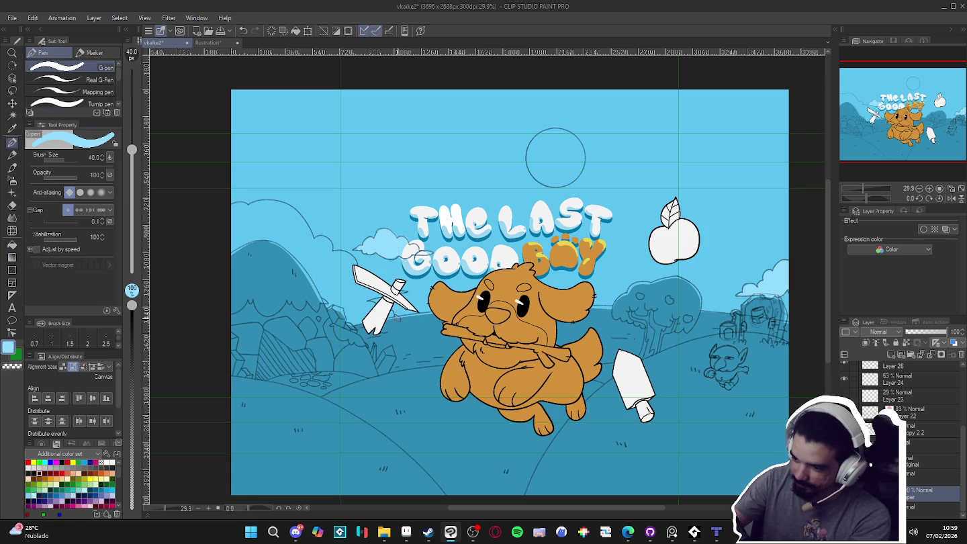
pyautogui.moveTo(380, 308); pyautogui.dragTo(361, 296)
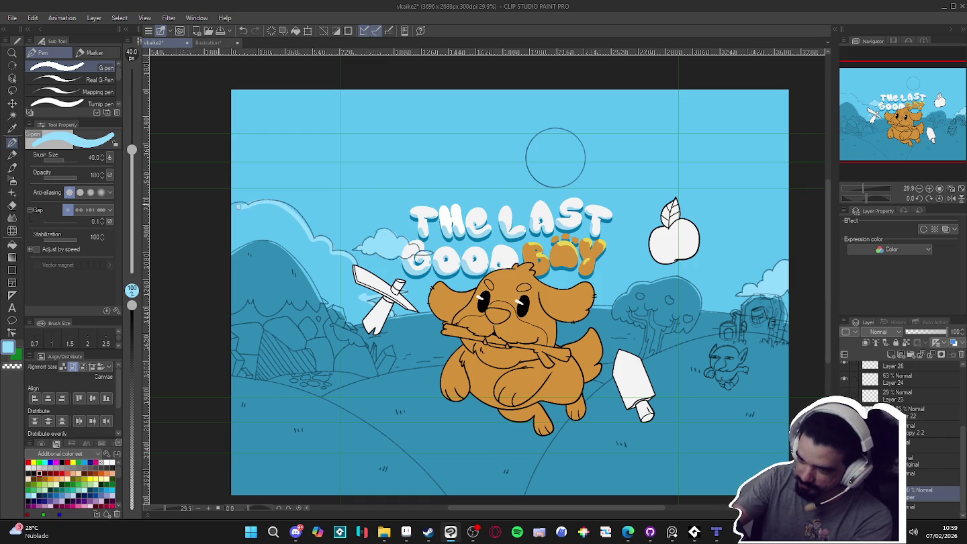
# - Fill the sky behind the left mountain lighter blue and add a white highlight on the bubble
pyautogui.press('g')
pyautogui.click(344, 276)
pyautogui.press('p')
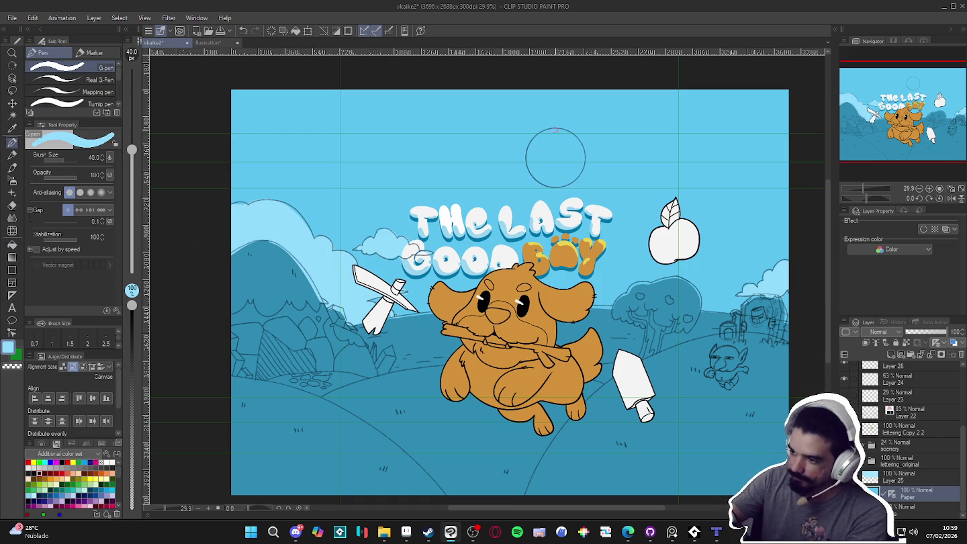
pyautogui.moveTo(541, 182); pyautogui.dragTo(577, 172)
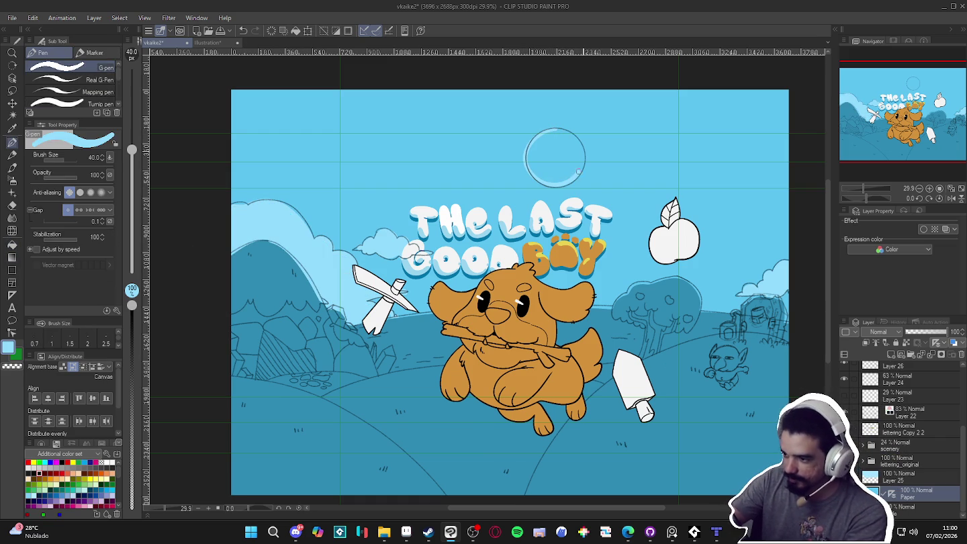
# - Fill the sky bubble solid light blue
pyautogui.press('g')
pyautogui.click(565, 139)
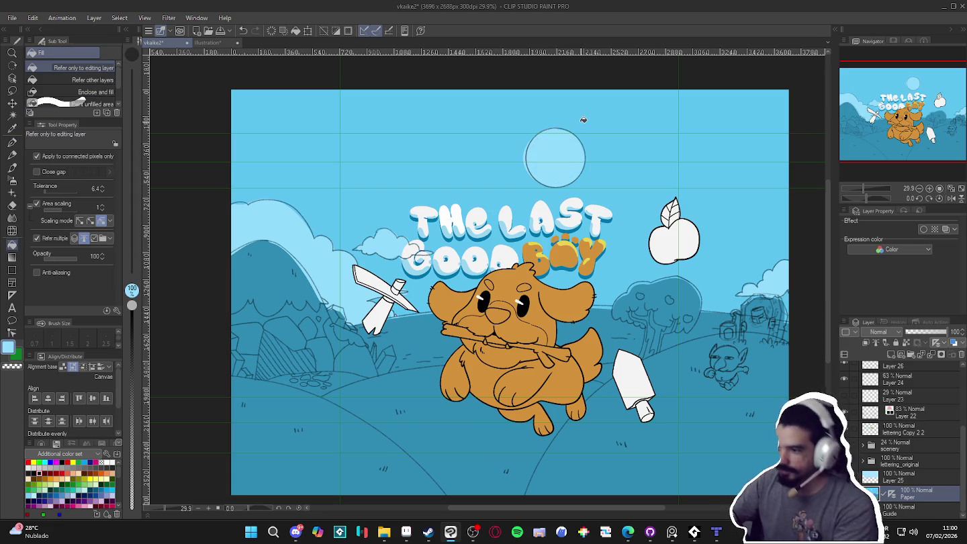
pyautogui.scroll(-1, 580, 212)
pyautogui.scroll(-1, 580, 212)
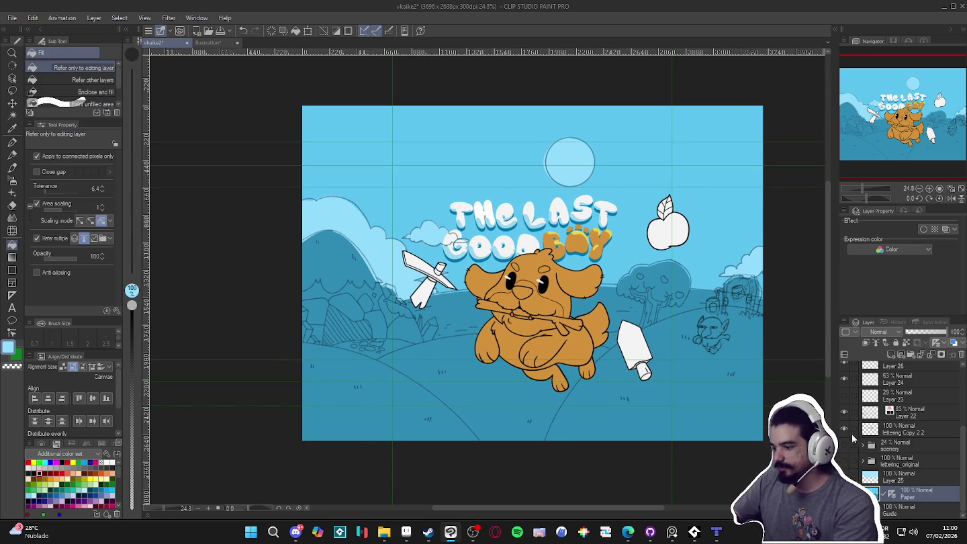
# - Toggle the lettering layer to compare, then make Layer 22 active with the Eraser
pyautogui.doubleClick(844, 428)
pyautogui.doubleClick(844, 415)
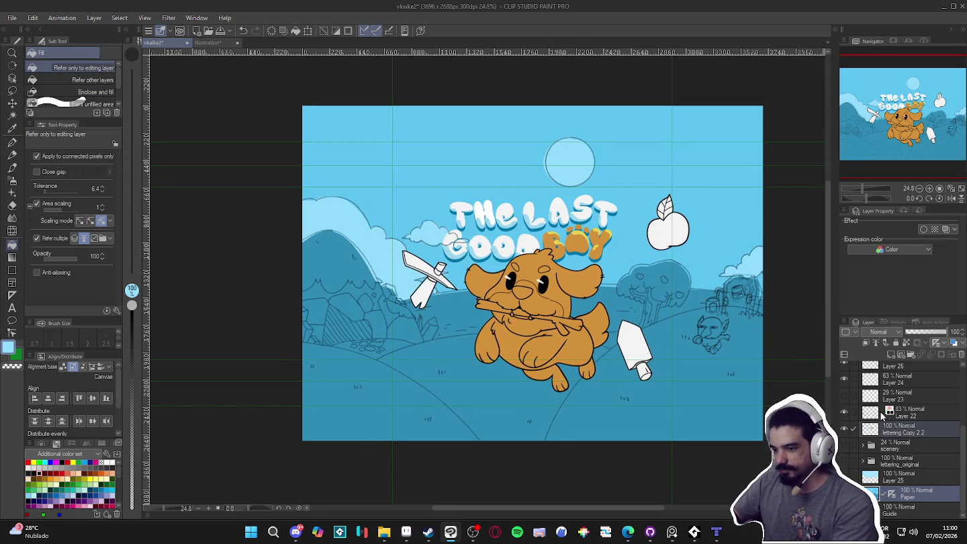
pyautogui.click(873, 413)
pyautogui.press('e')
pyautogui.scroll(3, 475, 259)
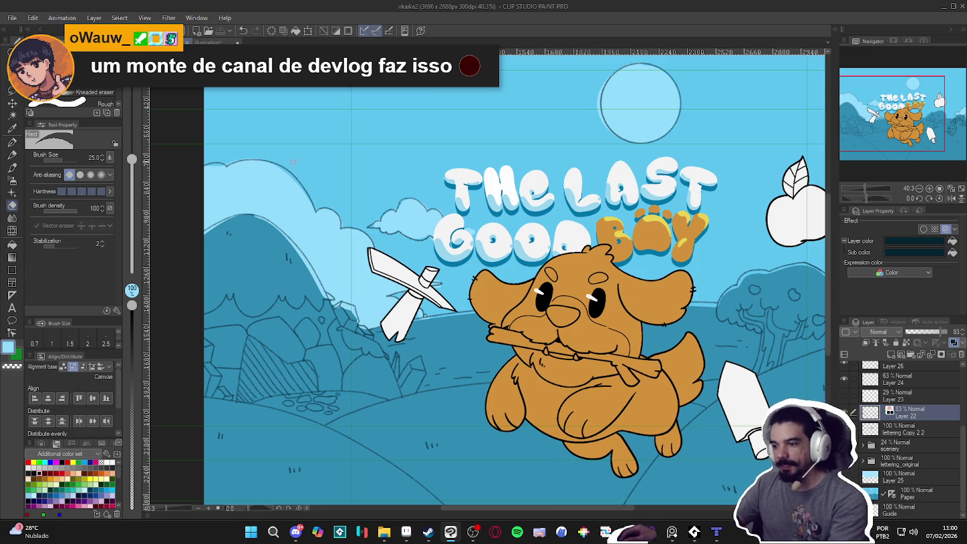
pyautogui.scroll(-2, 504, 315)
pyautogui.scroll(-1, 504, 314)
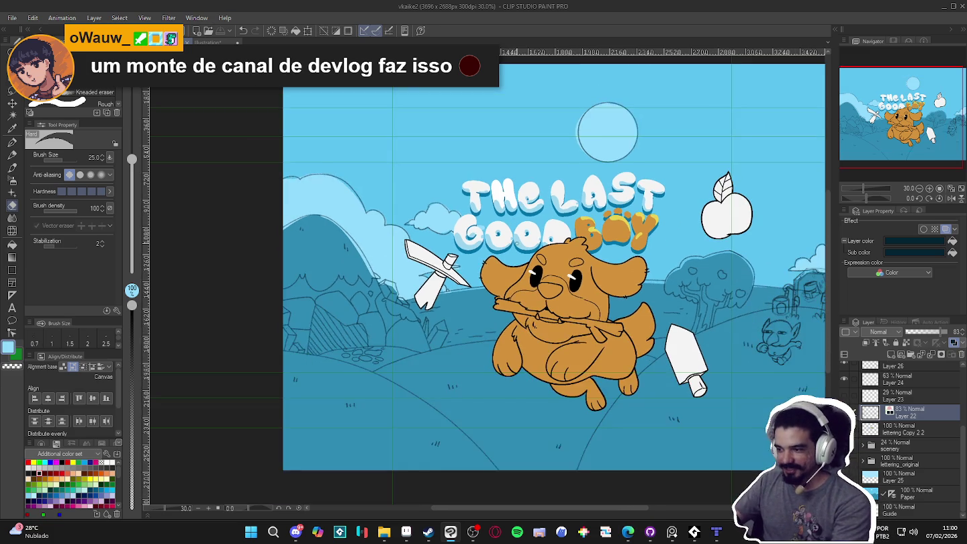
pyautogui.scroll(-1, 504, 314)
pyautogui.scroll(1, 584, 349)
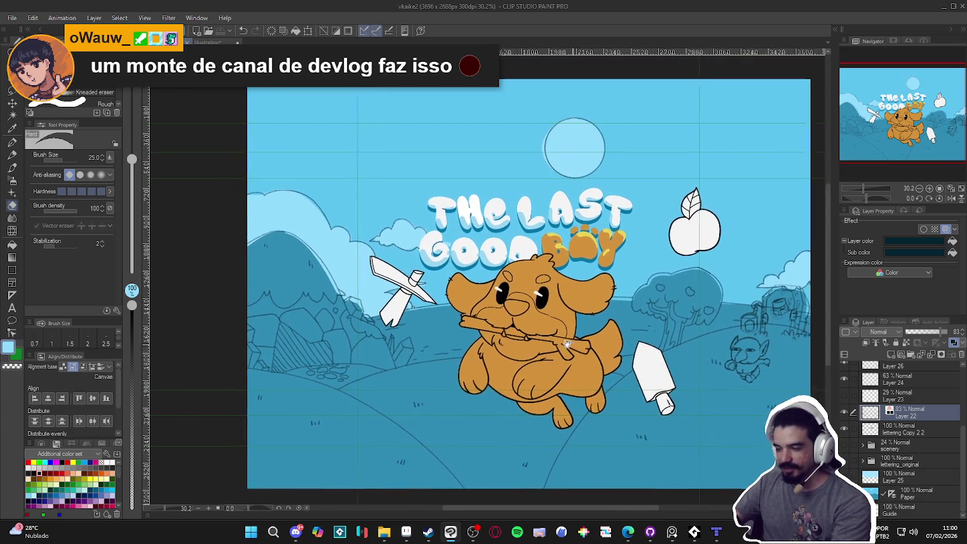
pyautogui.scroll(1, 564, 353)
pyautogui.scroll(1, 541, 359)
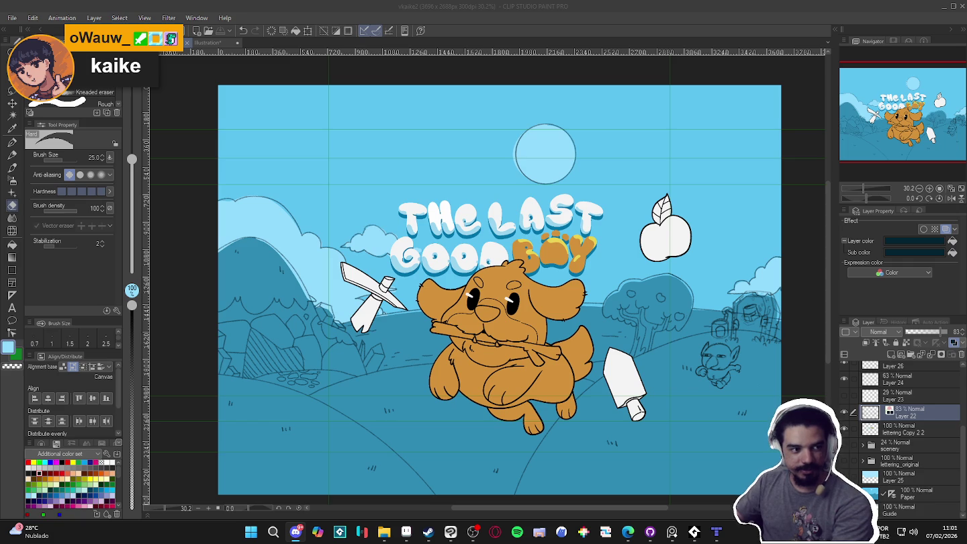
pyautogui.hotkey('alt', 'Tab')
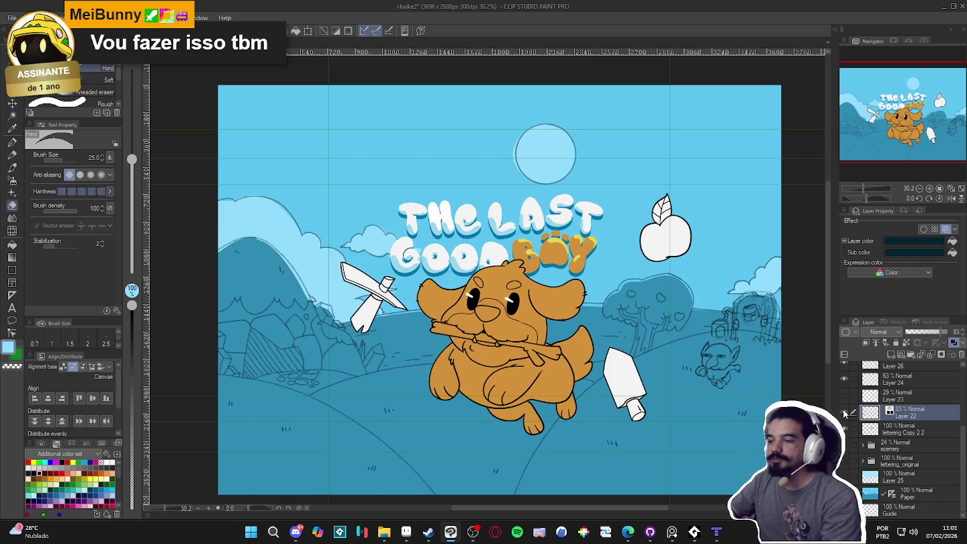
# - Rasterize Layer 22 and toggle its visibility to compare the result
pyautogui.rightClick(881, 420)
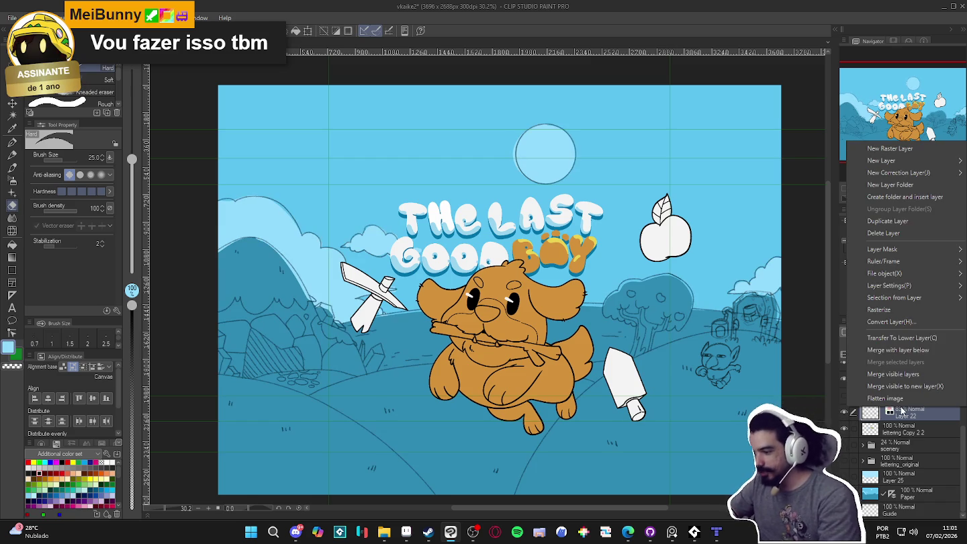
pyautogui.click(876, 310)
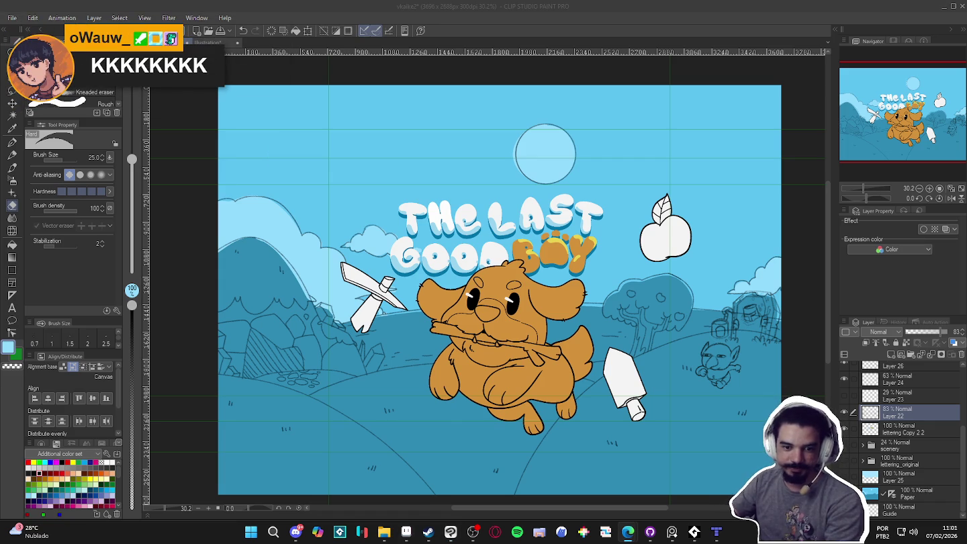
pyautogui.hotkey('alt', 'Tab')
pyautogui.click(844, 412)
pyautogui.click(843, 412)
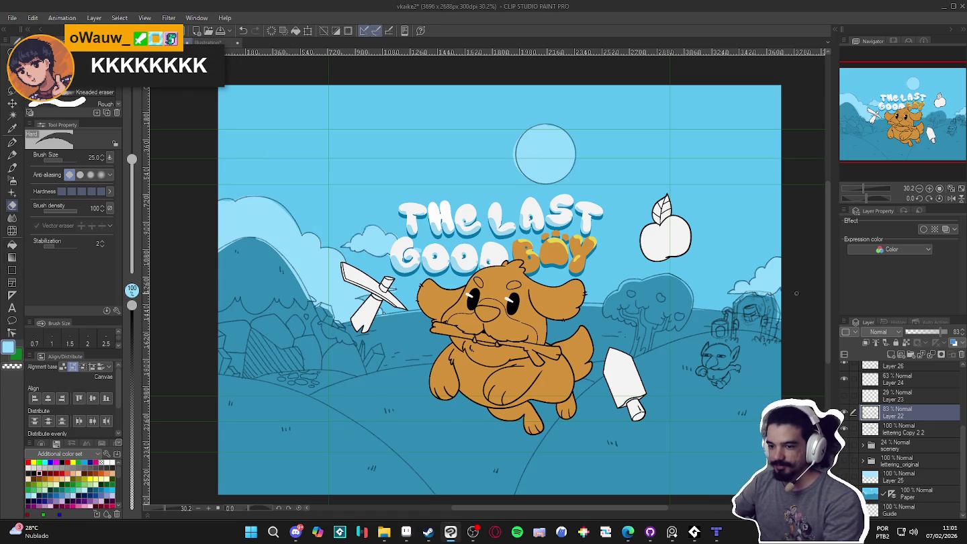
pyautogui.moveTo(589, 370); pyautogui.dragTo(590, 372)
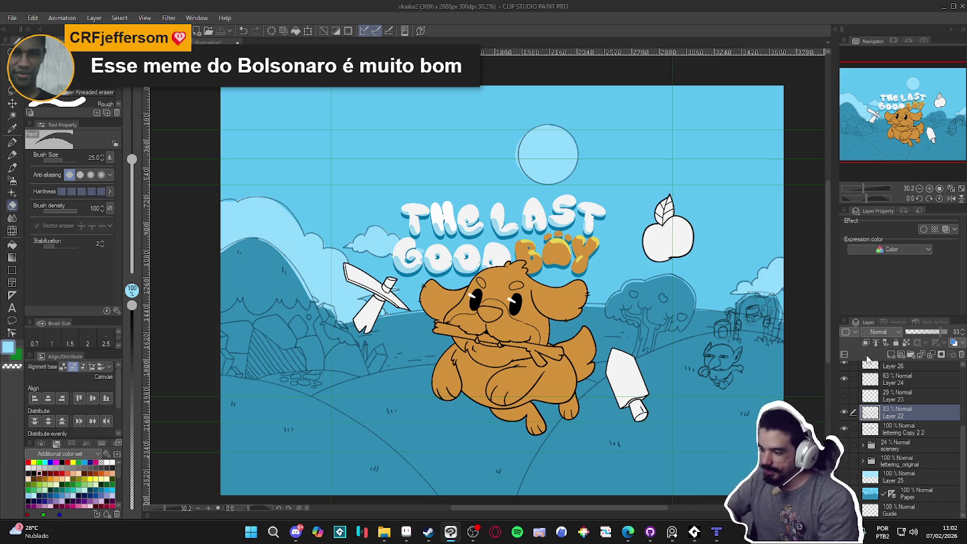
pyautogui.doubleClick(844, 414)
pyautogui.doubleClick(843, 412)
# - Make Layer 26 the working layer and start a polyline lasso around the goblin sketch
pyautogui.scroll(1, 843, 380)
pyautogui.doubleClick(843, 405)
pyautogui.click(896, 389)
pyautogui.press('m')
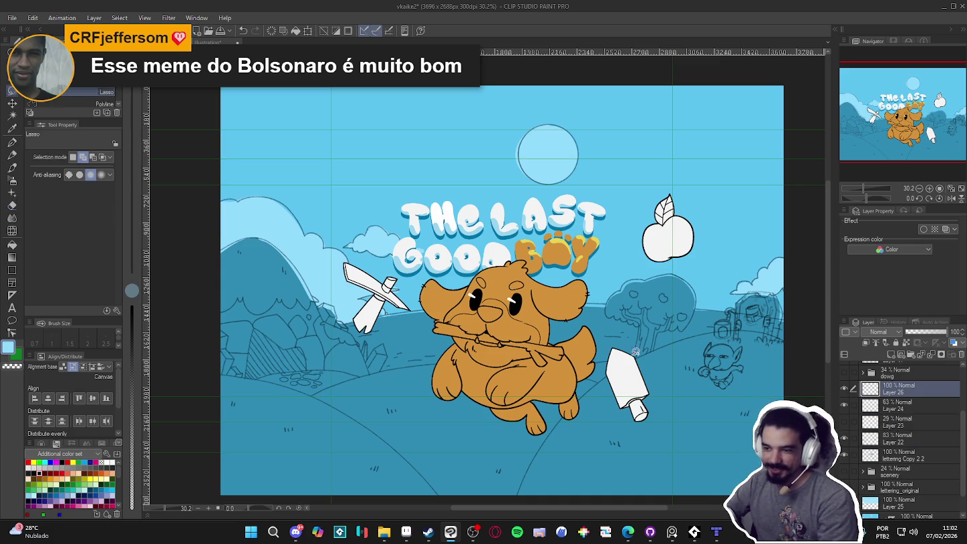
pyautogui.moveTo(739, 341)
pyautogui.mouseDown()
pyautogui.moveTo(696, 349)
pyautogui.moveTo(749, 390)
pyautogui.mouseUp()
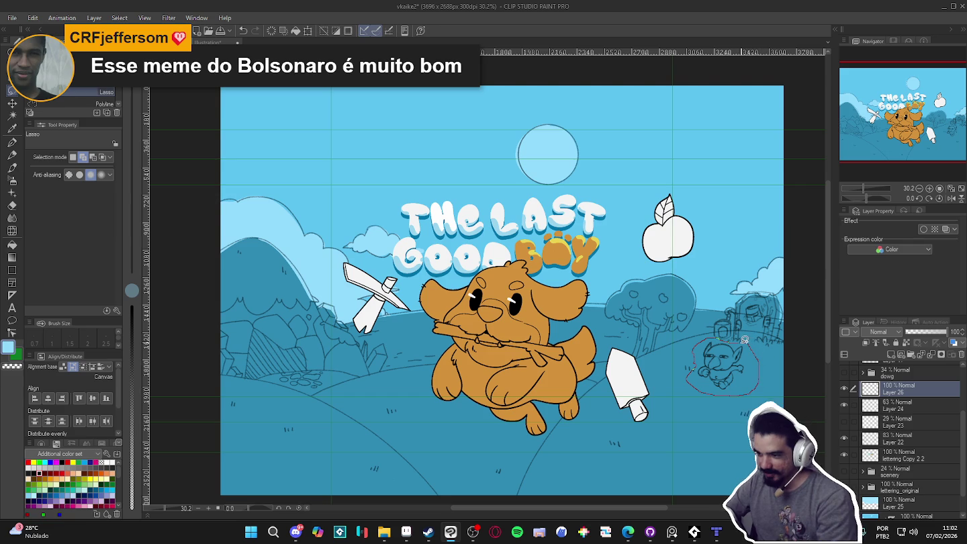
# - Close the goblin selection, paste it onto a new layer, and place it beside the axe
pyautogui.moveTo(749, 392); pyautogui.dragTo(739, 339)
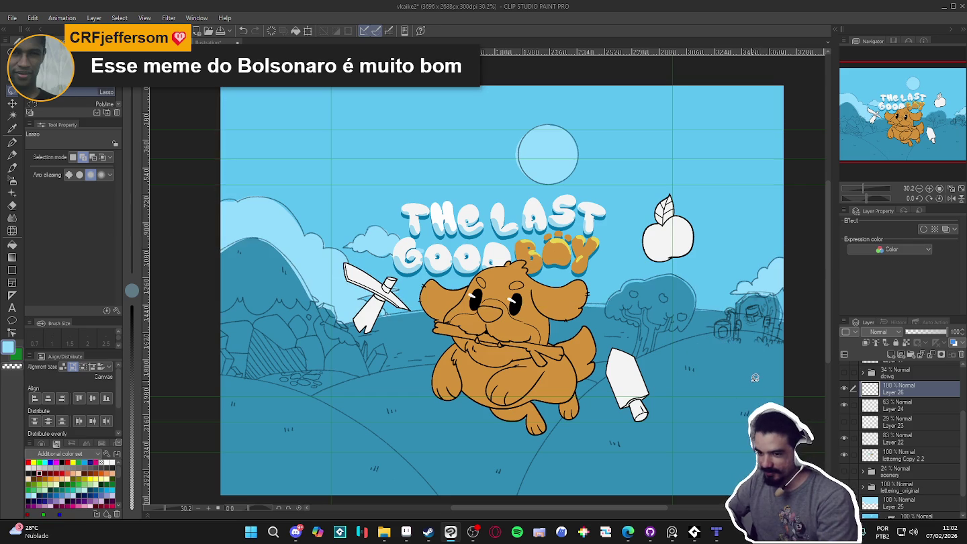
pyautogui.hotkey('ctrl', 'v')
pyautogui.press('k')
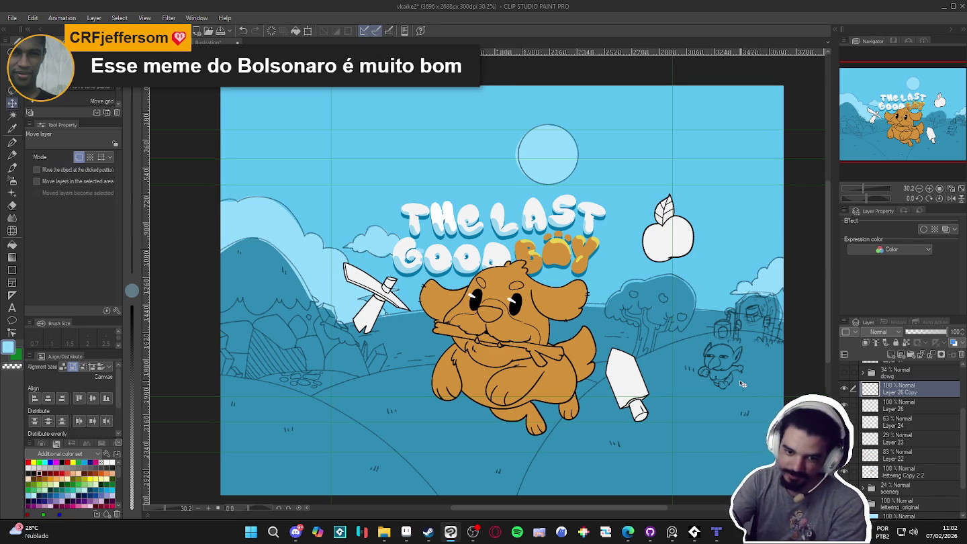
pyautogui.moveTo(742, 384); pyautogui.dragTo(424, 395)
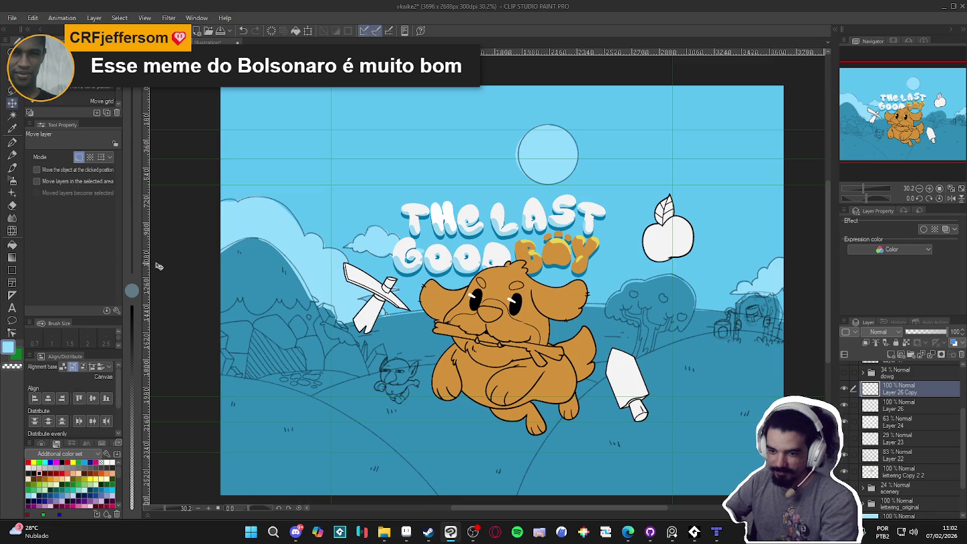
pyautogui.hotkey('ctrl', 't')
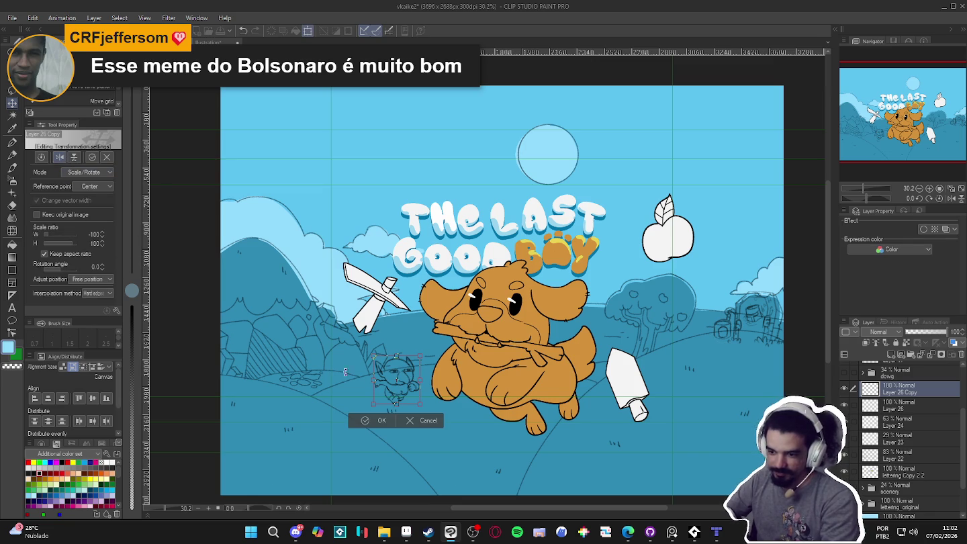
pyautogui.press('Return')
pyautogui.moveTo(407, 383); pyautogui.dragTo(404, 399)
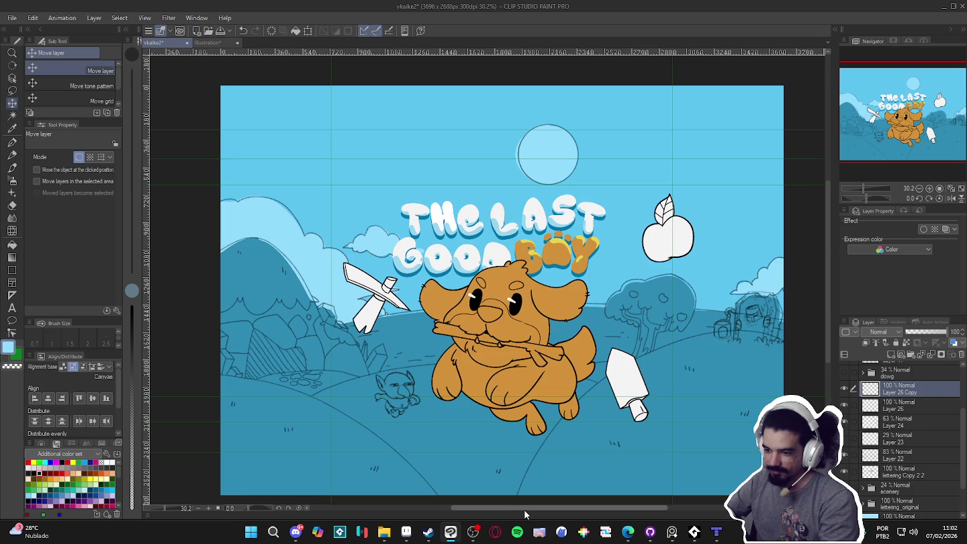
# - Reposition the goblin sketch layer onto the right-side hills near the trees
pyautogui.moveTo(402, 395); pyautogui.dragTo(406, 404)
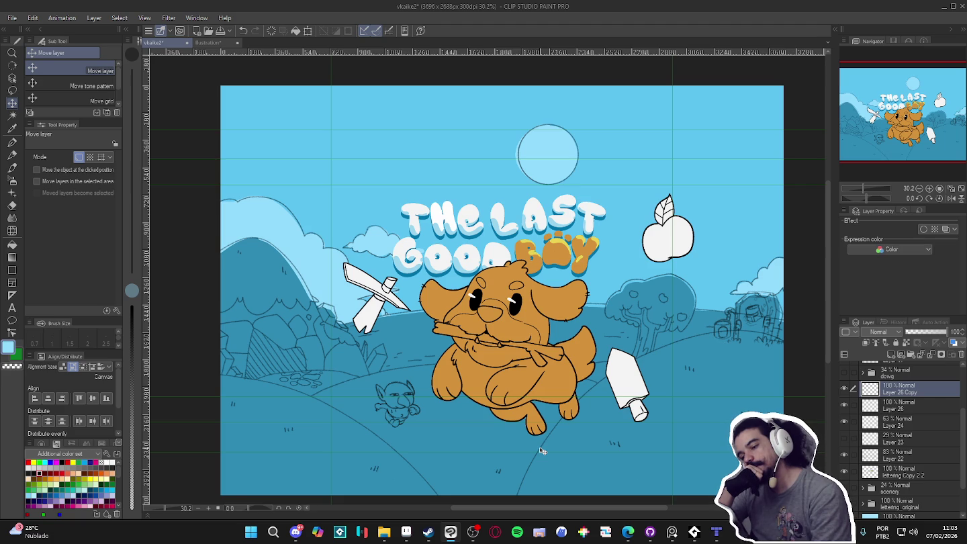
pyautogui.hotkey('ctrl', 'z')
pyautogui.hotkey('ctrl', 'z')
pyautogui.hotkey('ctrl', 'z')
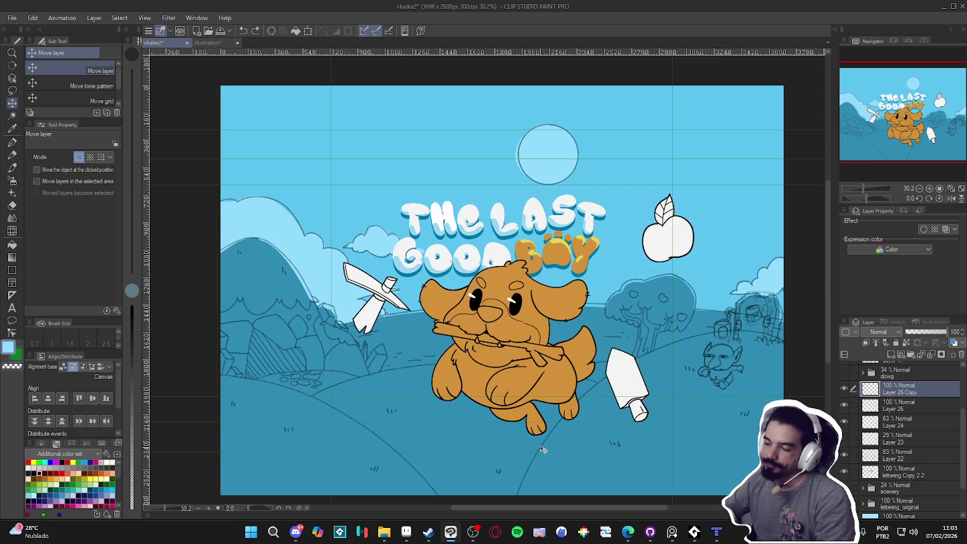
pyautogui.moveTo(700, 370); pyautogui.dragTo(678, 370)
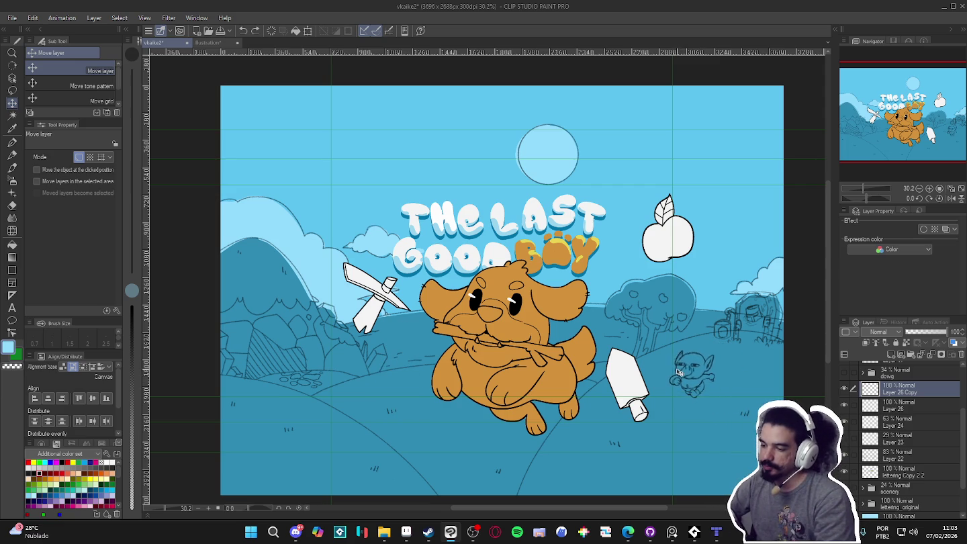
pyautogui.moveTo(679, 369); pyautogui.dragTo(686, 366)
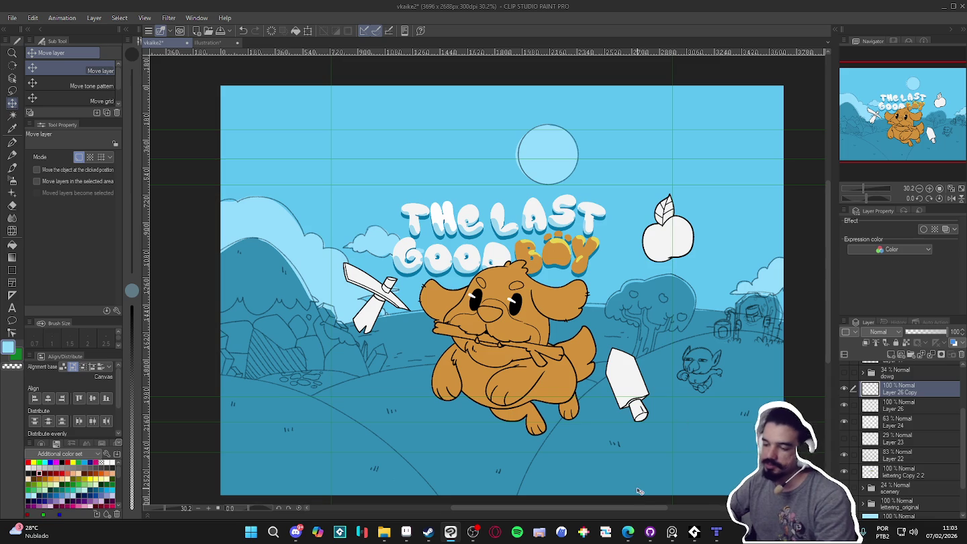
pyautogui.scroll(-2, 629, 419)
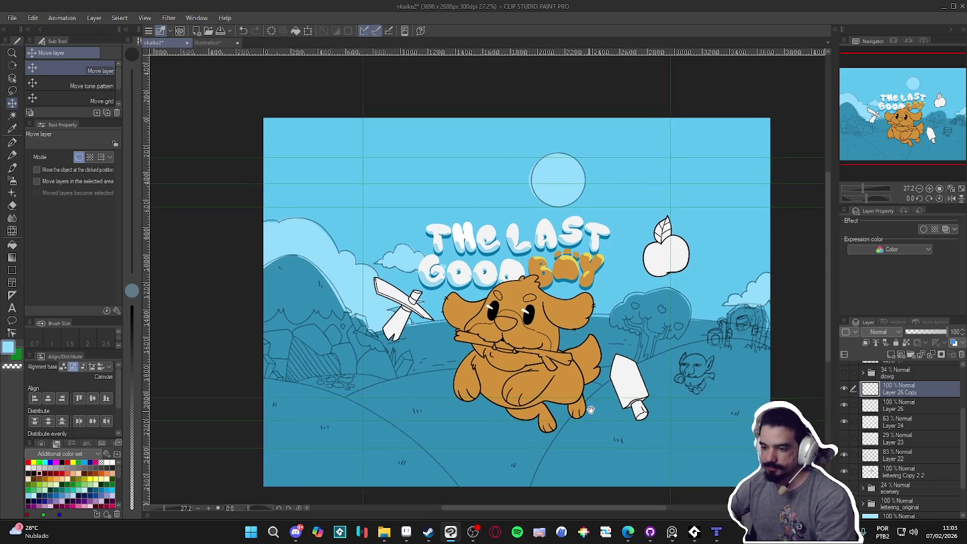
pyautogui.scroll(1, 546, 218)
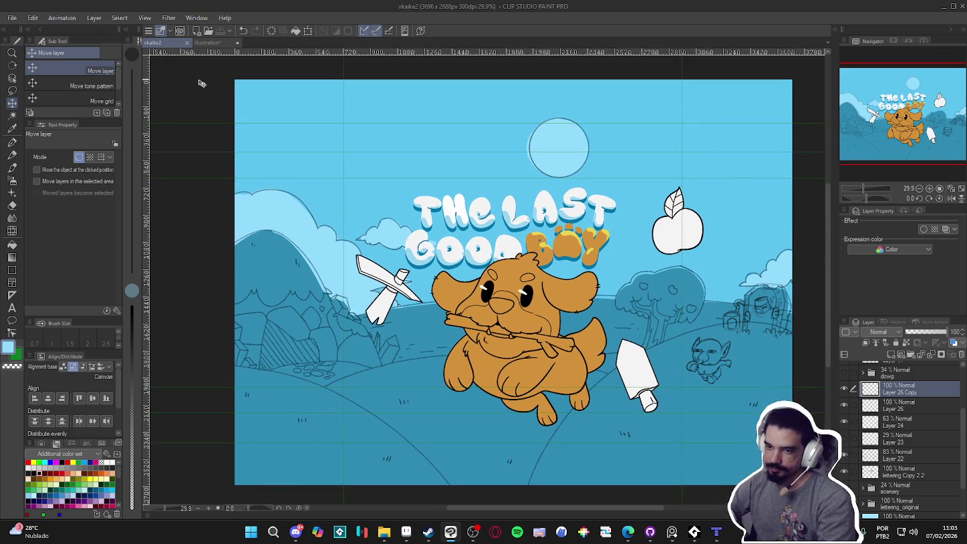
pyautogui.press('super+shift+s')
pyautogui.moveTo(227, 74)
pyautogui.mouseDown()
pyautogui.moveTo(805, 493)
pyautogui.moveTo(796, 497)
pyautogui.mouseUp()
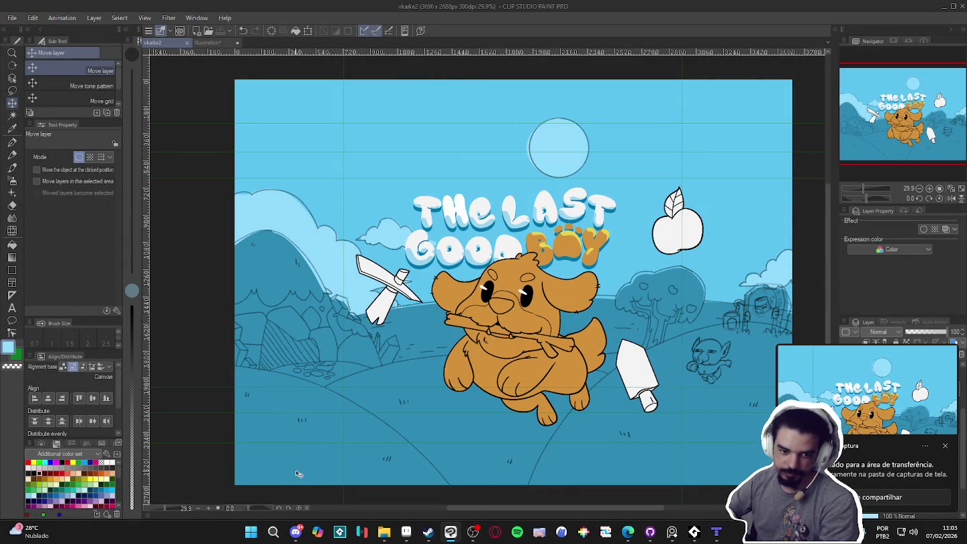
pyautogui.click(375, 541)
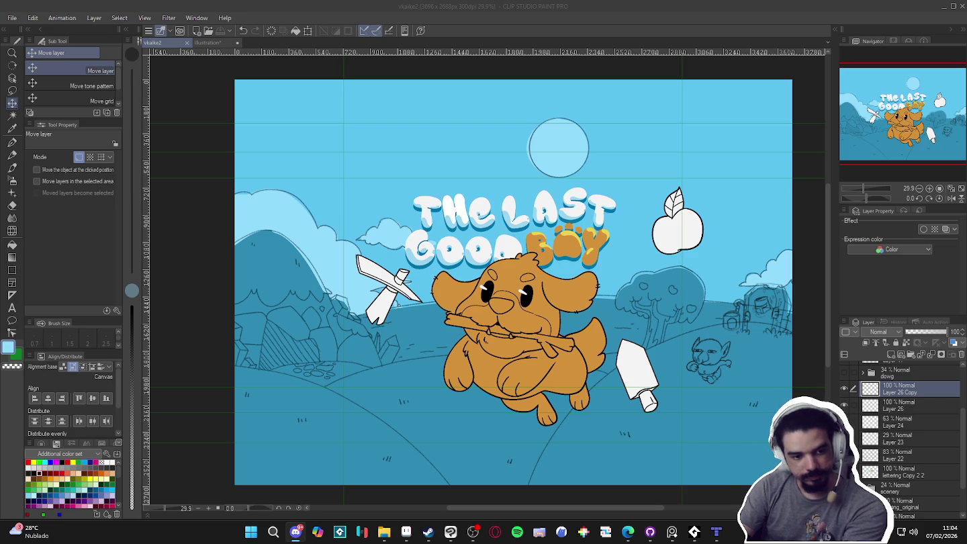
pyautogui.click(844, 405)
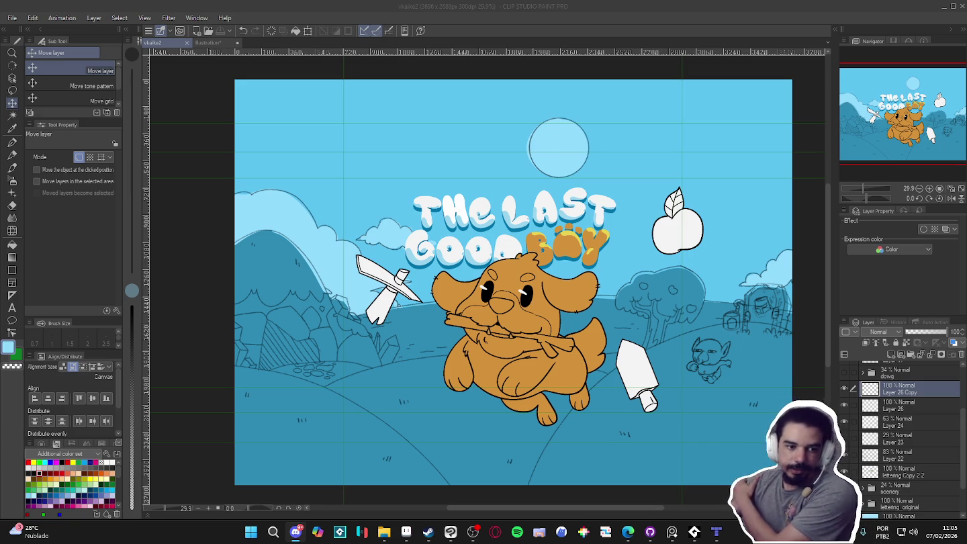
pyautogui.hotkey('alt', 'Tab')
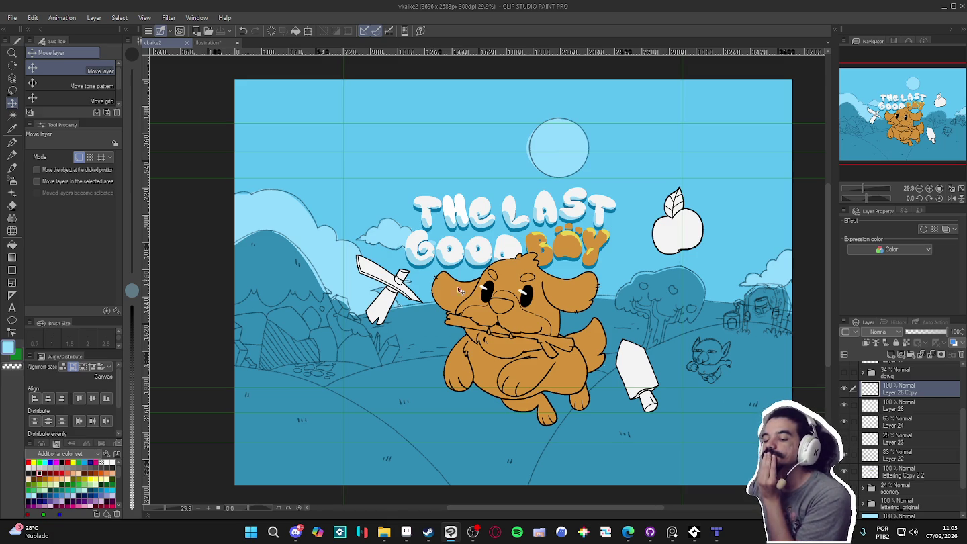
pyautogui.click(427, 532)
pyautogui.moveTo(50, 24)
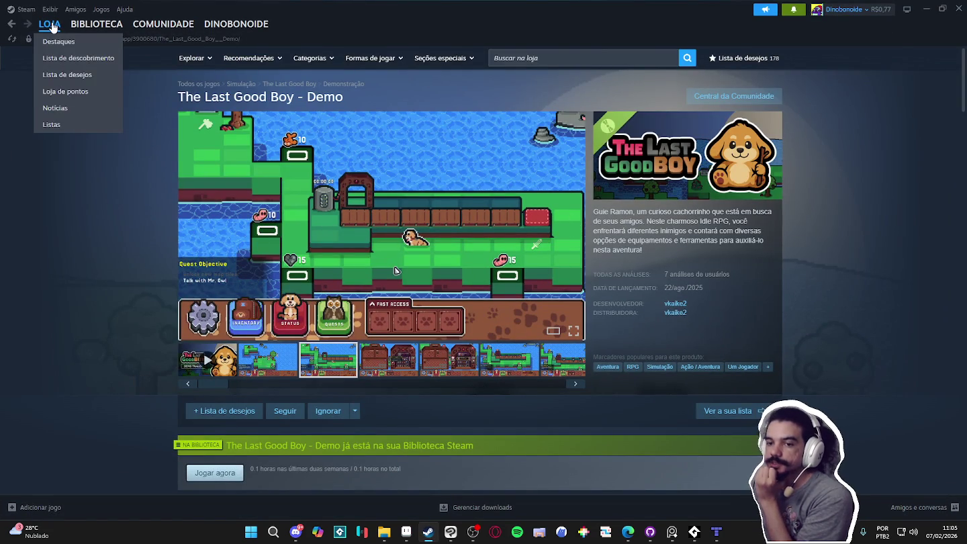
pyautogui.moveTo(96, 23)
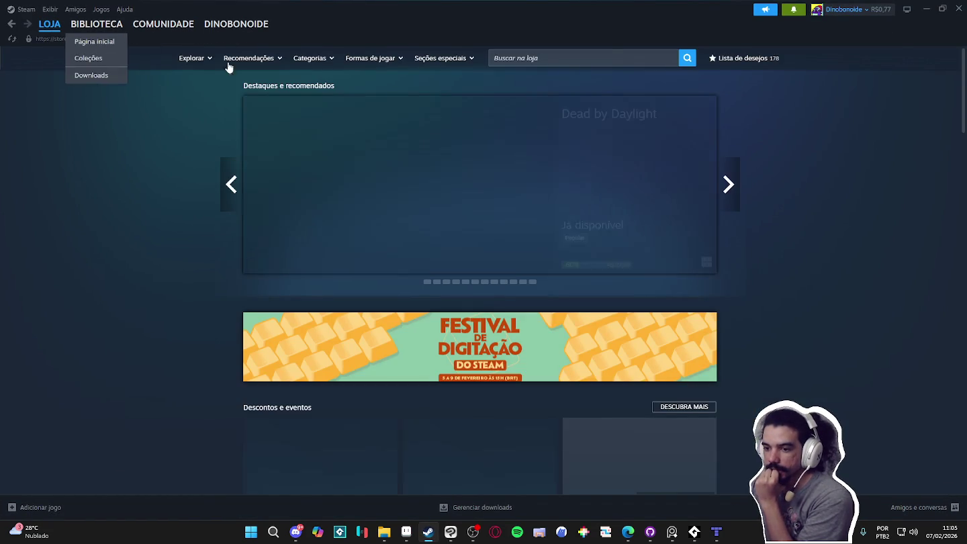
# - Browse the Steam store front and view the STAR WARS Jedi: Fallen Order page
pyautogui.scroll(-3, 741, 189)
pyautogui.scroll(-5, 741, 189)
pyautogui.scroll(-5, 741, 185)
pyautogui.scroll(-2, 741, 170)
pyautogui.scroll(-2, 740, 154)
pyautogui.scroll(4, 739, 154)
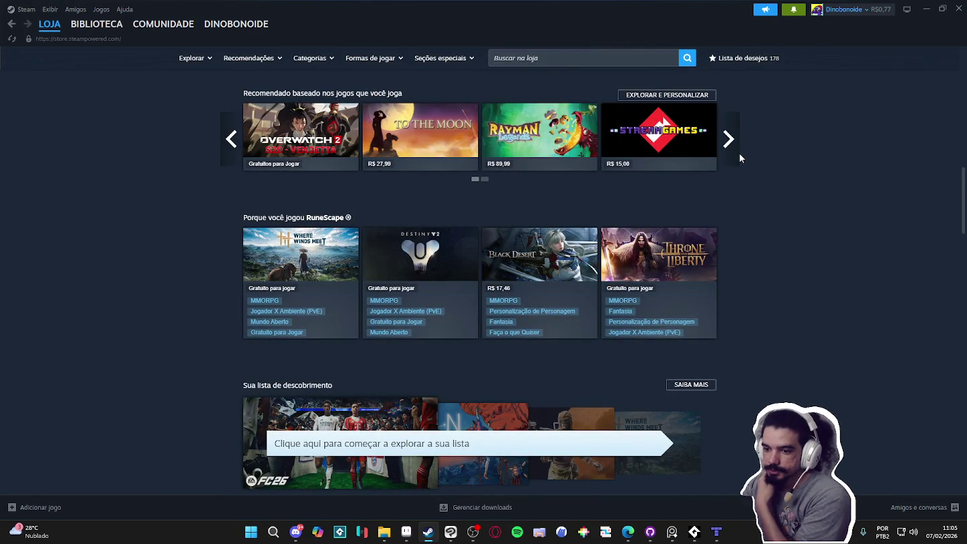
pyautogui.scroll(-4, 741, 158)
pyautogui.scroll(-7, 741, 159)
pyautogui.scroll(-2, 739, 158)
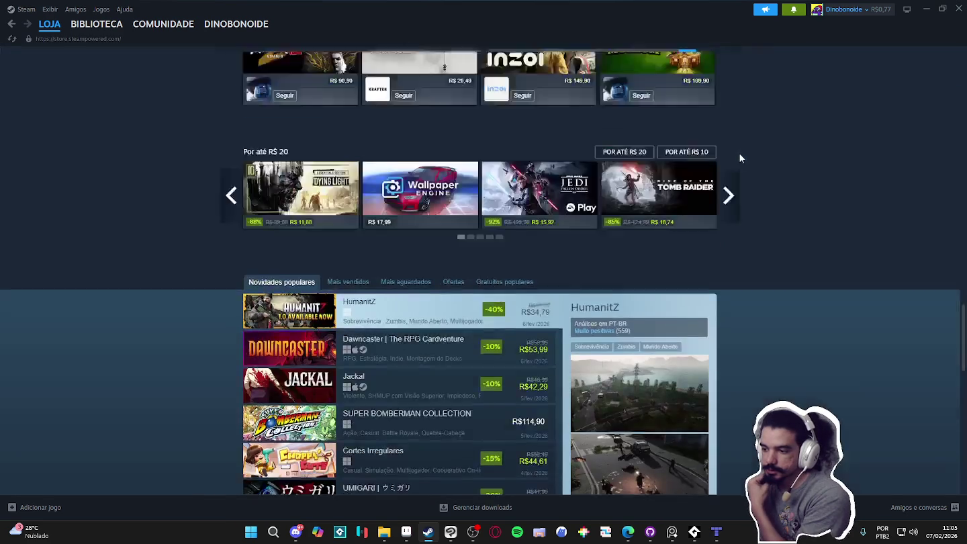
pyautogui.scroll(1, 739, 158)
pyautogui.click(541, 250)
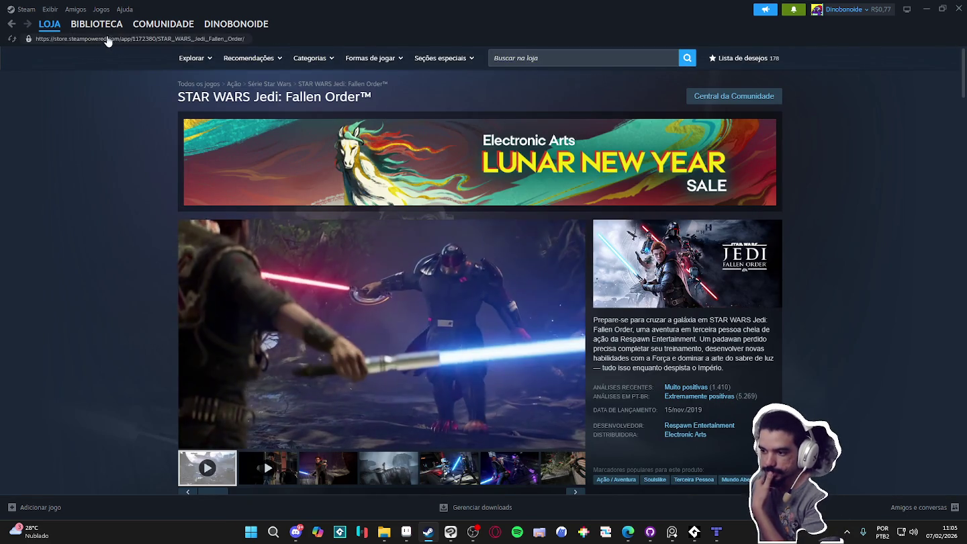
pyautogui.click(12, 26)
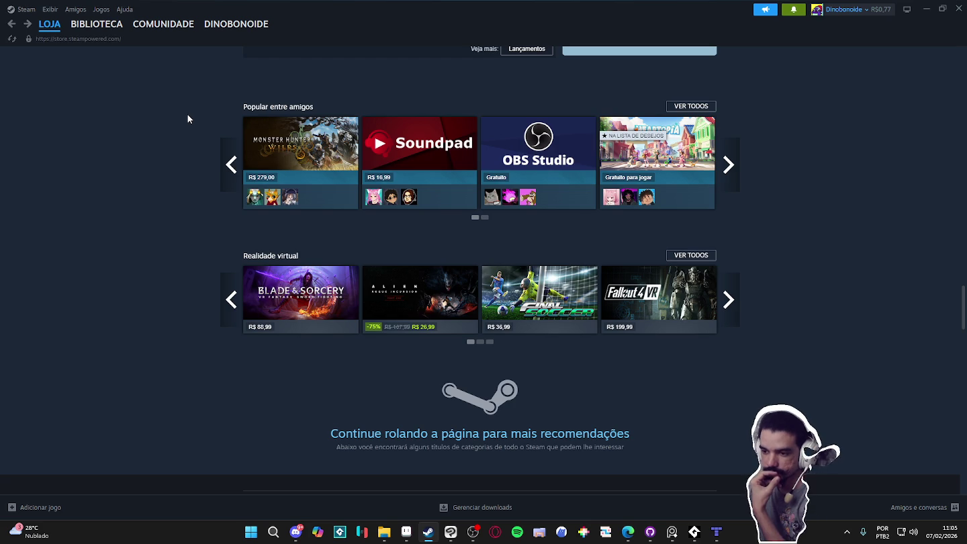
# - Scroll back to the top of the store and go to the BIBLIOTECA library
pyautogui.scroll(-2, 188, 119)
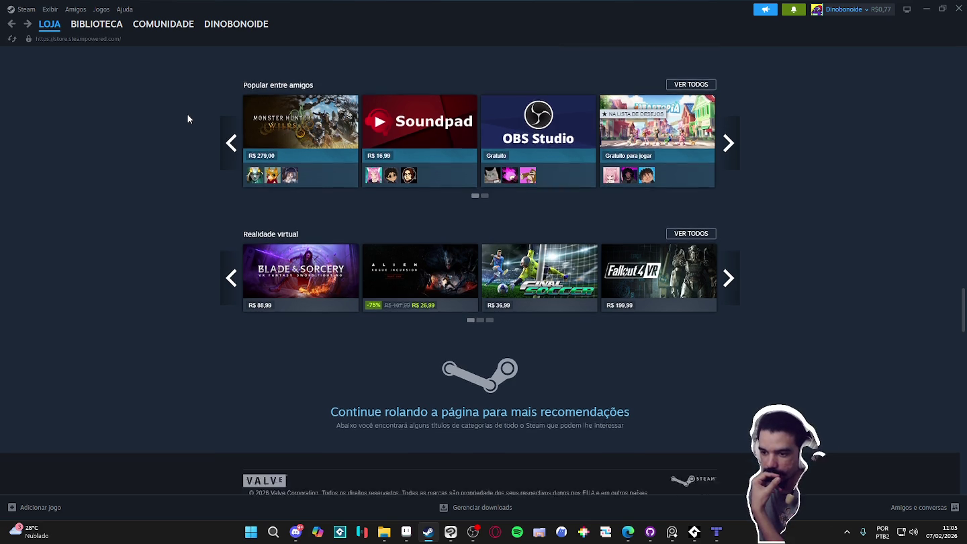
pyautogui.scroll(5, 189, 118)
pyautogui.scroll(5, 189, 120)
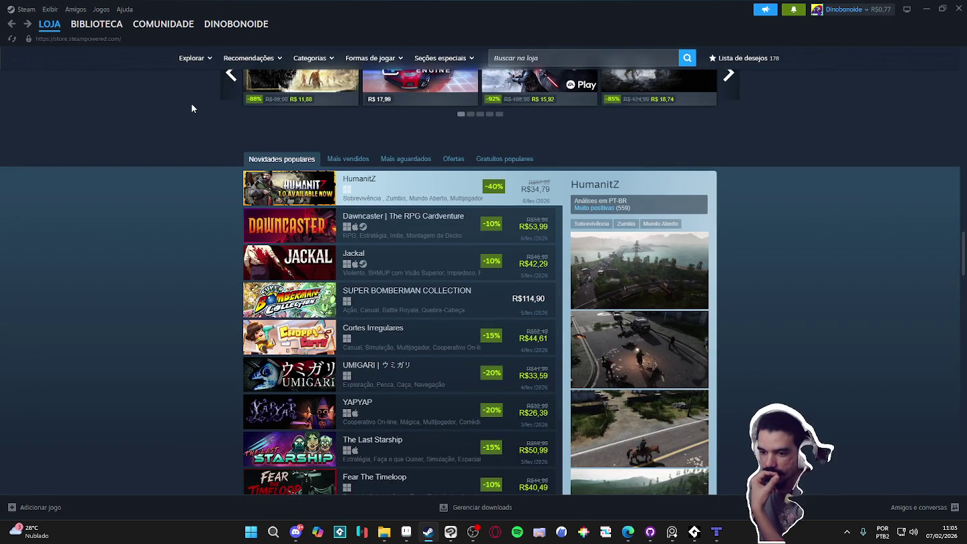
pyautogui.scroll(5, 192, 108)
pyautogui.scroll(5, 191, 108)
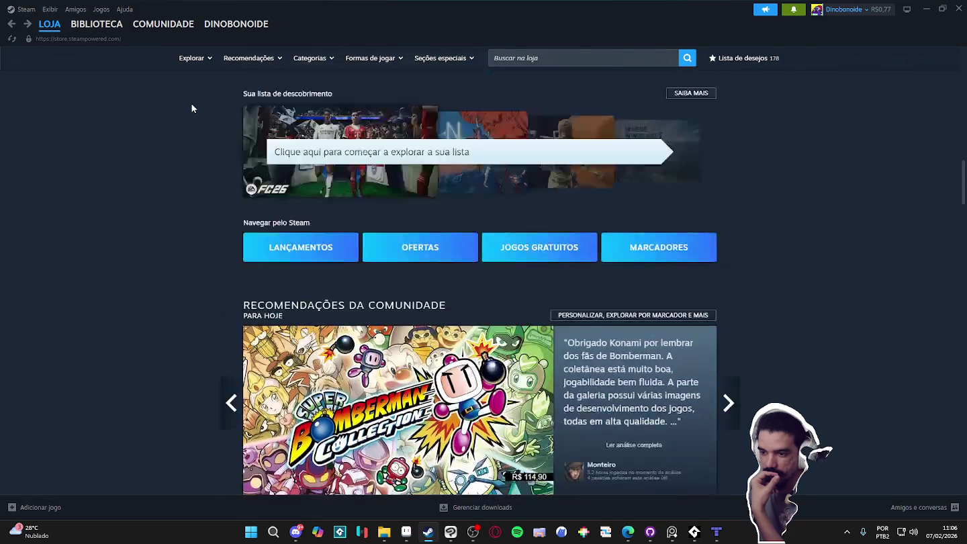
pyautogui.scroll(5, 191, 107)
pyautogui.scroll(3, 192, 107)
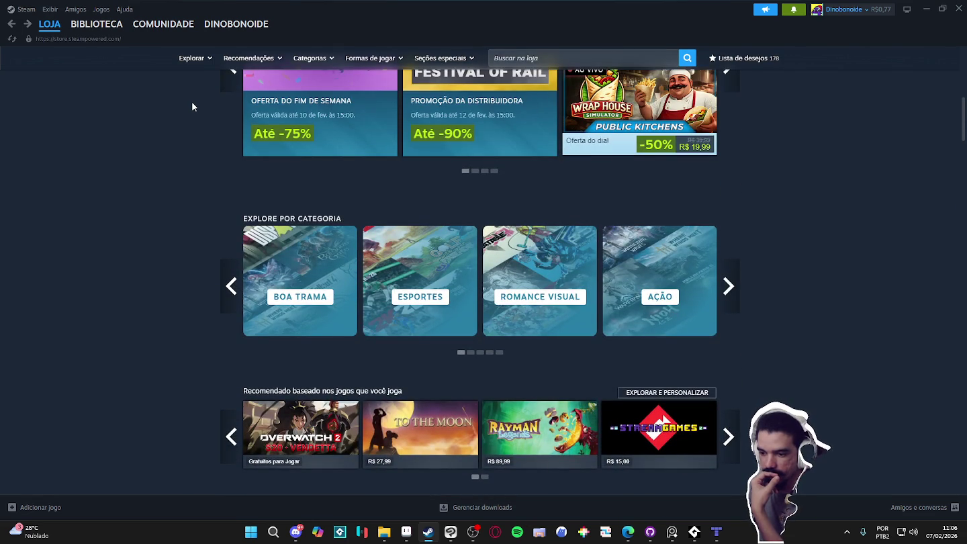
pyautogui.scroll(3, 192, 106)
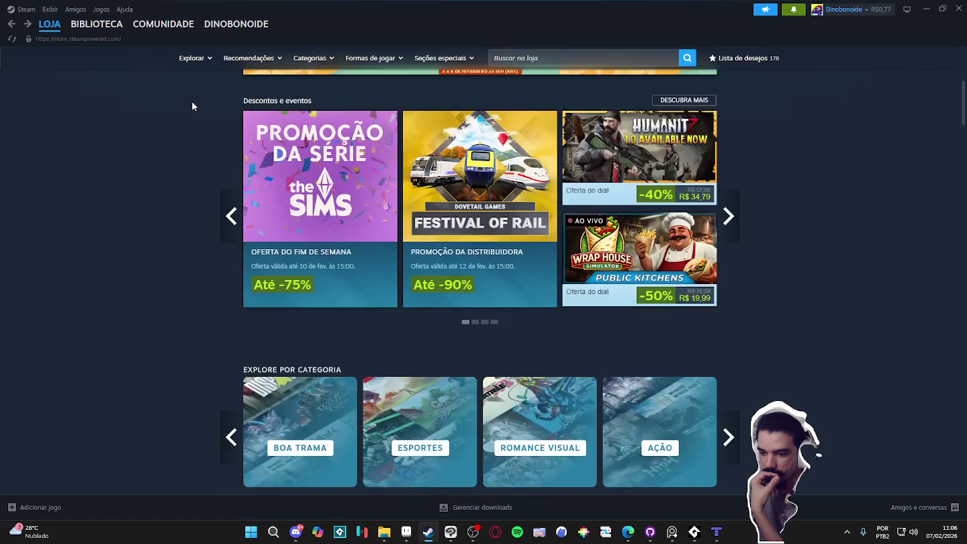
pyautogui.scroll(4, 193, 105)
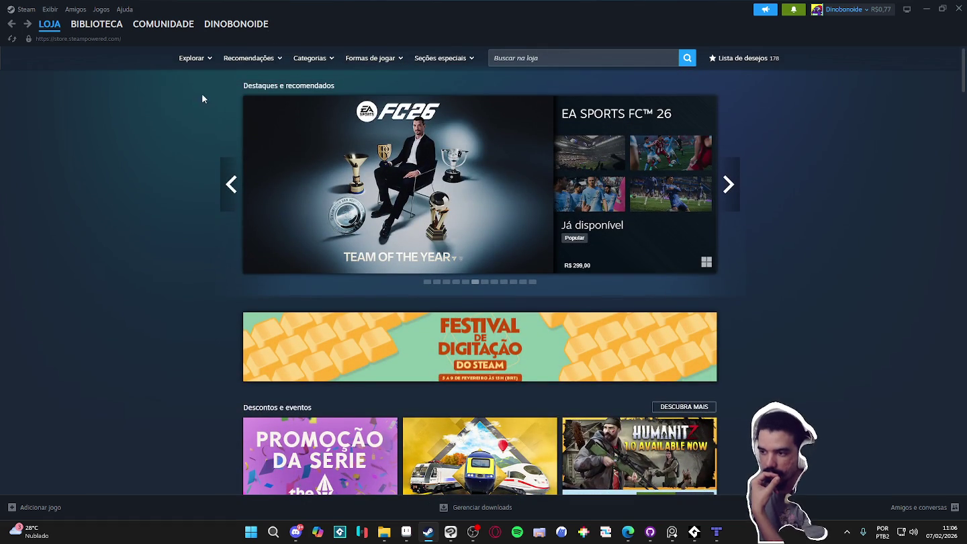
pyautogui.click(98, 27)
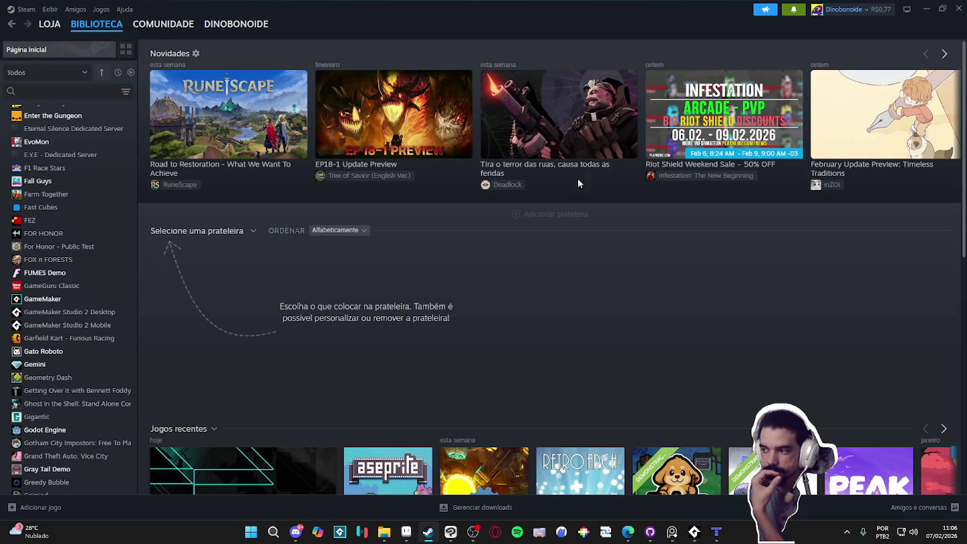
# - Scroll down to Jogos recentes in the library, then minimise Steam
pyautogui.scroll(-3, 578, 167)
pyautogui.scroll(-2, 577, 165)
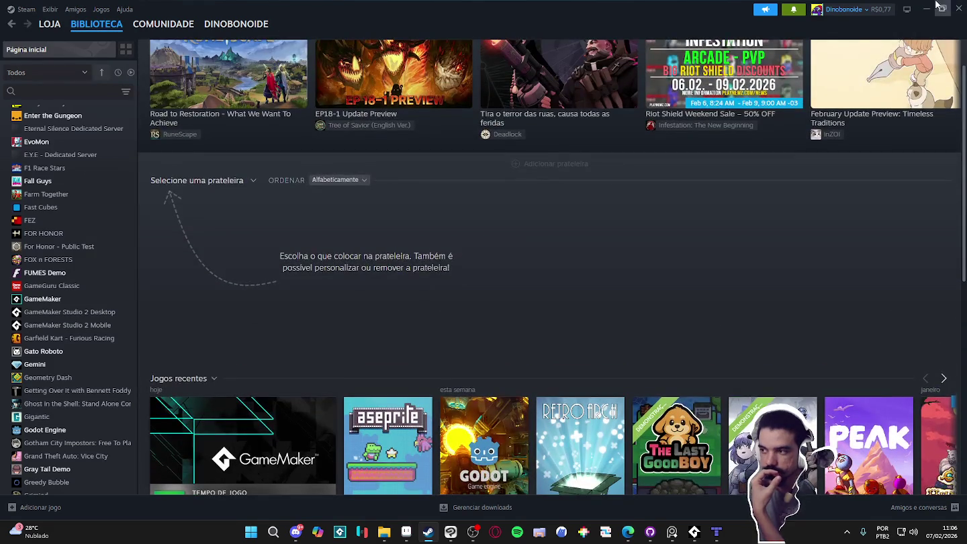
pyautogui.click(925, 10)
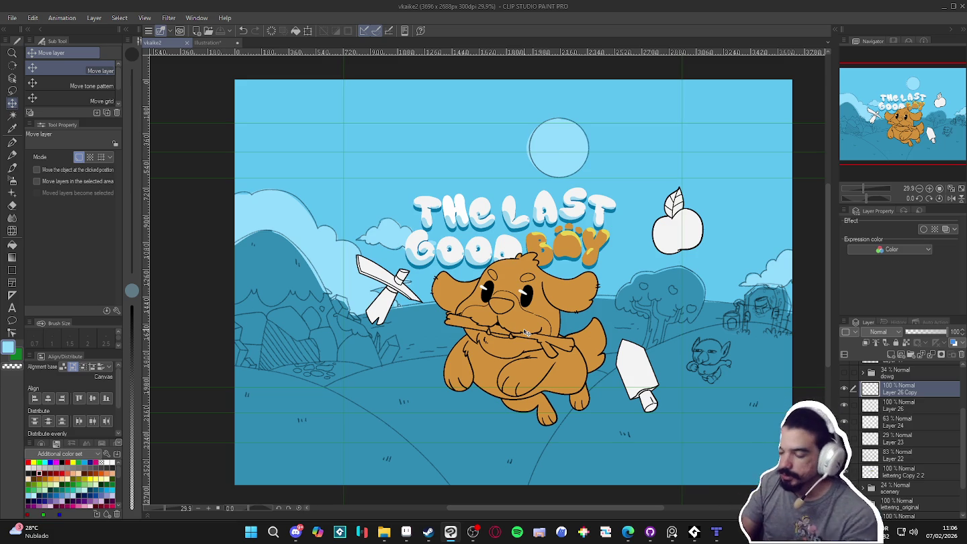
pyautogui.scroll(1, 527, 332)
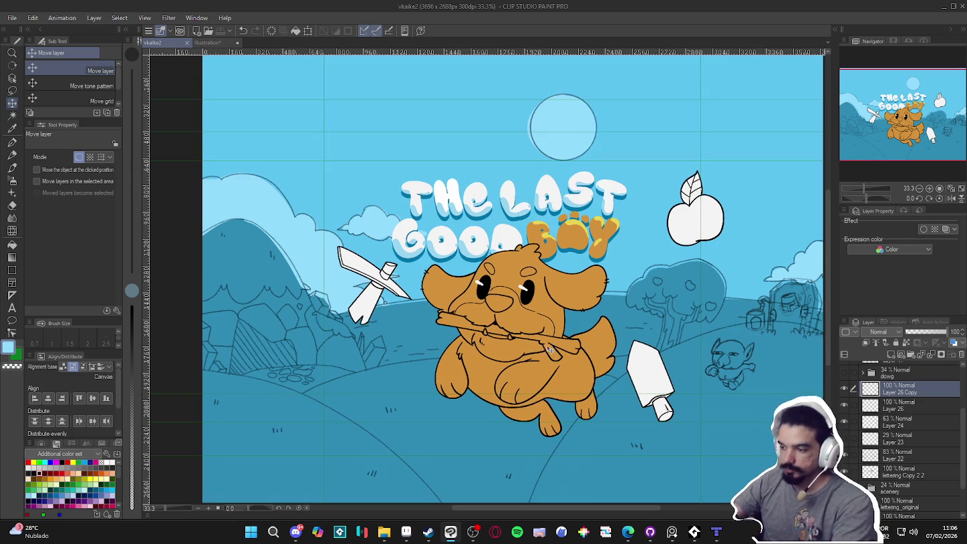
pyautogui.moveTo(549, 348); pyautogui.dragTo(531, 344)
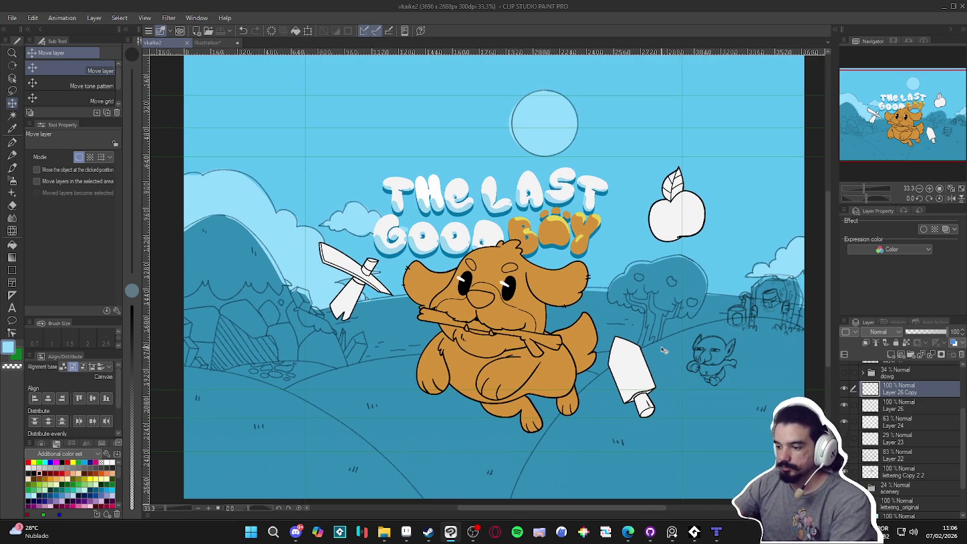
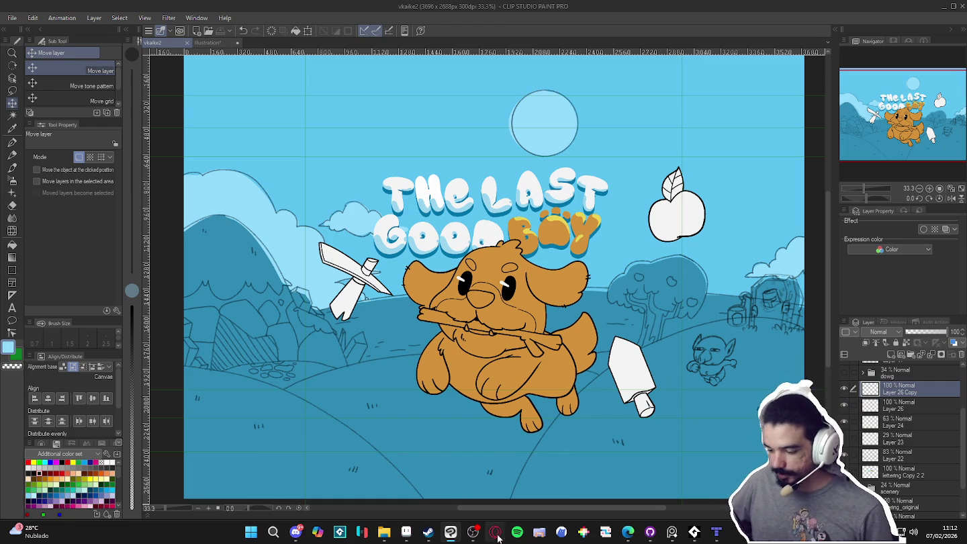
# - Glance back at the dog illustration in Clip Studio Paint, then bring up the Steam library
pyautogui.click(473, 532)
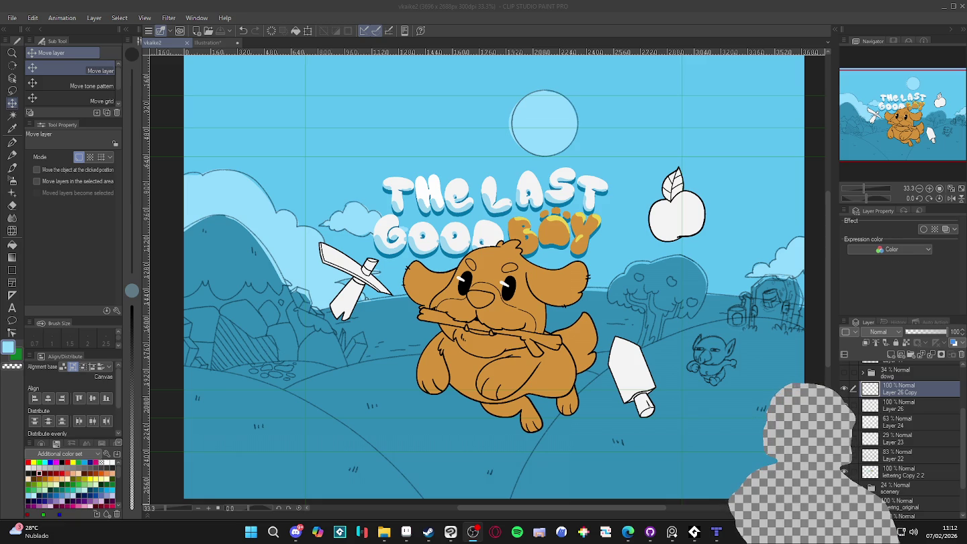
pyautogui.hotkey('alt', 'Tab')
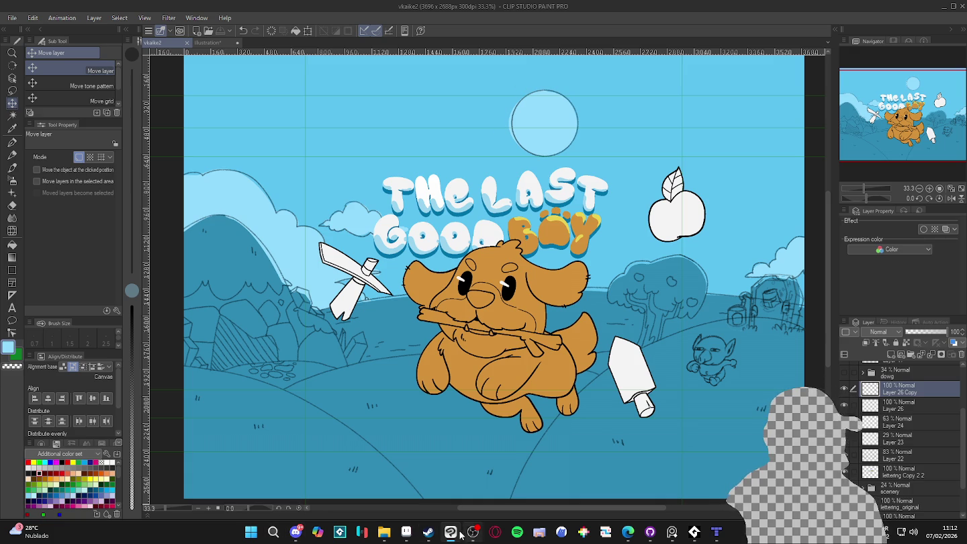
pyautogui.click(428, 531)
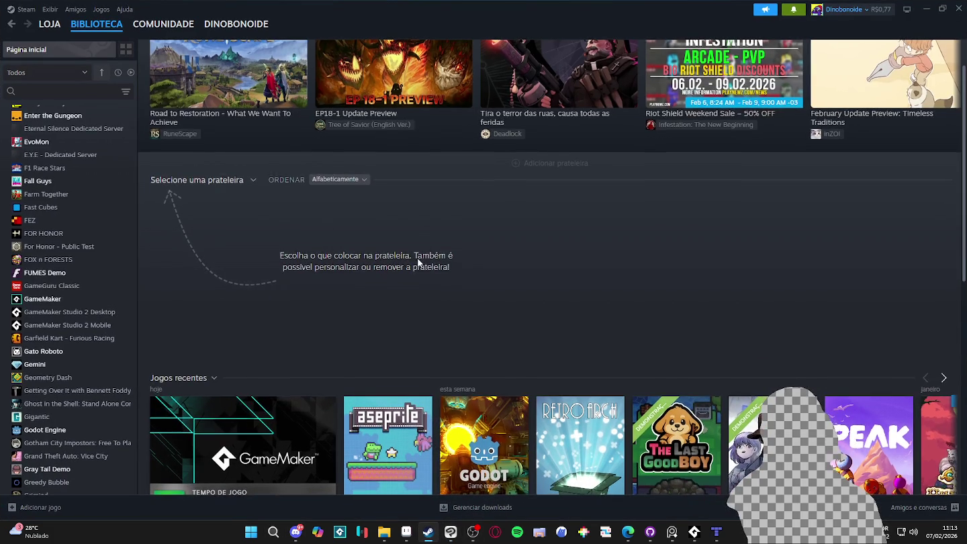
# - Page the Jogos recentes shelf right to its end
pyautogui.scroll(-2, 417, 258)
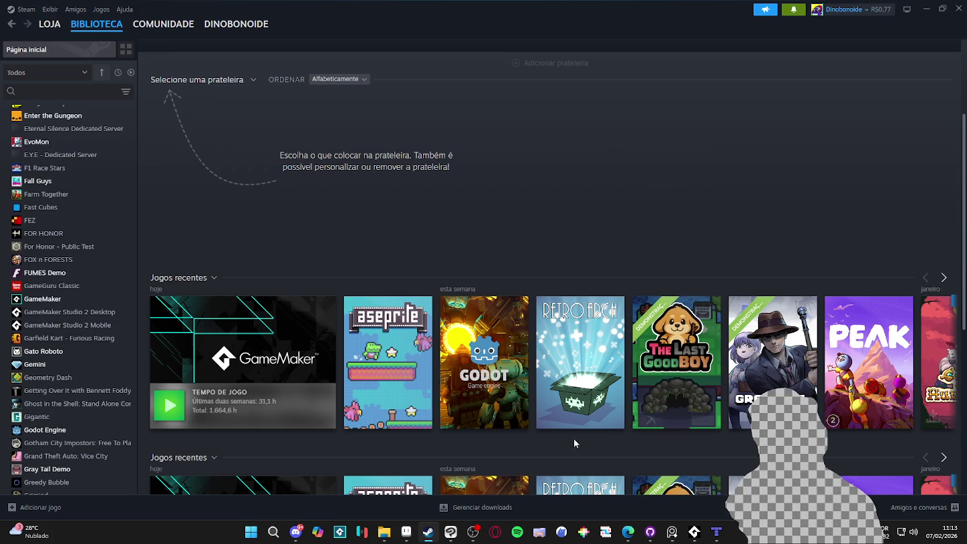
pyautogui.click(943, 278)
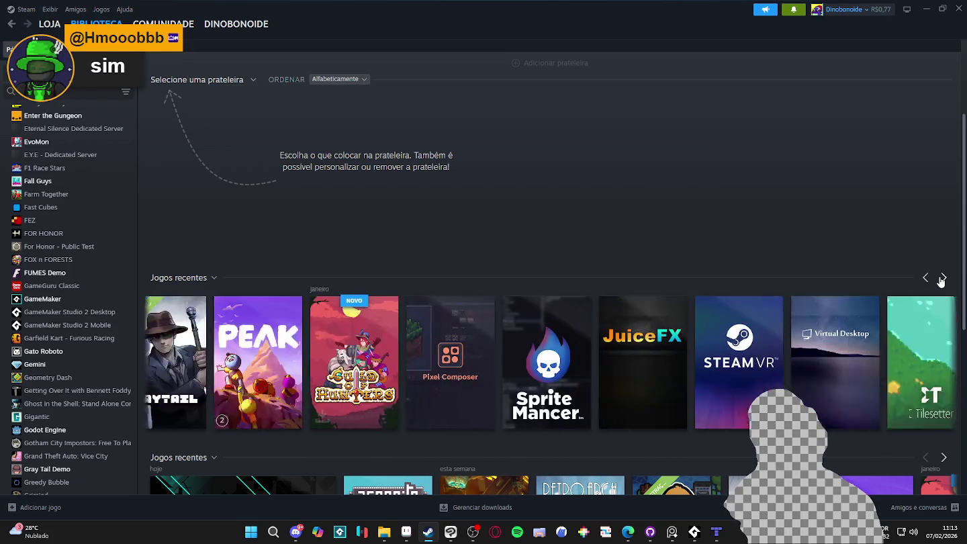
pyautogui.click(941, 278)
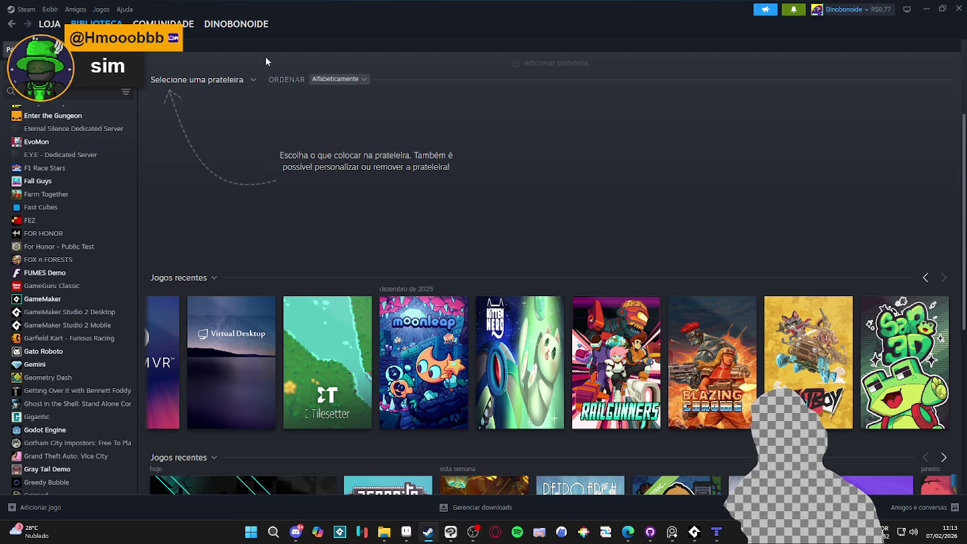
# - Go to the LOJA store front page
pyautogui.click(124, 9)
pyautogui.click(125, 9)
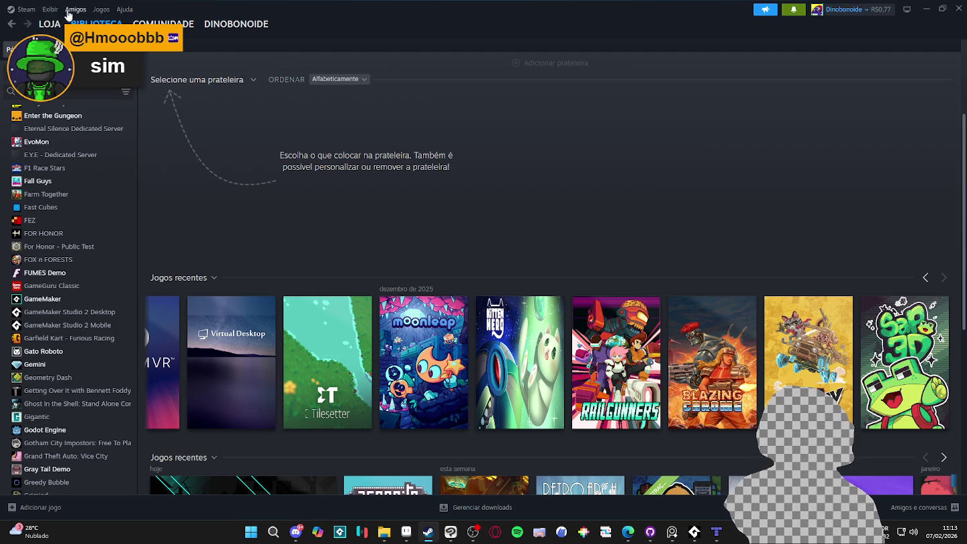
pyautogui.click(52, 25)
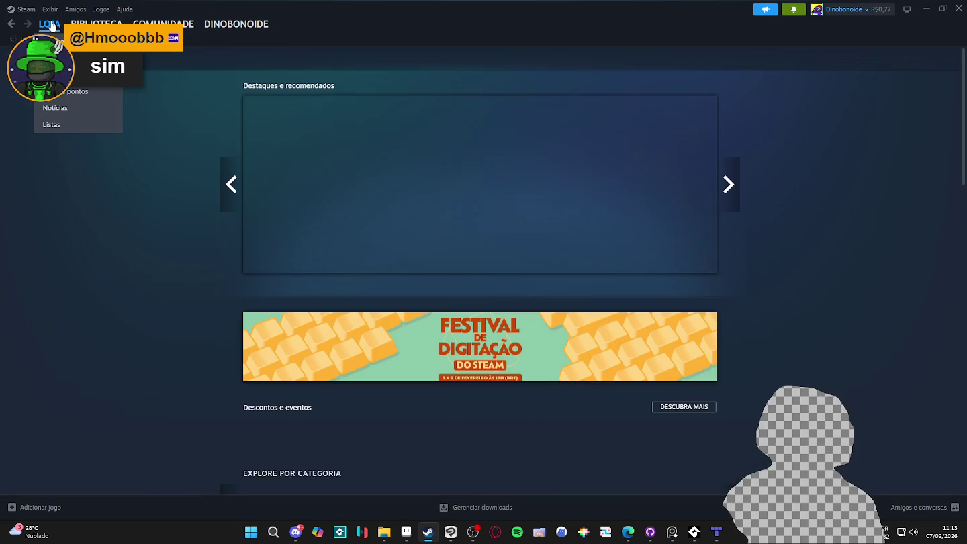
# - Scroll the store down to the Mistério and Ação / Aventura rows showing Blue Prince and Outer Wilds
pyautogui.scroll(-1, 15, 141)
pyautogui.scroll(-3, 17, 144)
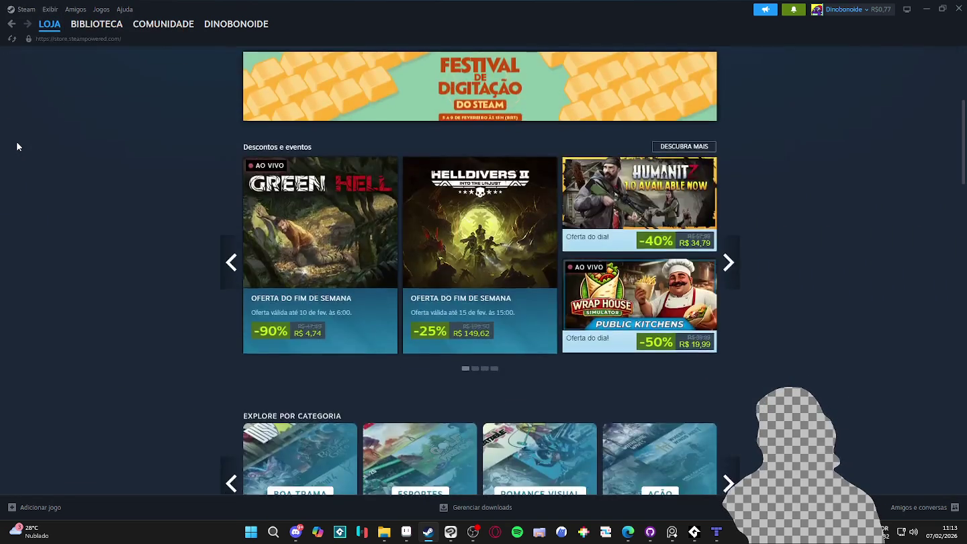
pyautogui.scroll(-4, 17, 145)
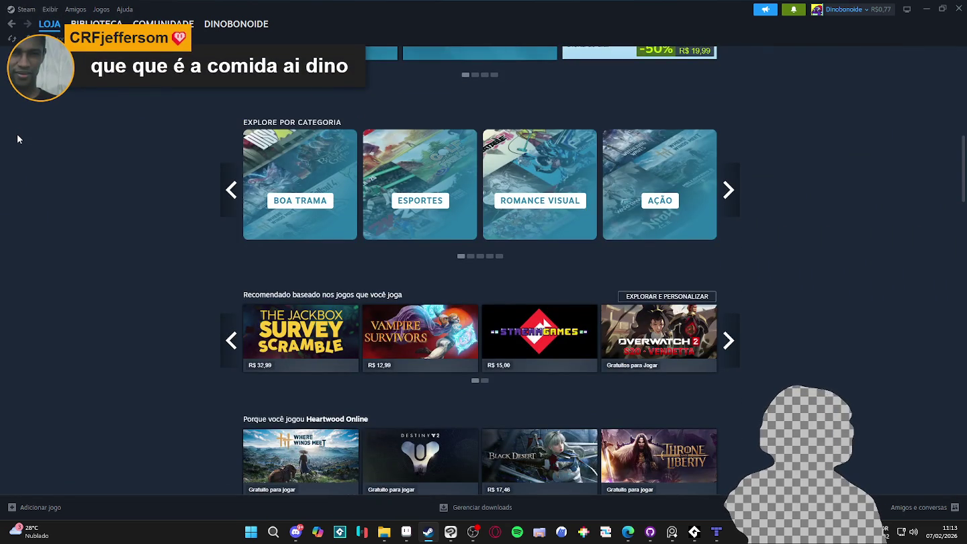
pyautogui.scroll(-1, 18, 139)
pyautogui.scroll(-3, 18, 133)
pyautogui.scroll(-3, 18, 132)
pyautogui.scroll(-3, 18, 132)
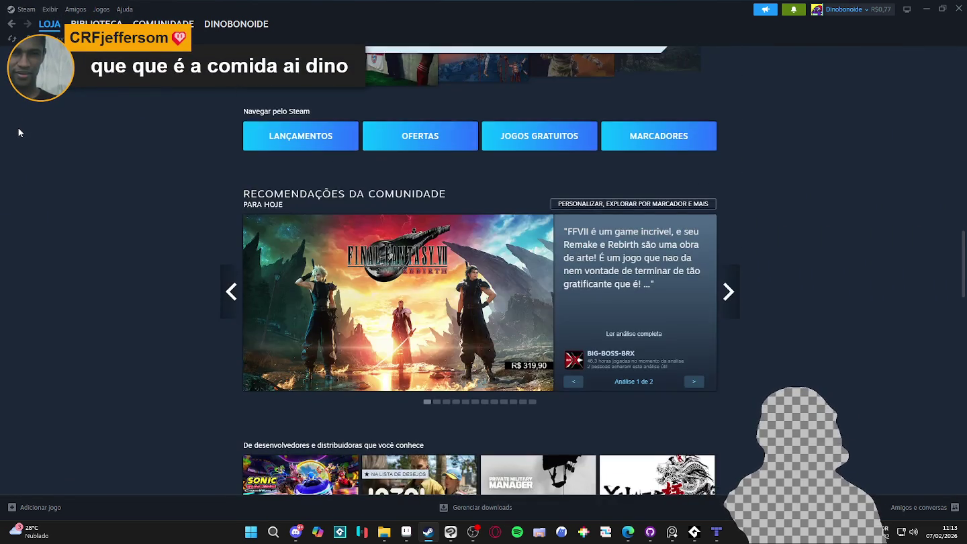
pyautogui.scroll(-3, 18, 132)
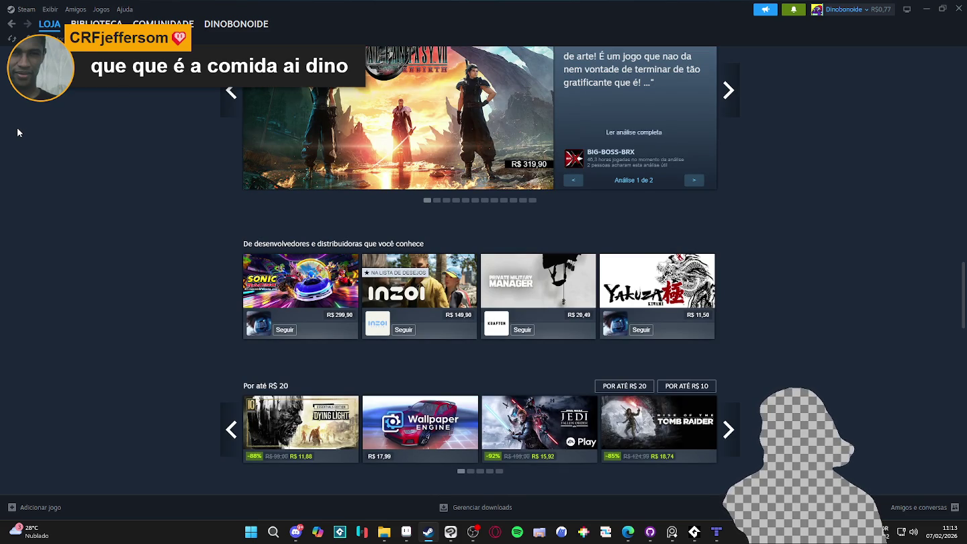
pyautogui.scroll(-2, 16, 132)
pyautogui.scroll(-2, 18, 132)
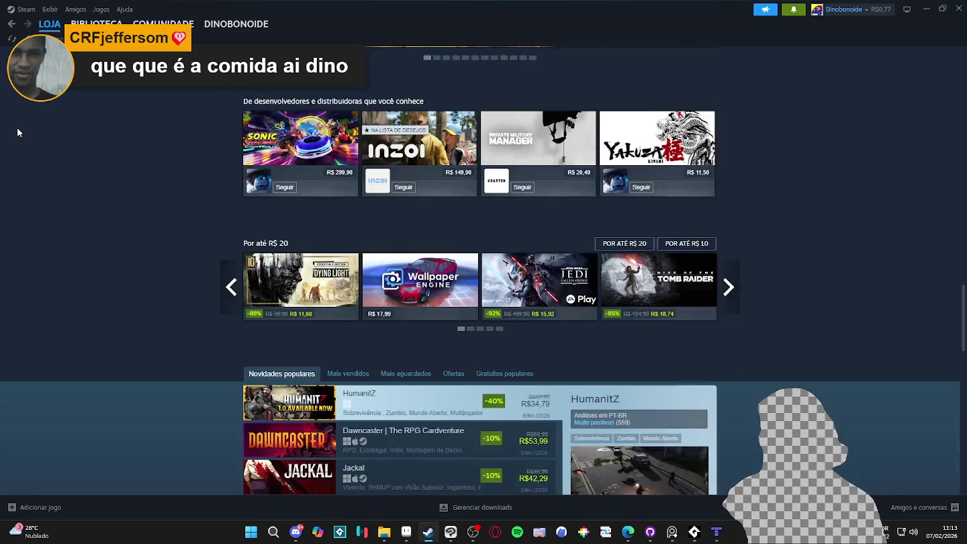
pyautogui.scroll(-3, 17, 132)
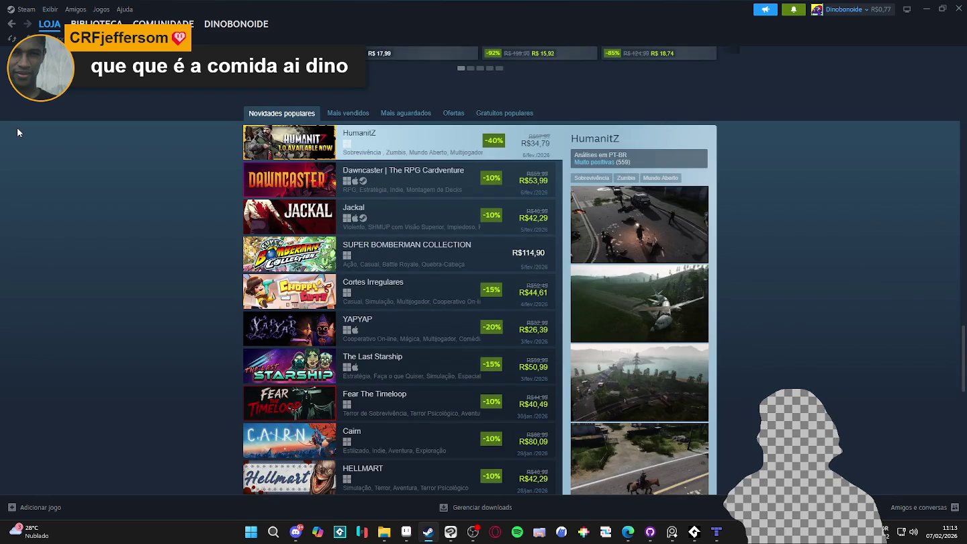
pyautogui.scroll(-2, 18, 132)
pyautogui.scroll(-5, 18, 132)
pyautogui.scroll(-5, 18, 131)
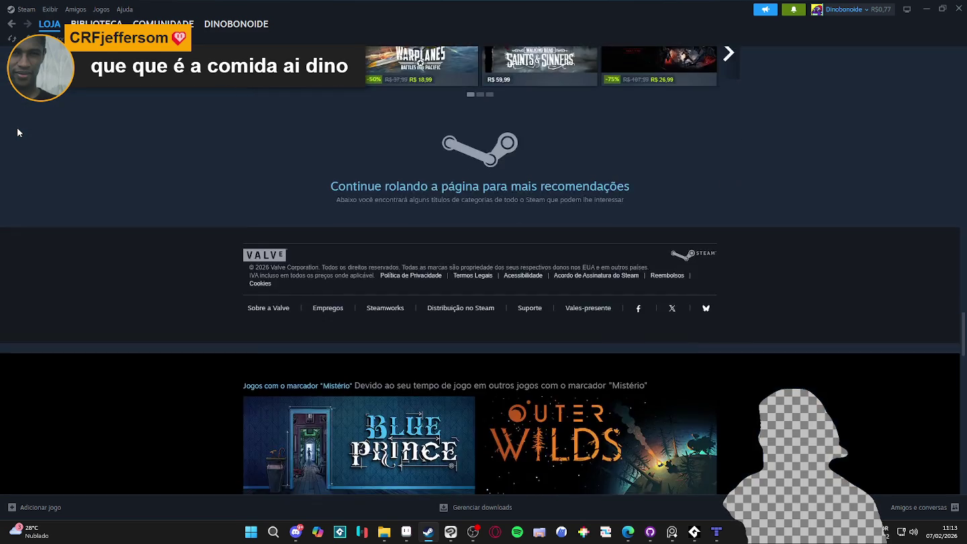
pyautogui.scroll(-5, 17, 132)
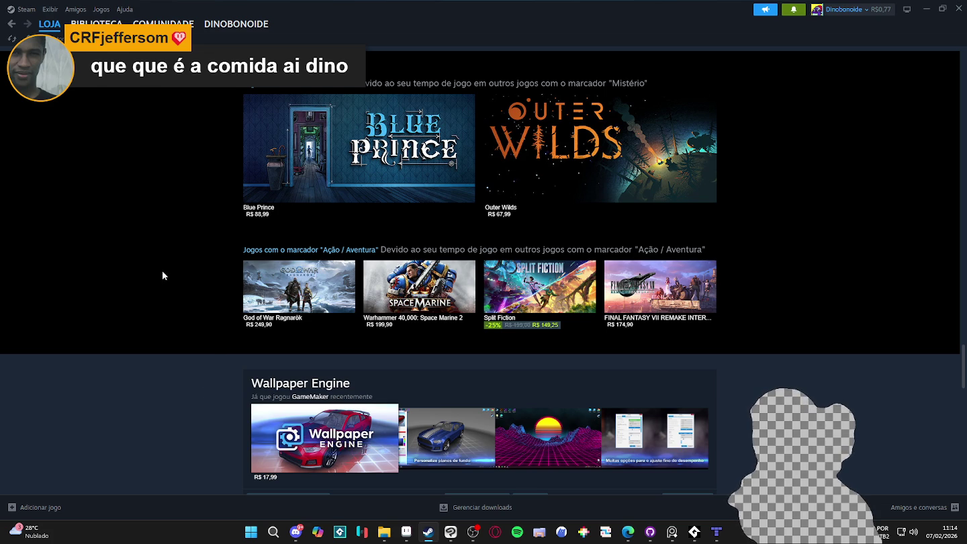
pyautogui.moveTo(299, 290)
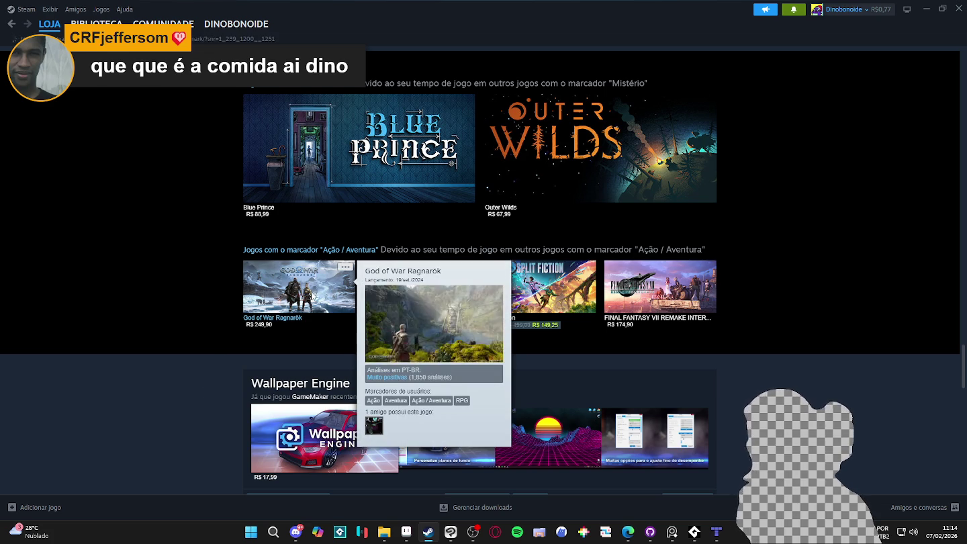
# - View the God of War Ragnarök store page with its trailer paused, then return to the store
pyautogui.click(311, 296)
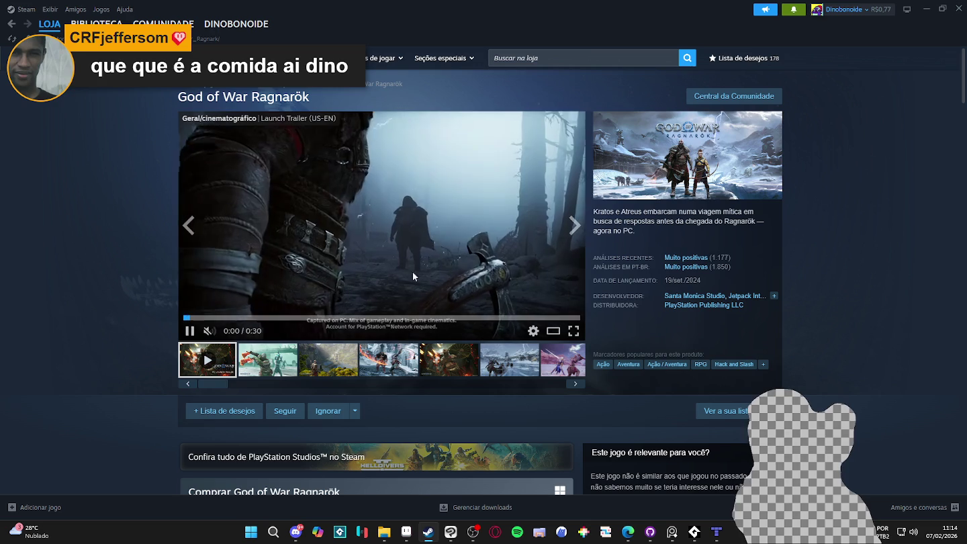
pyautogui.click(413, 275)
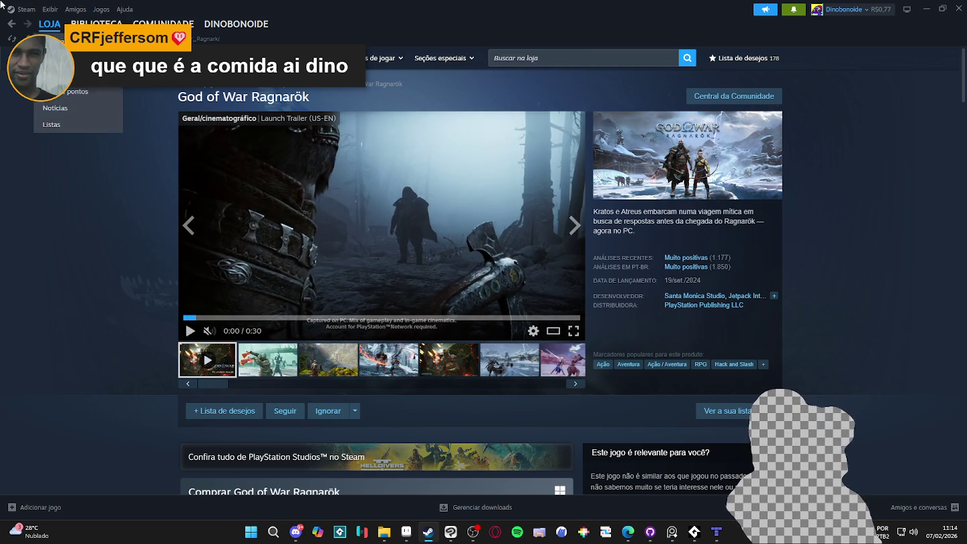
pyautogui.click(18, 27)
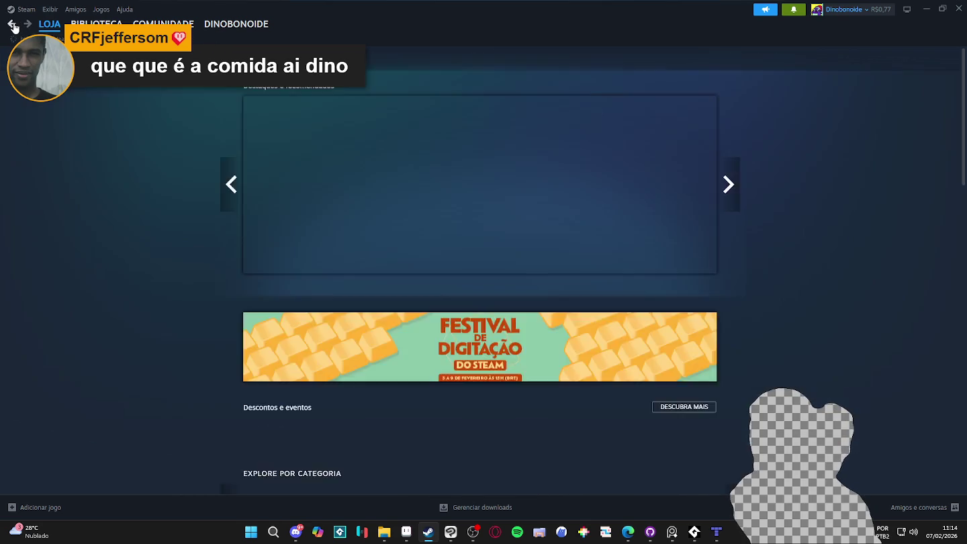
# - Scroll down the store and open the Another Crab's Treasure product page
pyautogui.scroll(-2, 143, 231)
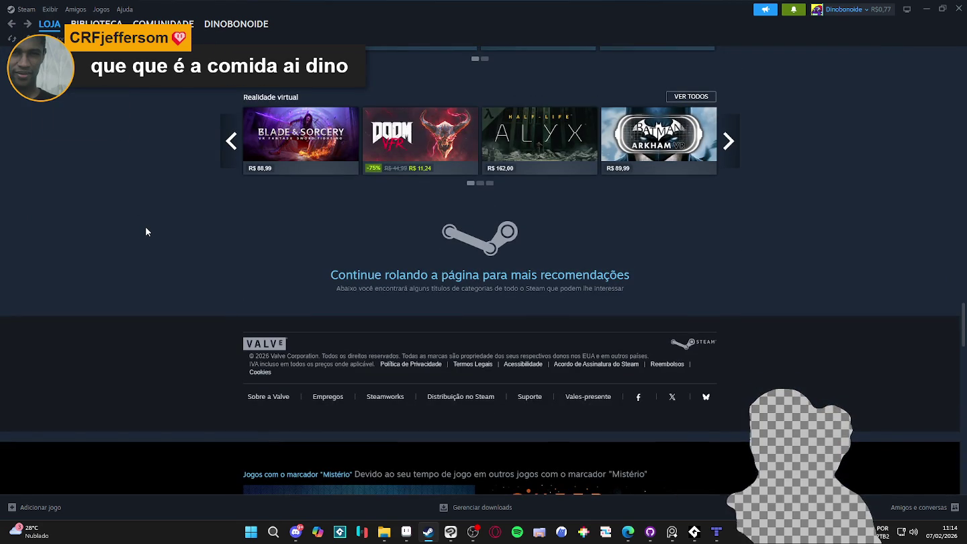
pyautogui.scroll(-2, 145, 226)
pyautogui.scroll(-3, 147, 231)
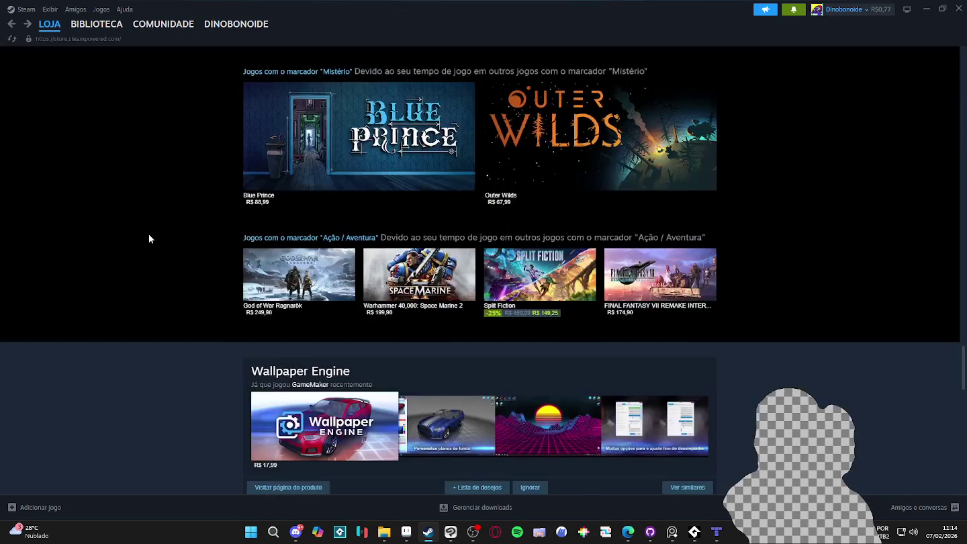
pyautogui.scroll(-2, 148, 239)
pyautogui.scroll(-1, 148, 239)
pyautogui.scroll(-2, 149, 239)
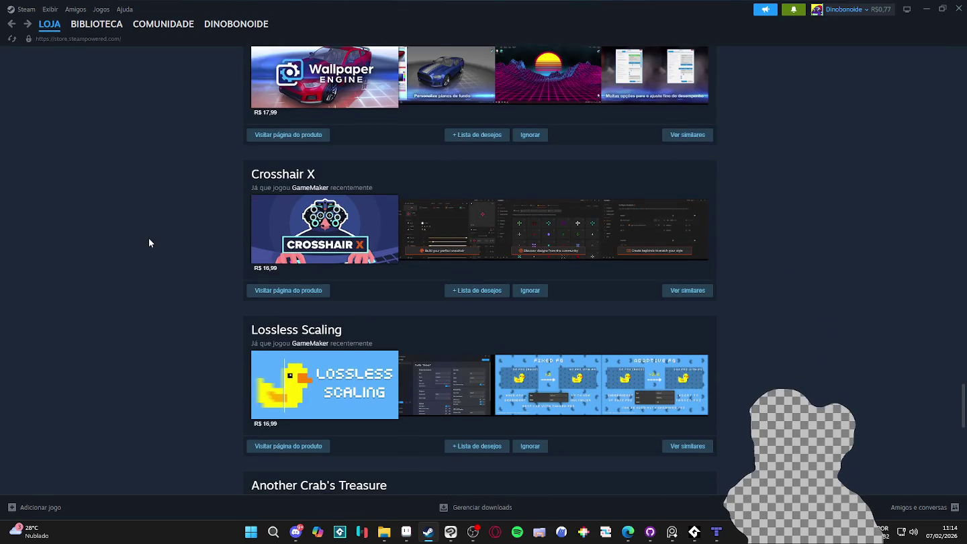
pyautogui.scroll(-1, 149, 244)
pyautogui.scroll(-1, 149, 247)
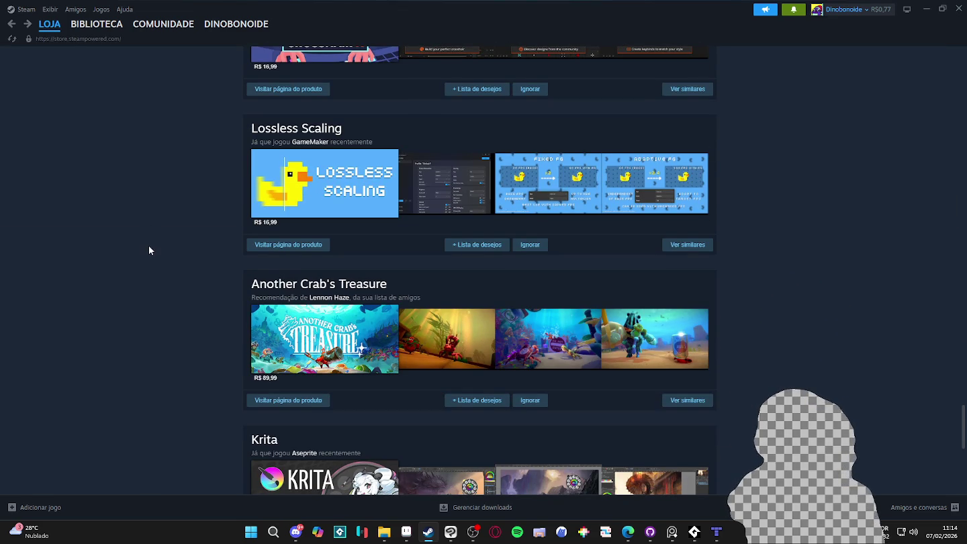
pyautogui.click(323, 342)
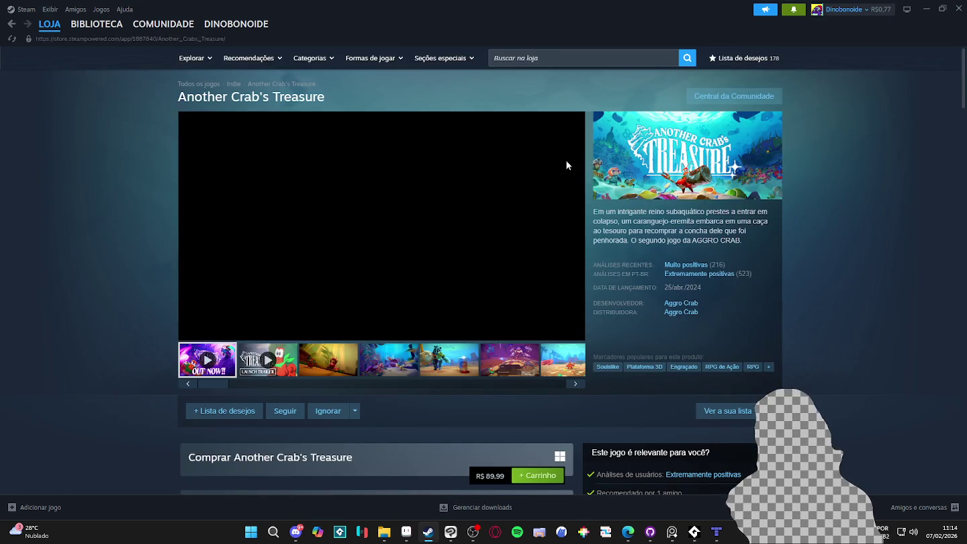
# - Bring up and dismiss the page navigation menu on the Another Crab's Treasure page, without reloading
pyautogui.rightClick(692, 148)
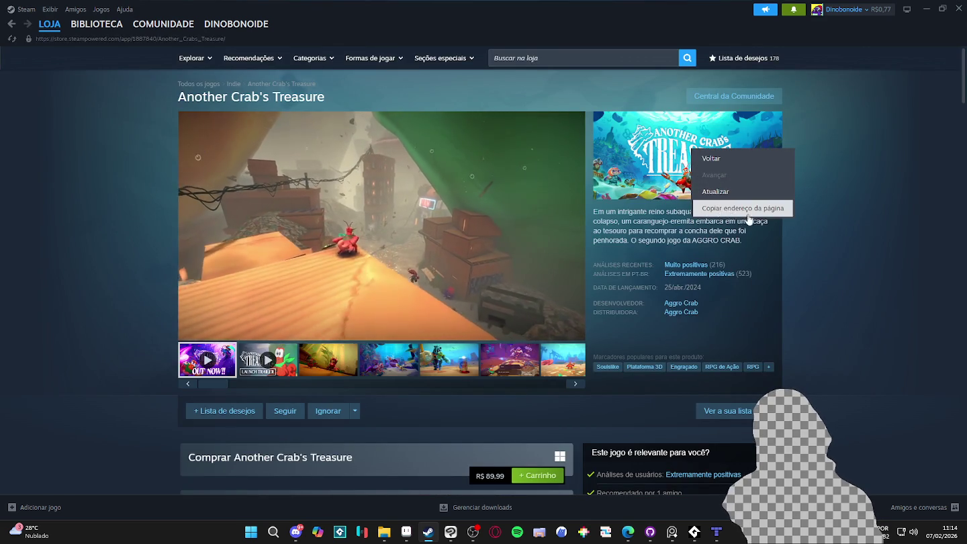
pyautogui.click(747, 213)
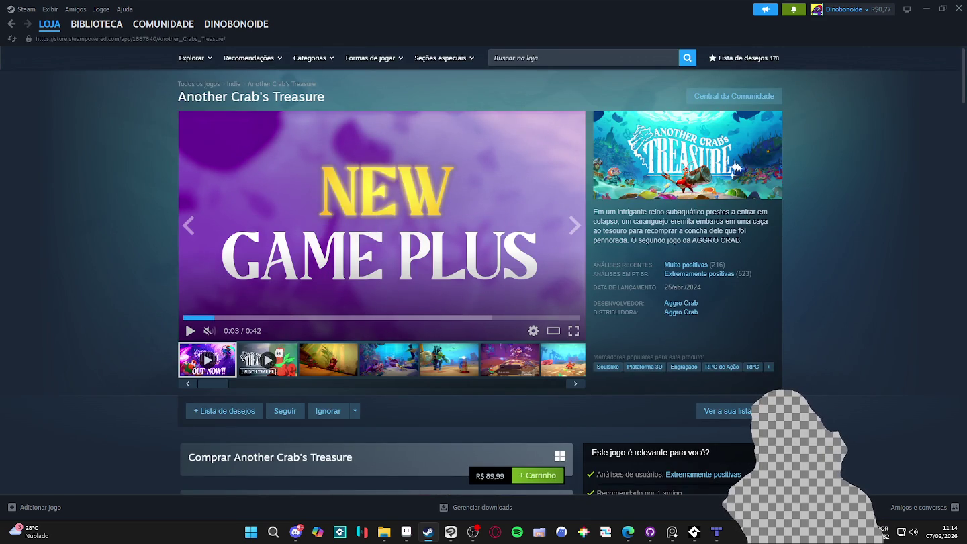
pyautogui.scroll(-3, 813, 154)
pyautogui.scroll(3, 814, 155)
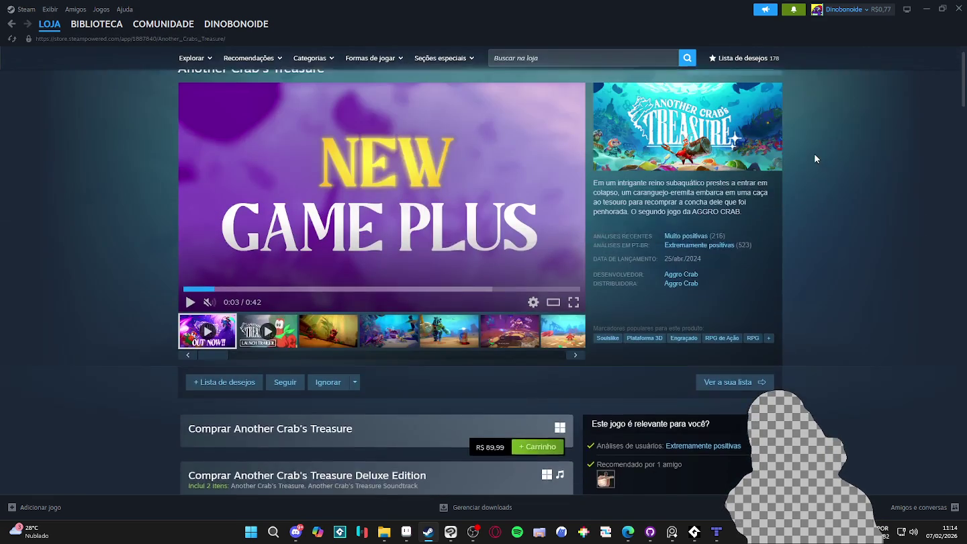
pyautogui.scroll(1, 814, 158)
pyautogui.rightClick(815, 155)
pyautogui.click(843, 212)
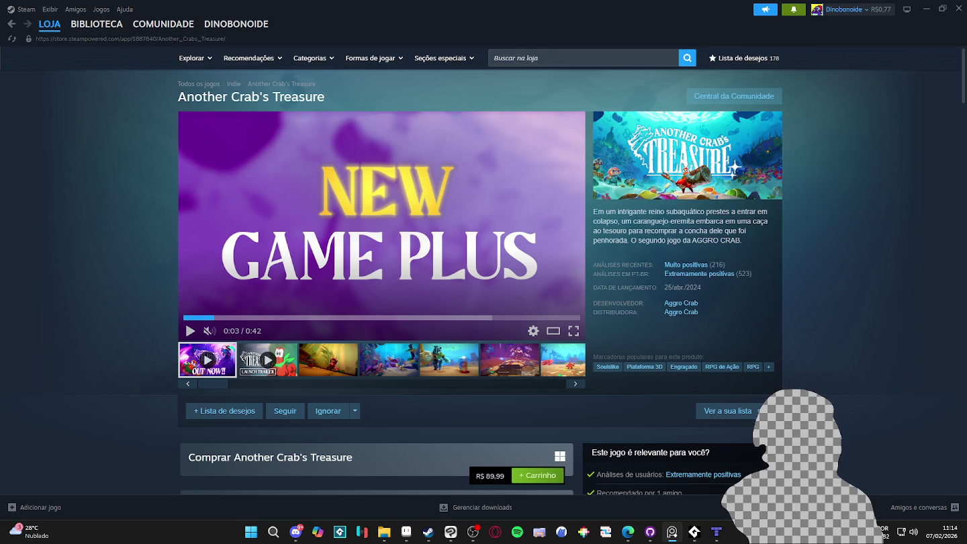
# - Look through the Another Crab's Treasure artwork window
pyautogui.click(671, 532)
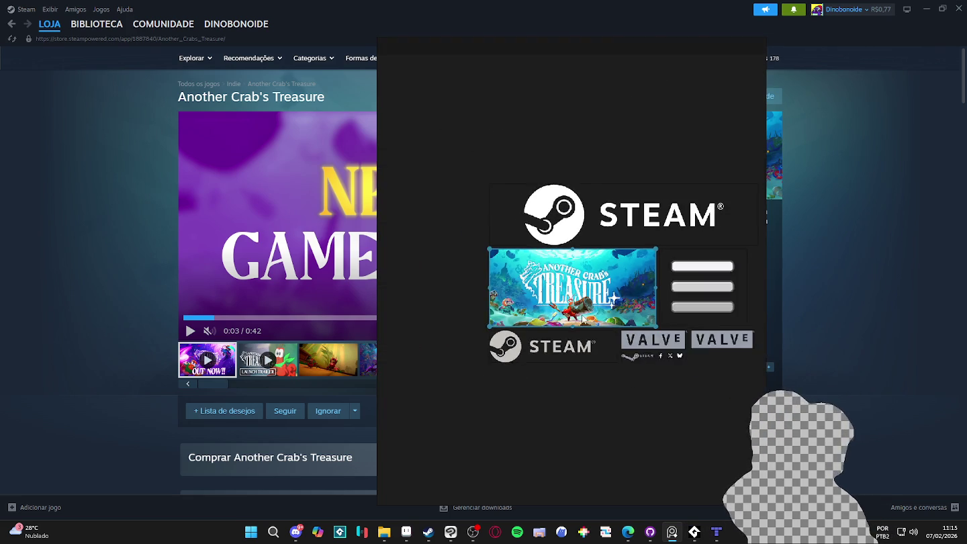
pyautogui.scroll(3, 584, 317)
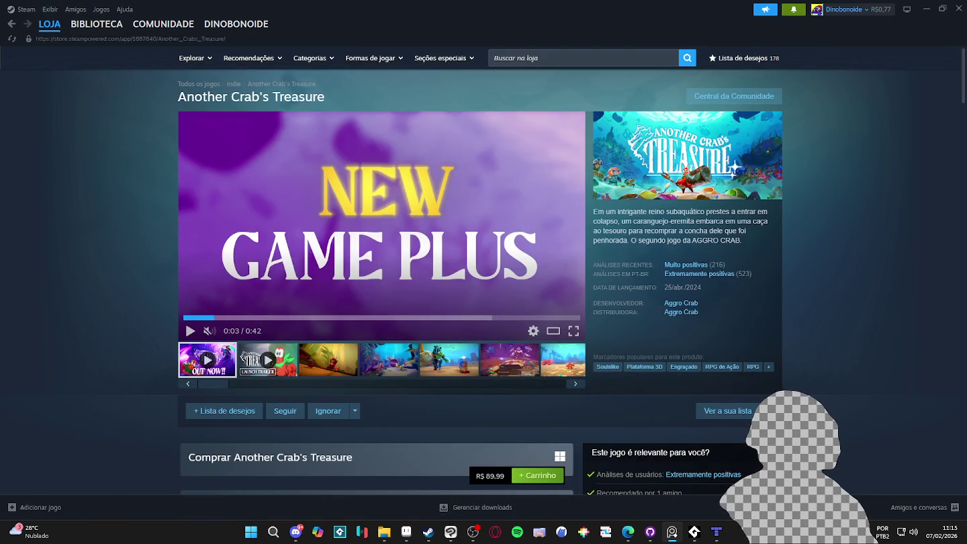
pyautogui.scroll(-5, 604, 236)
pyautogui.scroll(-5, 618, 222)
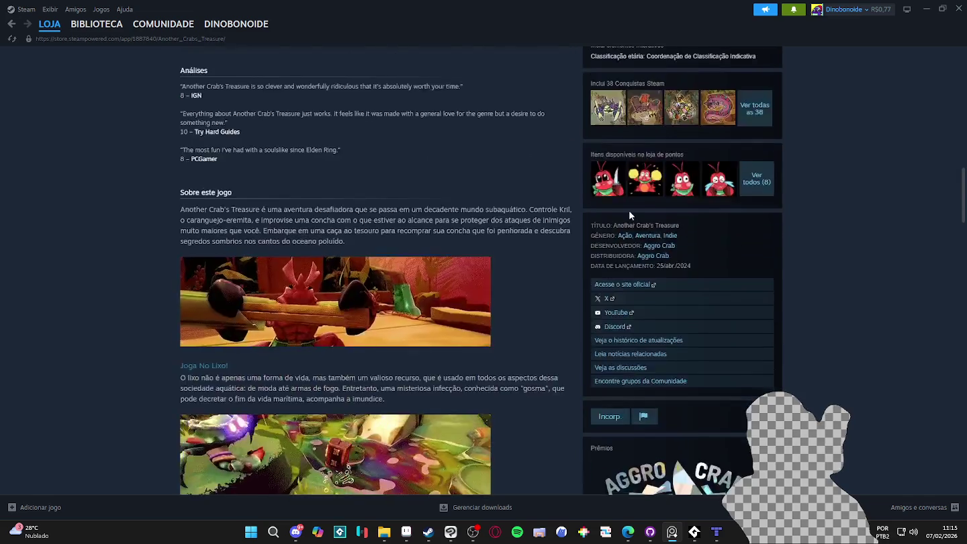
pyautogui.scroll(-5, 628, 210)
pyautogui.scroll(-5, 631, 208)
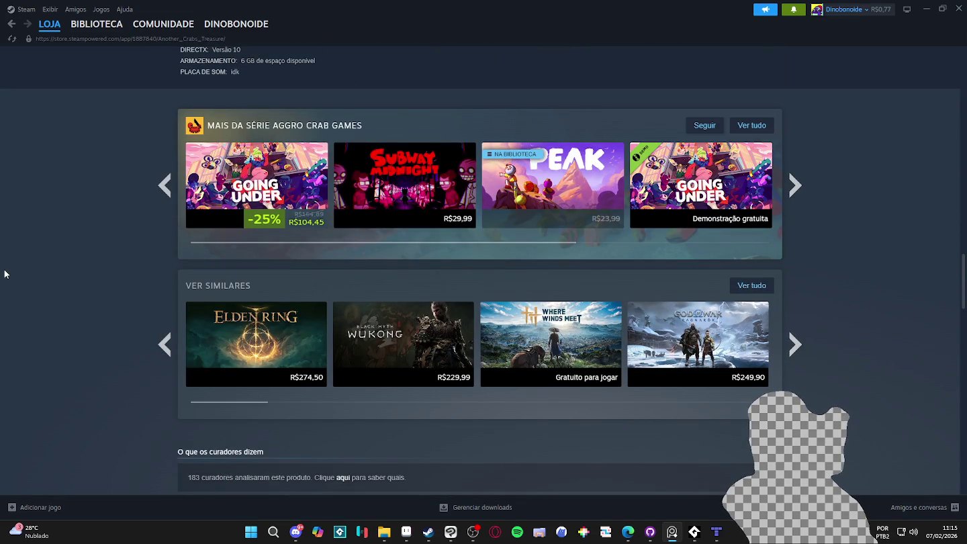
# - Take Steam back to the store front page
pyautogui.click(8, 24)
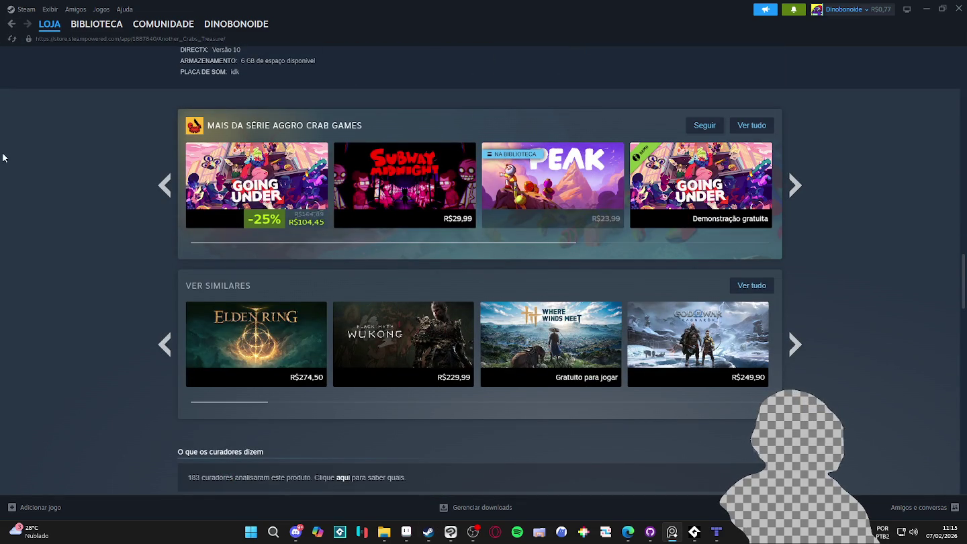
pyautogui.click(10, 24)
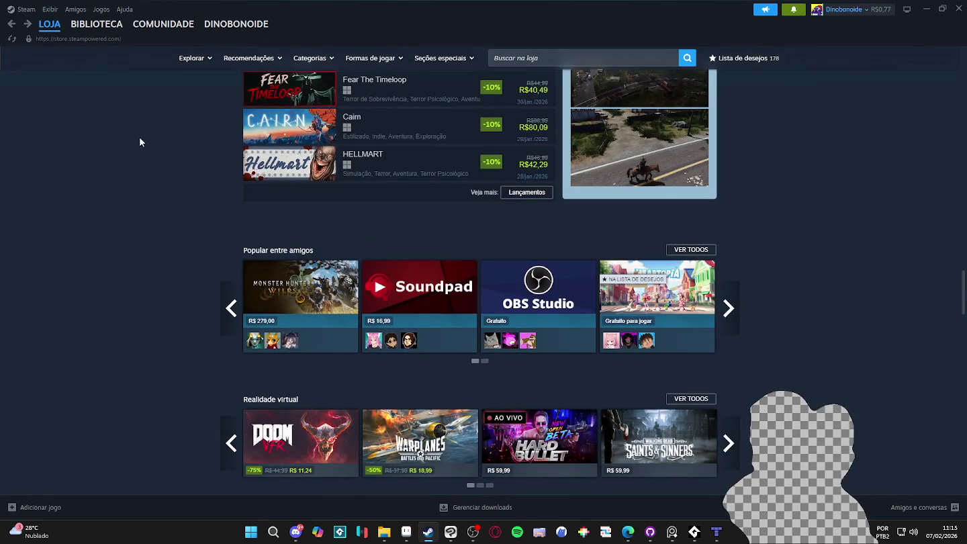
pyautogui.scroll(-4, 142, 138)
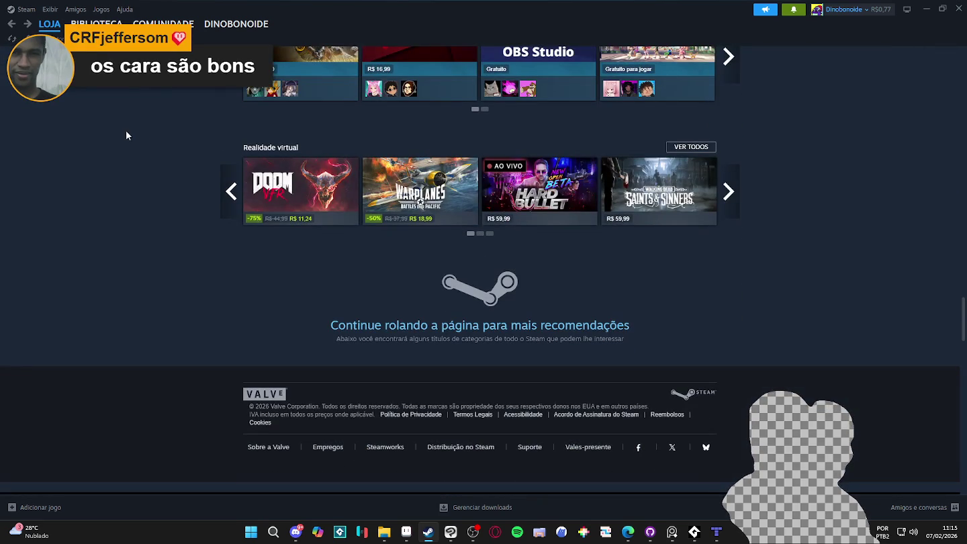
pyautogui.hotkey('alt', 'Tab')
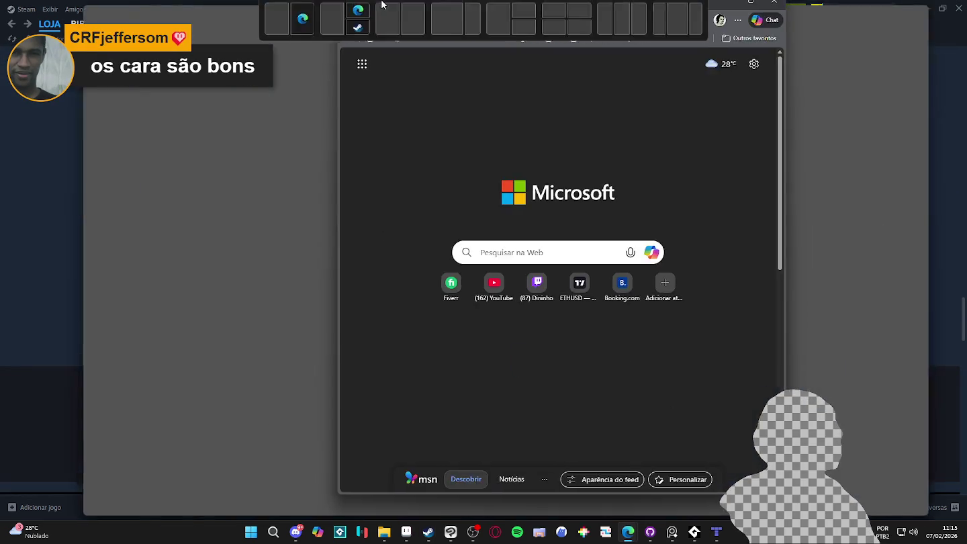
# - Search Google for 'adventure time episodes cards' and switch to image results
pyautogui.moveTo(382, 41); pyautogui.dragTo(381, 4)
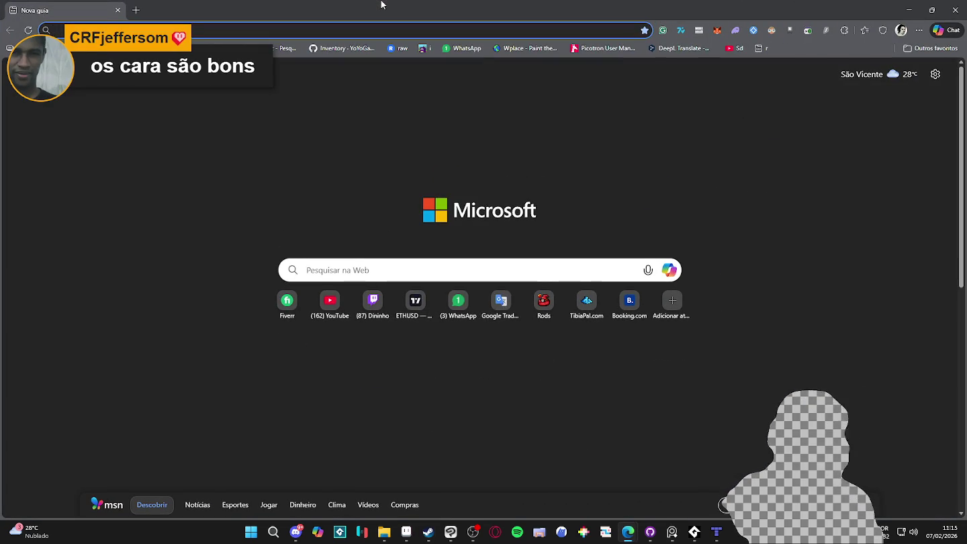
pyautogui.write('adventure time ')
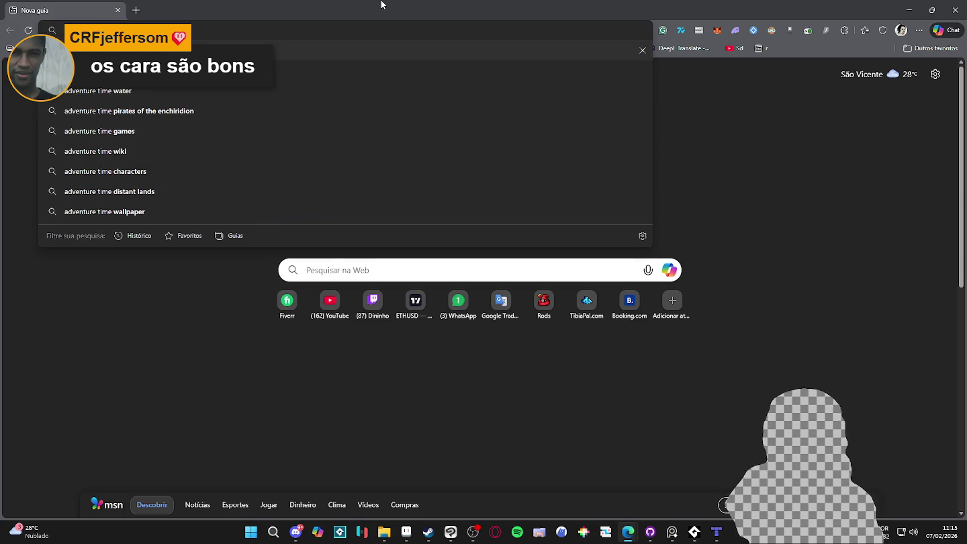
pyautogui.write('episo')
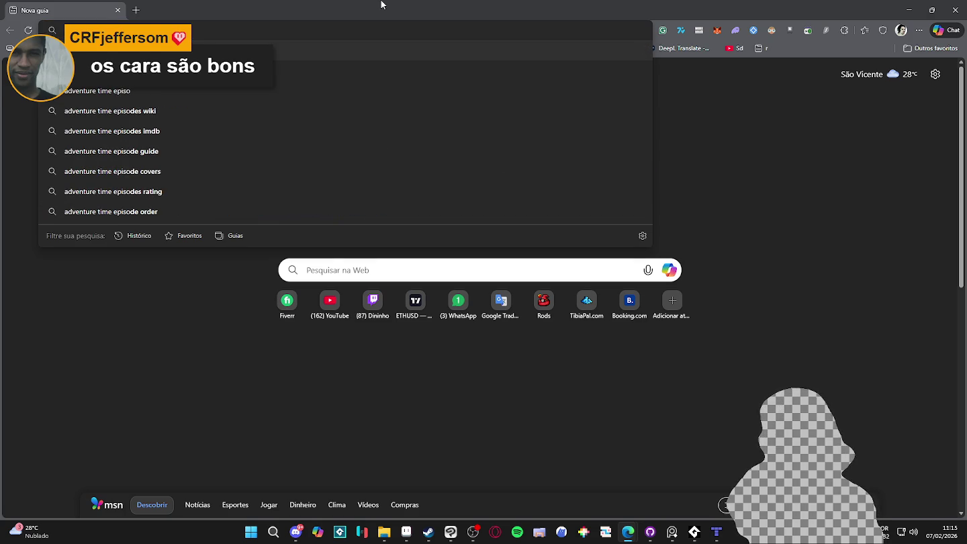
pyautogui.write('des cards')
pyautogui.press('Return')
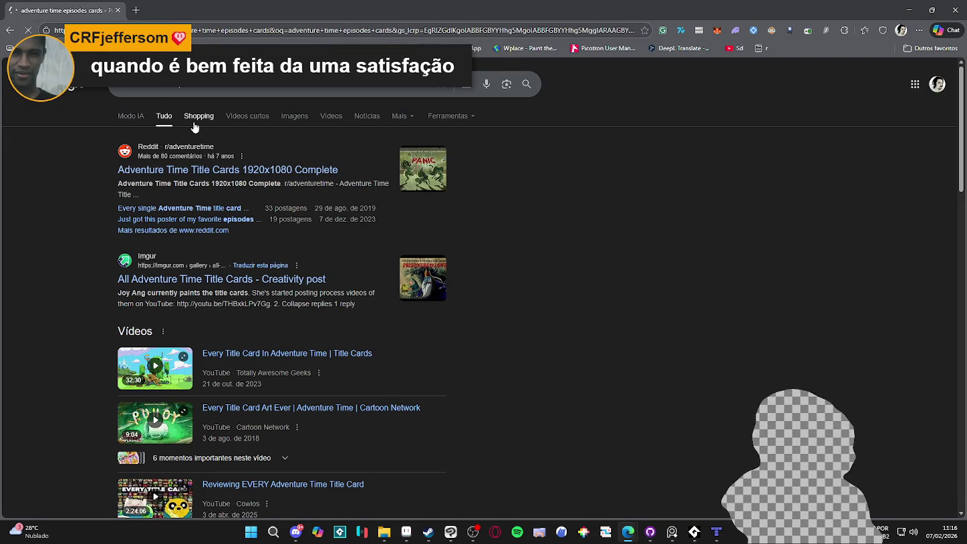
pyautogui.click(197, 118)
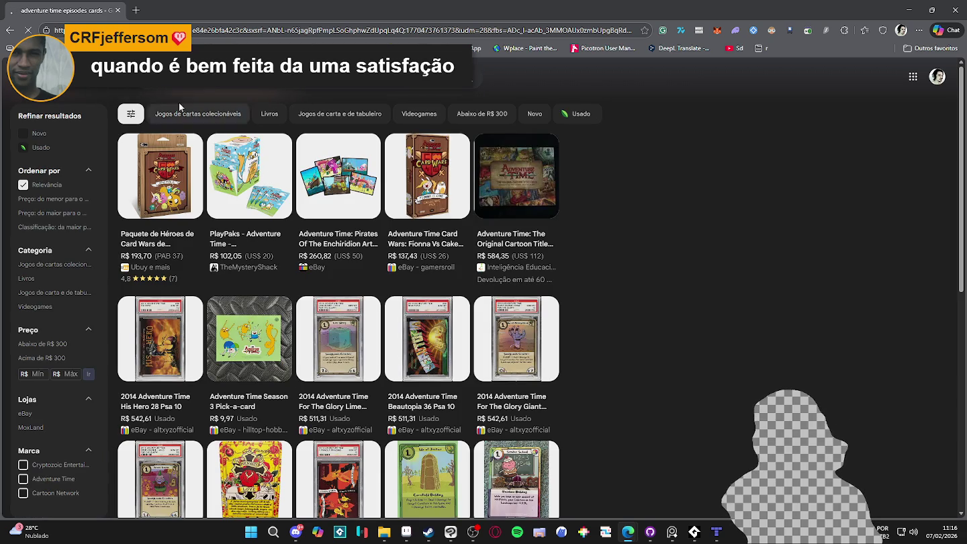
pyautogui.click(15, 35)
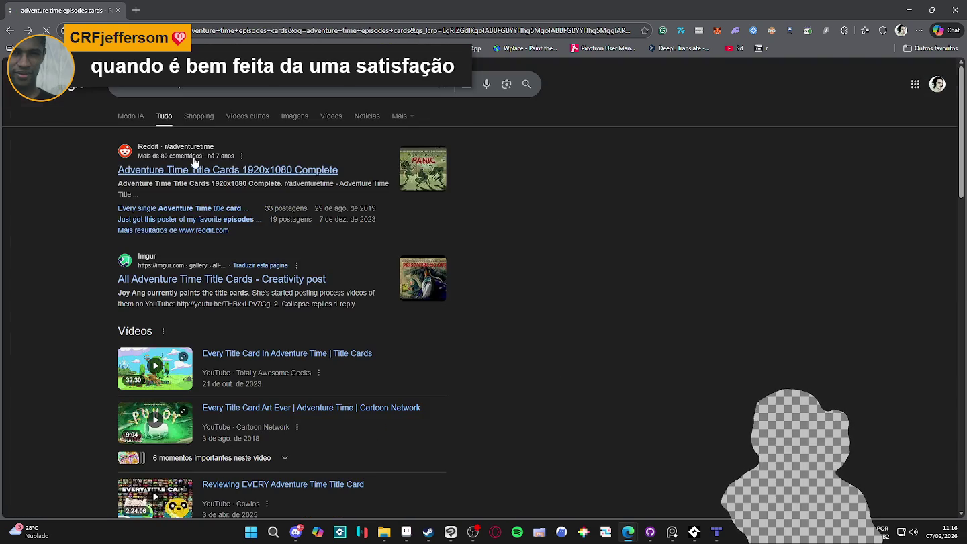
pyautogui.click(296, 117)
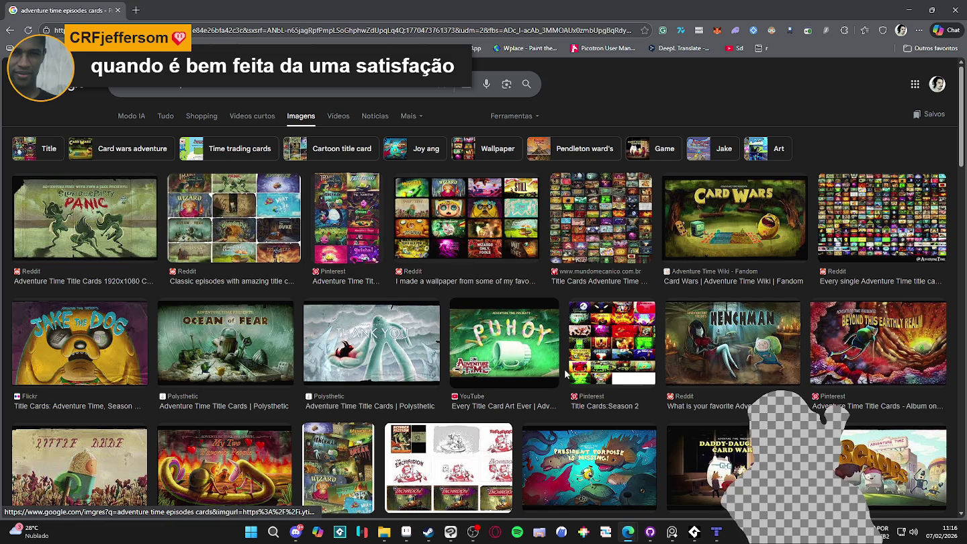
# - Preview the Classic episodes title-card collage and the Pinterest Adventure Time Title Cards image
pyautogui.click(247, 195)
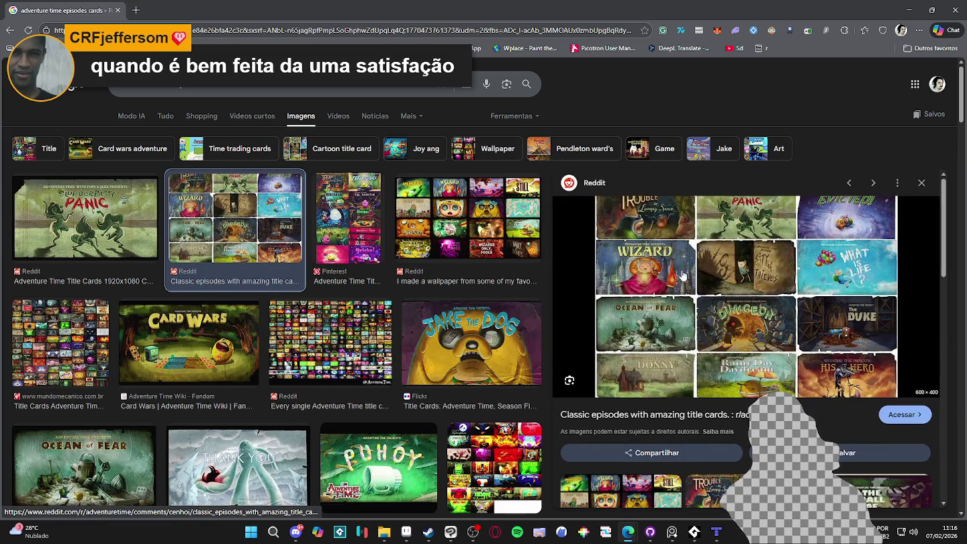
pyautogui.scroll(-4, 615, 277)
pyautogui.scroll(2, 692, 323)
pyautogui.scroll(-2, 669, 330)
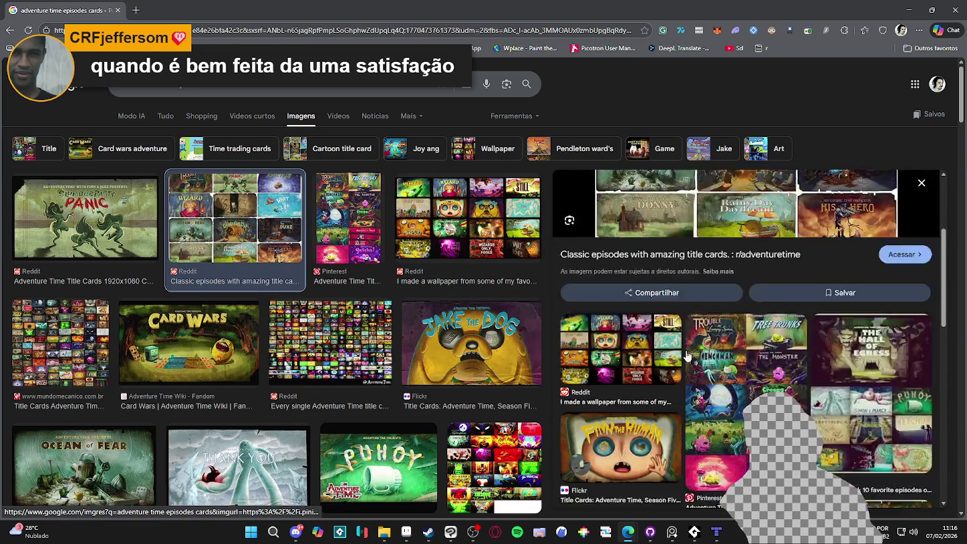
pyautogui.scroll(-2, 738, 343)
pyautogui.click(776, 354)
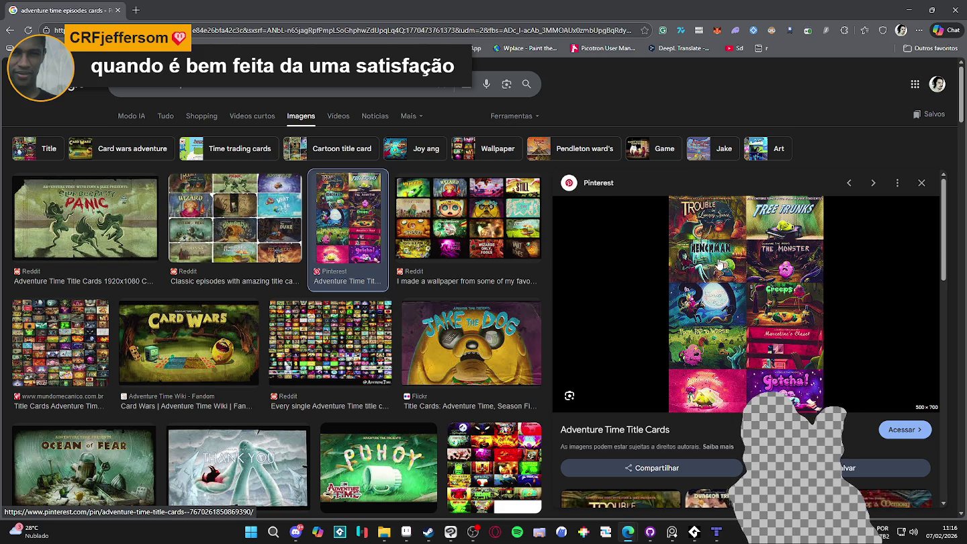
pyautogui.scroll(-3, 718, 265)
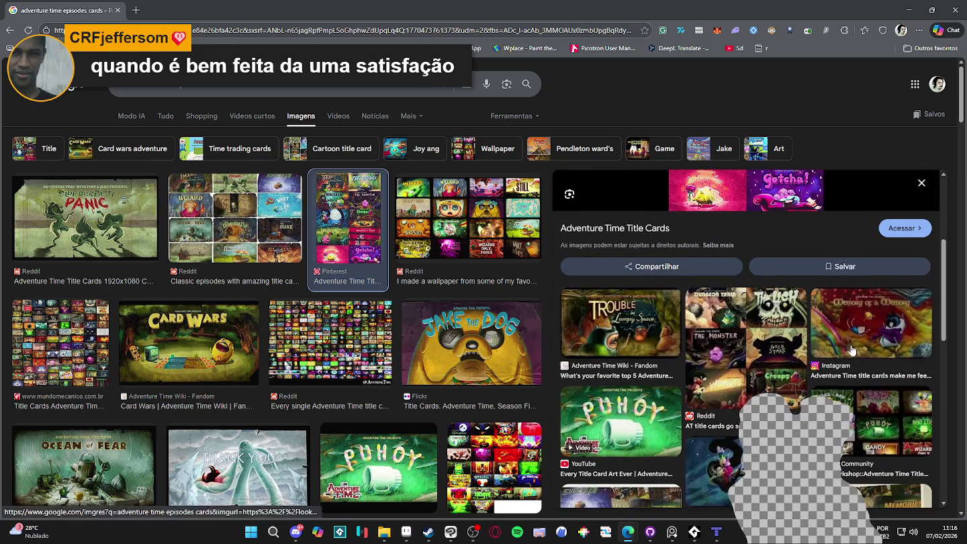
pyautogui.scroll(-3, 848, 349)
pyautogui.scroll(-5, 691, 339)
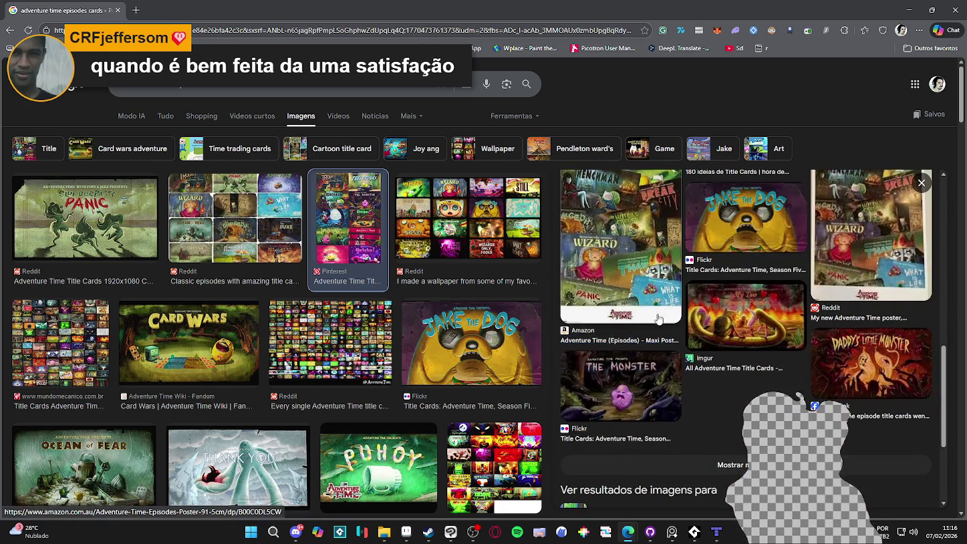
# - Preview The Monster title card, then the Holly Jolly Secrets title card
pyautogui.click(637, 395)
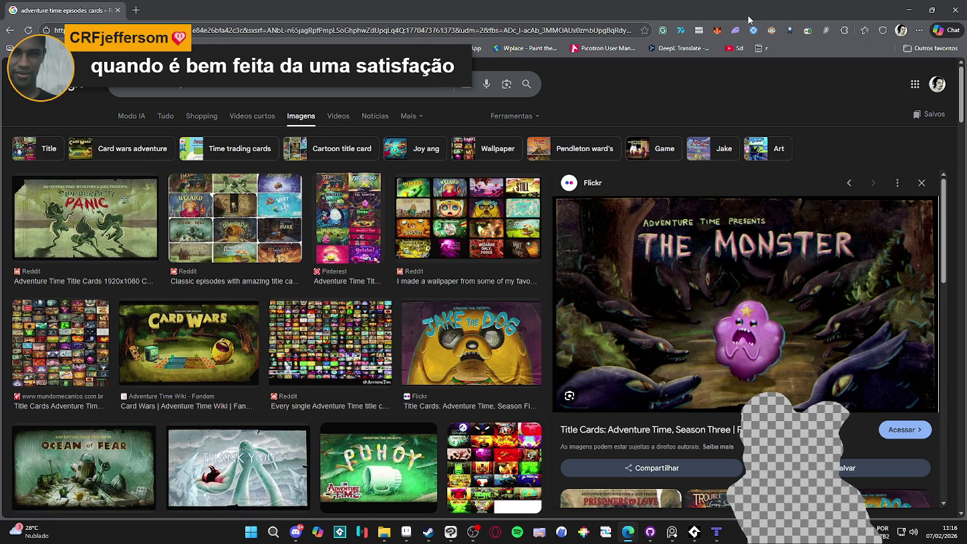
pyautogui.scroll(-3, 752, 293)
pyautogui.scroll(-3, 752, 293)
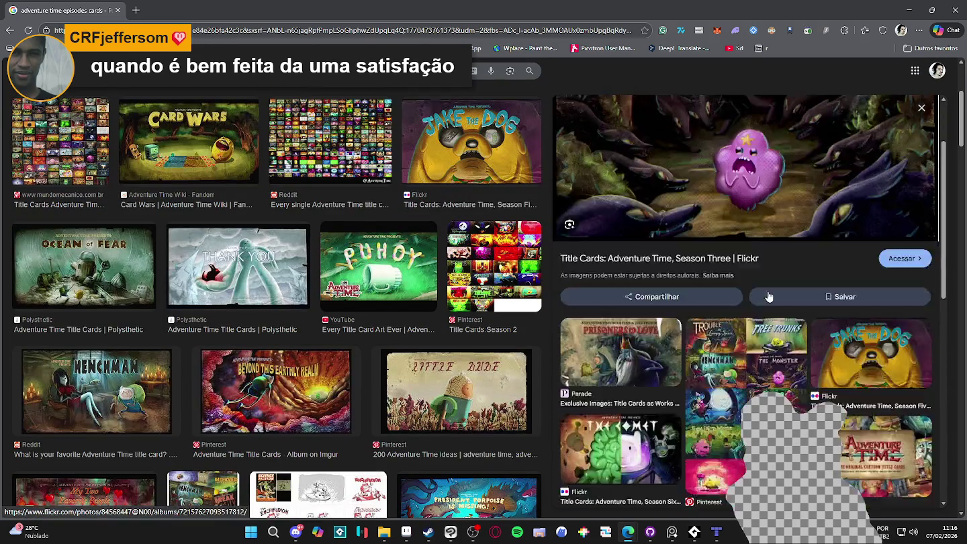
pyautogui.scroll(-2, 753, 293)
pyautogui.scroll(-3, 753, 293)
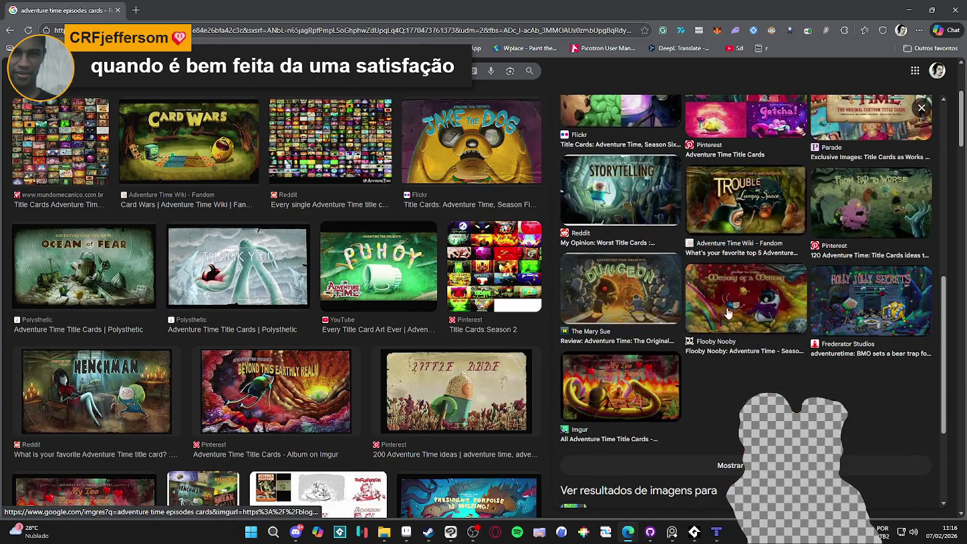
pyautogui.scroll(-2, 479, 378)
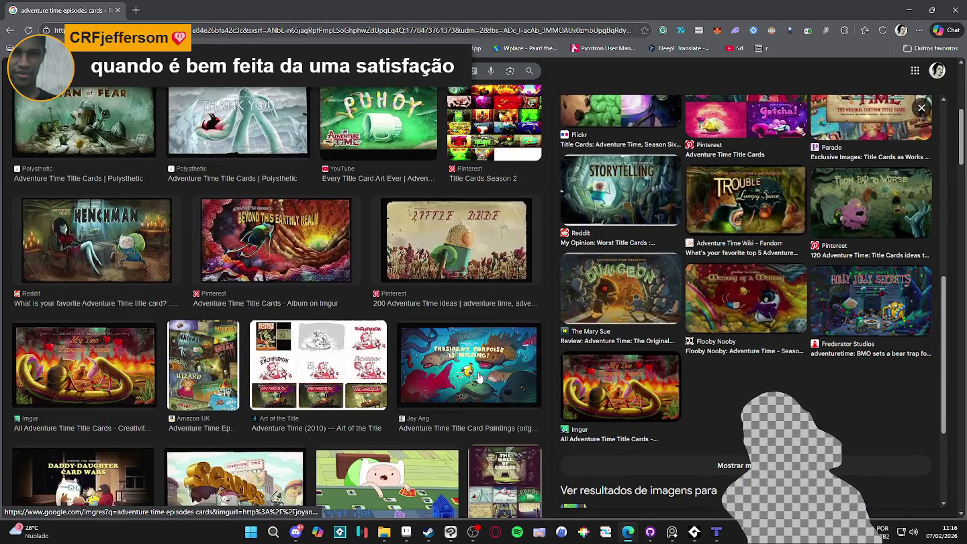
pyautogui.scroll(-3, 479, 378)
pyautogui.scroll(-2, 478, 374)
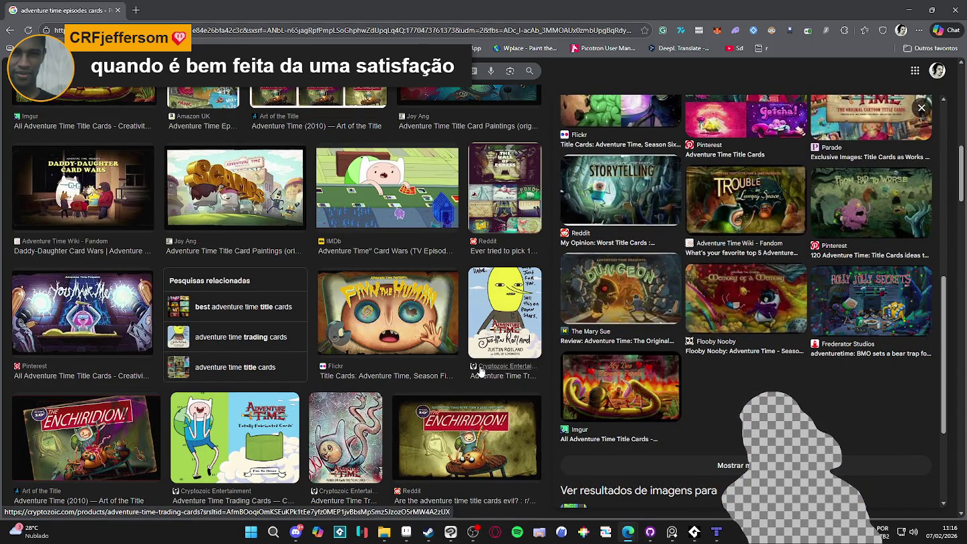
pyautogui.click(838, 342)
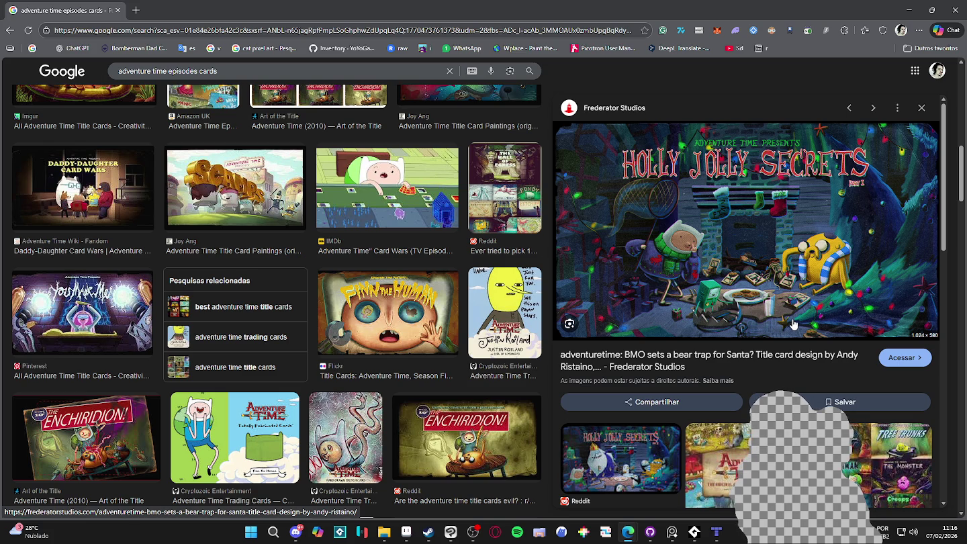
pyautogui.scroll(-3, 793, 324)
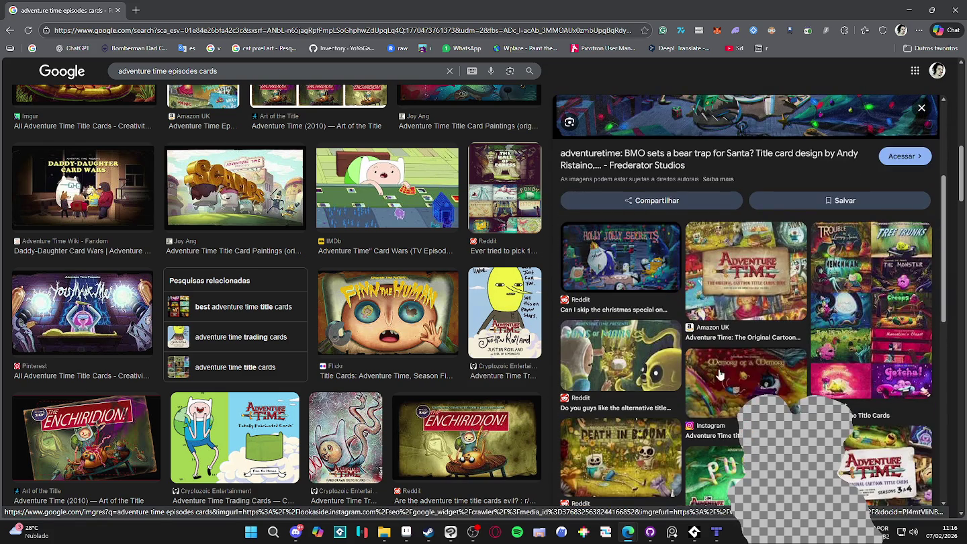
# - Preview the Sons of Mars, Henchman and Prisoners of Love title cards
pyautogui.click(657, 369)
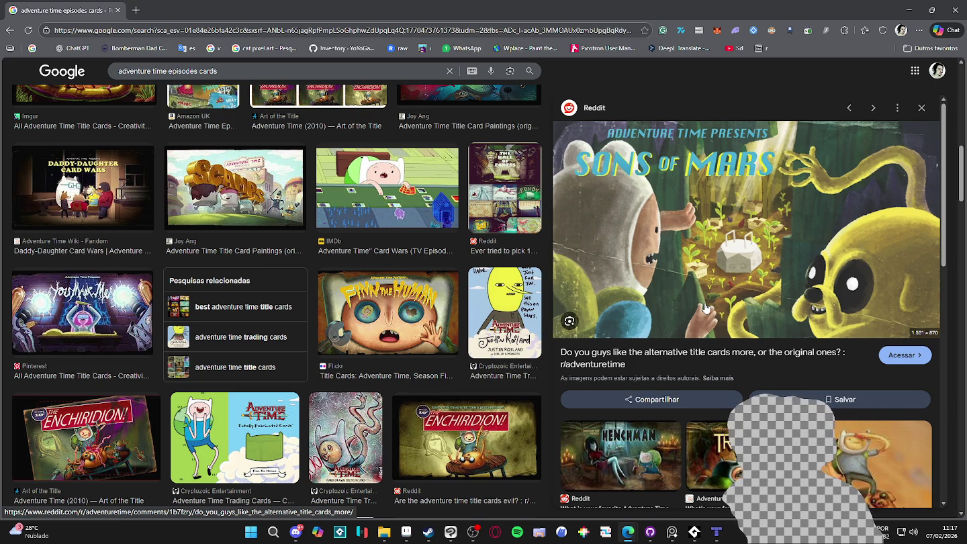
pyautogui.scroll(-1, 691, 281)
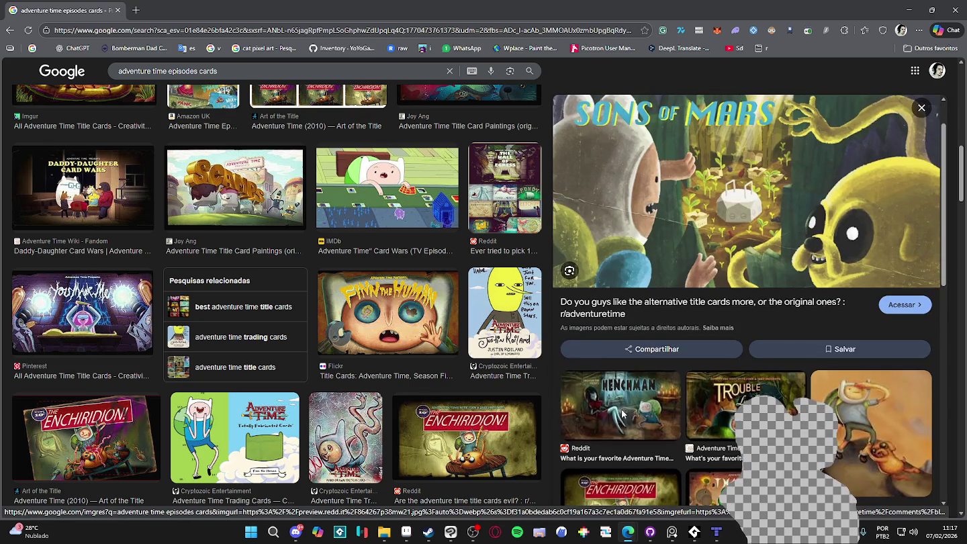
pyautogui.click(672, 402)
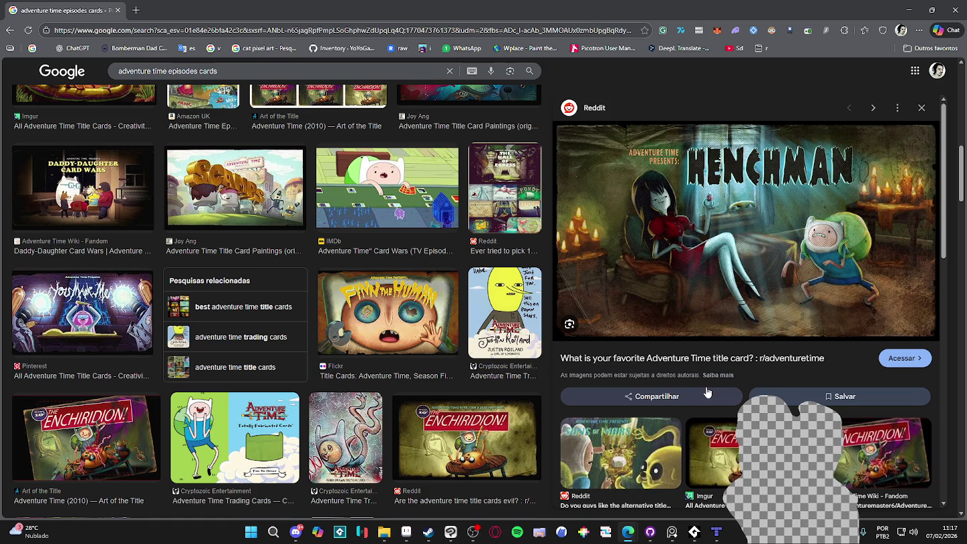
pyautogui.scroll(-3, 706, 393)
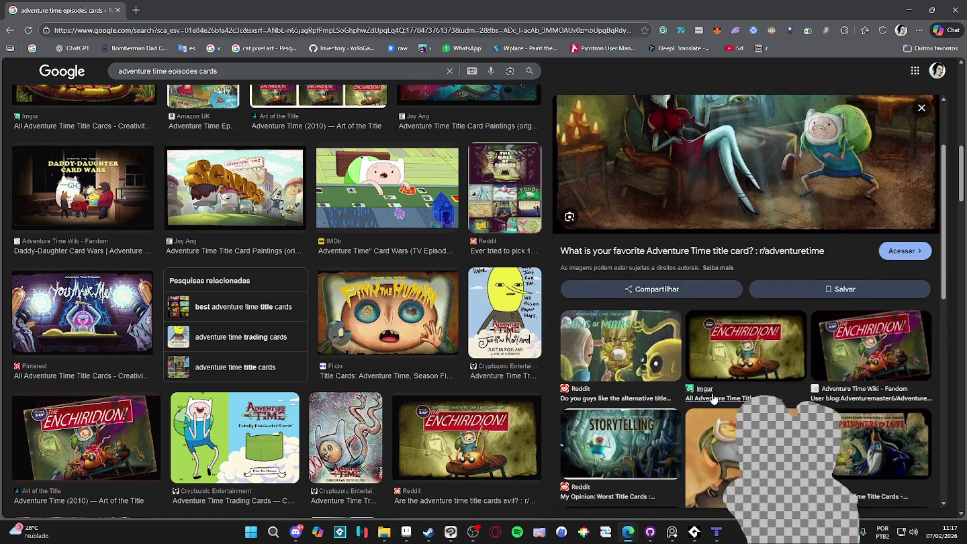
pyautogui.click(879, 348)
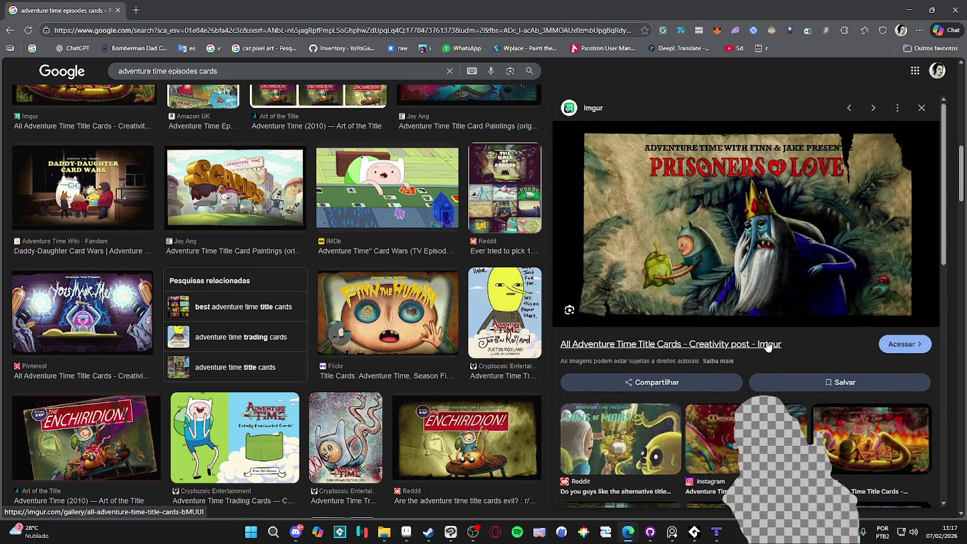
pyautogui.scroll(-2, 771, 346)
pyautogui.scroll(-1, 772, 345)
pyautogui.scroll(-4, 779, 309)
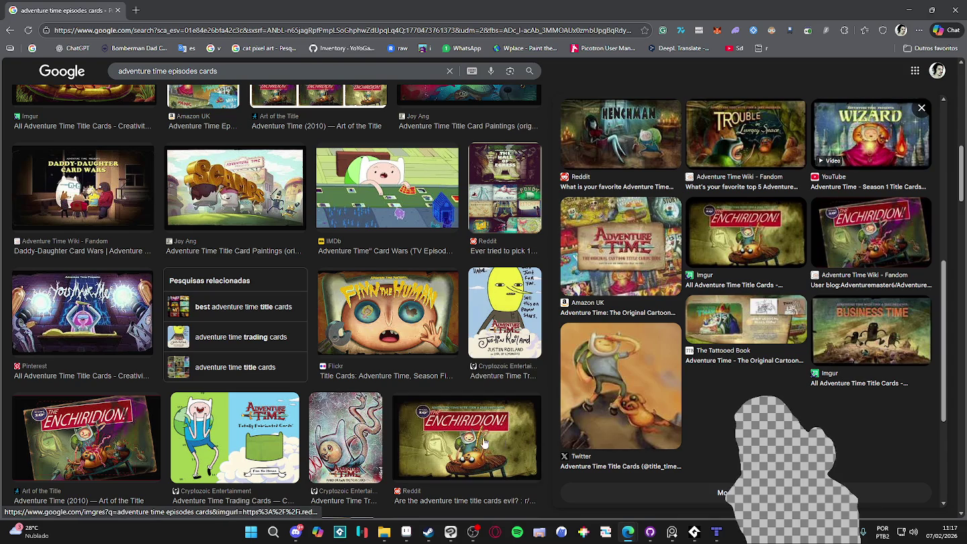
pyautogui.scroll(-3, 323, 402)
pyautogui.scroll(-1, 261, 364)
# - Preview the Death in Bloom title card and browse its related results
pyautogui.click(262, 365)
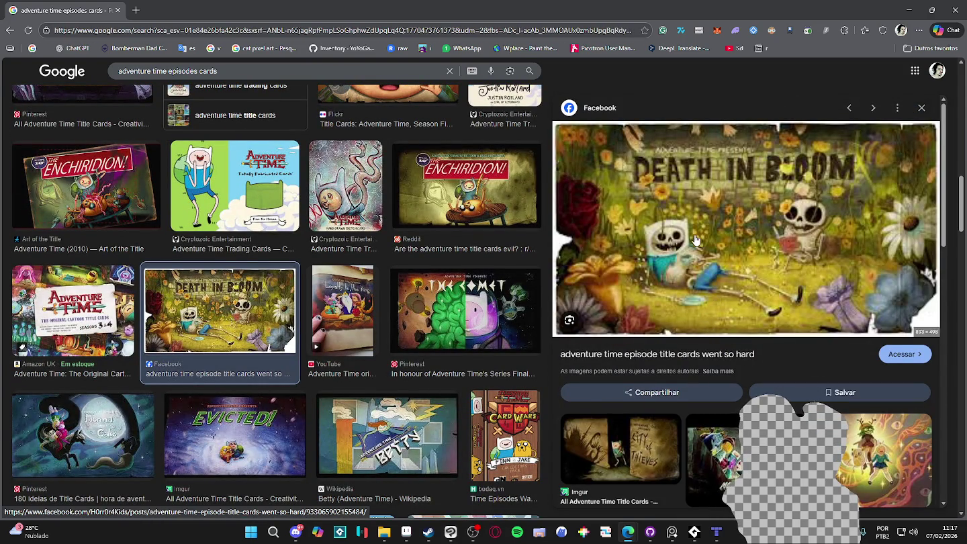
pyautogui.scroll(-1, 695, 238)
pyautogui.scroll(-1, 692, 221)
pyautogui.scroll(2, 688, 218)
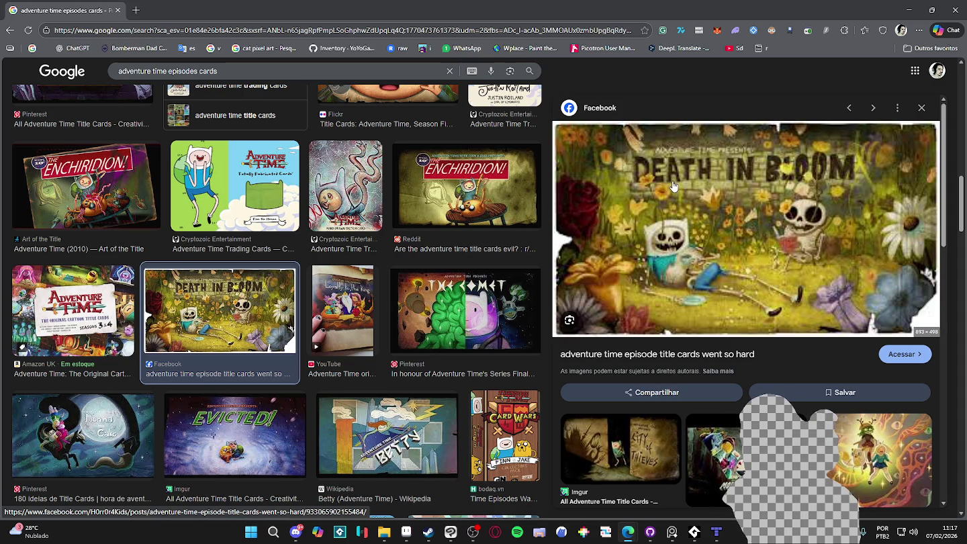
pyautogui.scroll(-2, 674, 185)
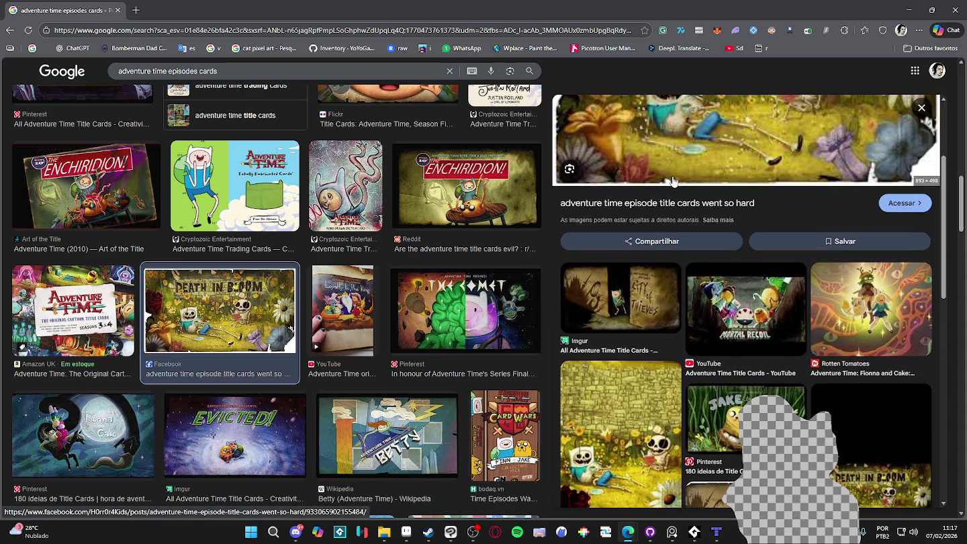
pyautogui.scroll(-3, 673, 181)
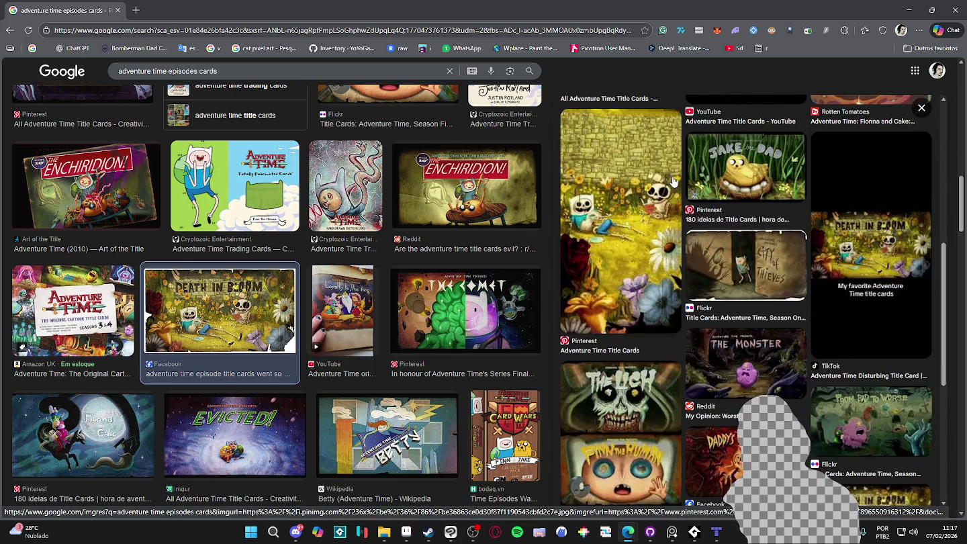
pyautogui.scroll(-4, 673, 182)
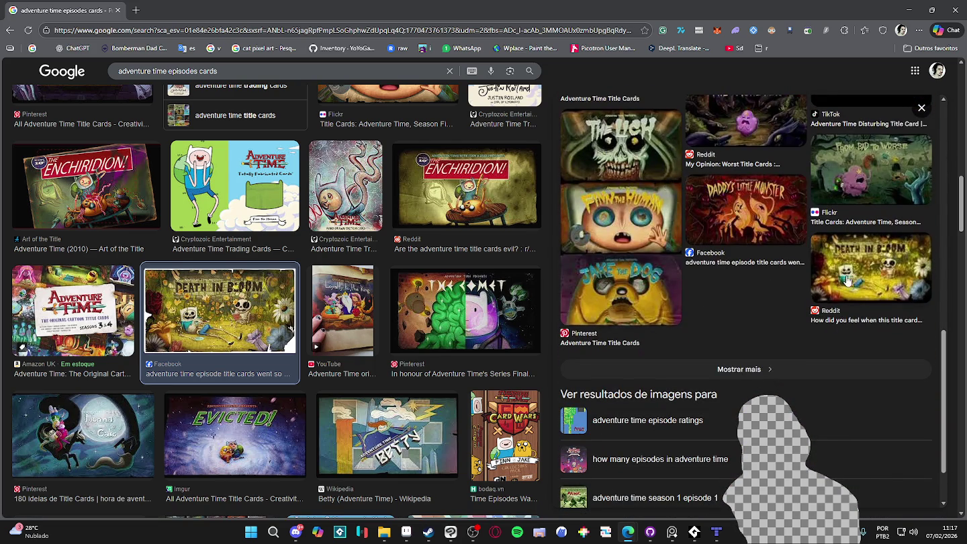
# - Preview the Reddit Death in Bloom result, then close the preview panel
pyautogui.click(871, 267)
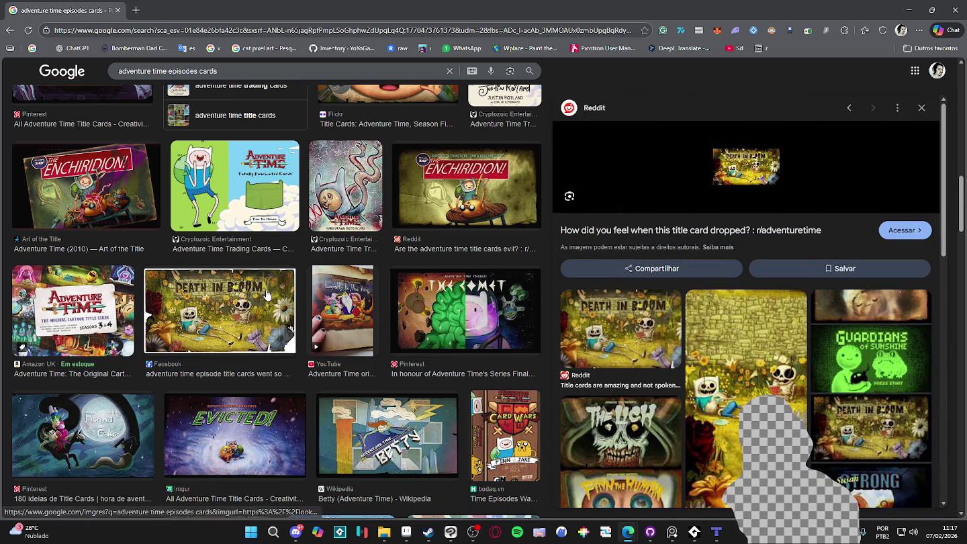
pyautogui.scroll(-2, 266, 296)
pyautogui.scroll(-2, 266, 295)
pyautogui.scroll(-2, 267, 293)
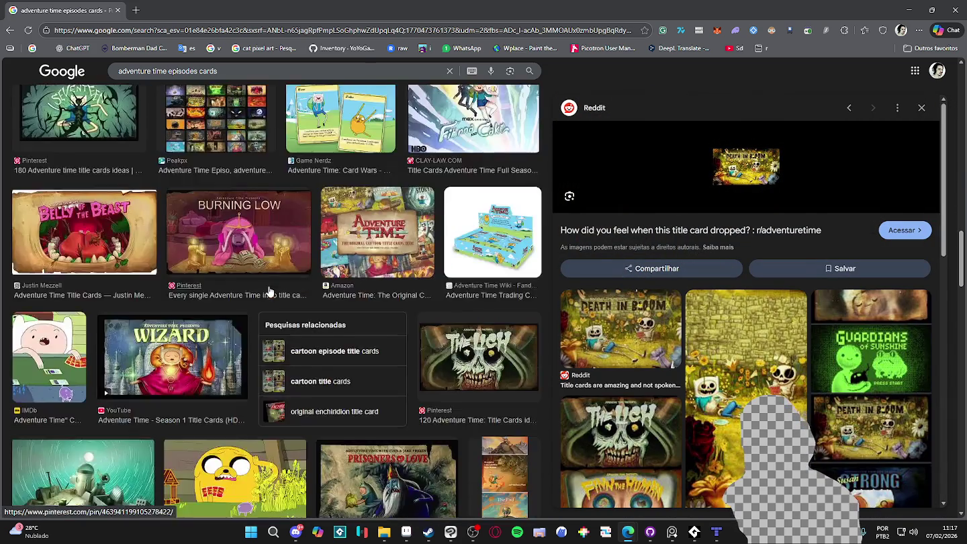
pyautogui.scroll(-3, 268, 291)
pyautogui.scroll(-2, 270, 289)
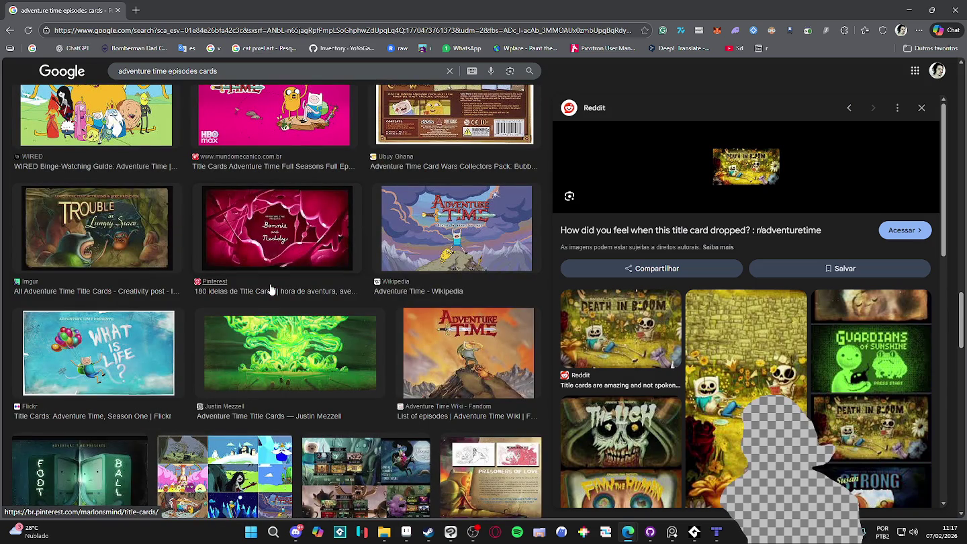
pyautogui.scroll(-1, 273, 287)
pyautogui.scroll(-4, 274, 286)
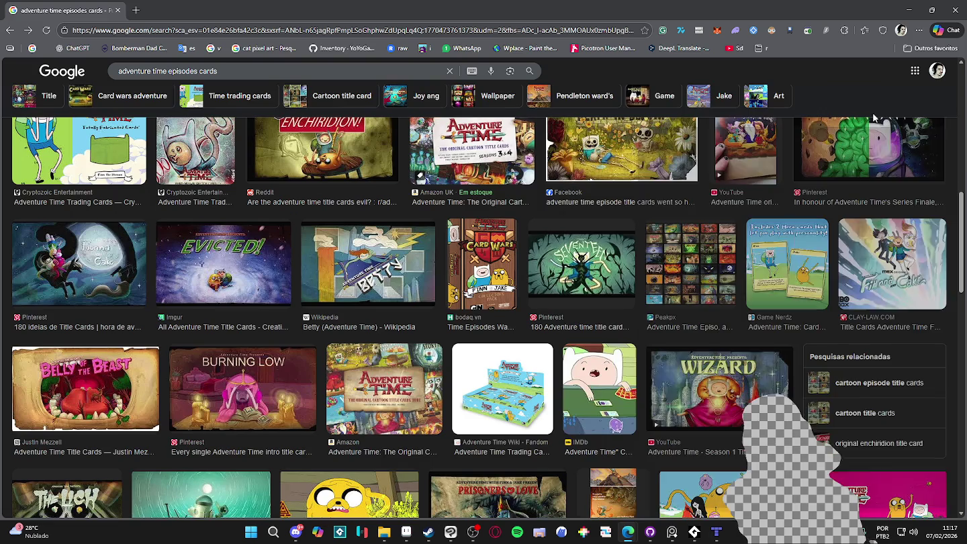
pyautogui.click(921, 107)
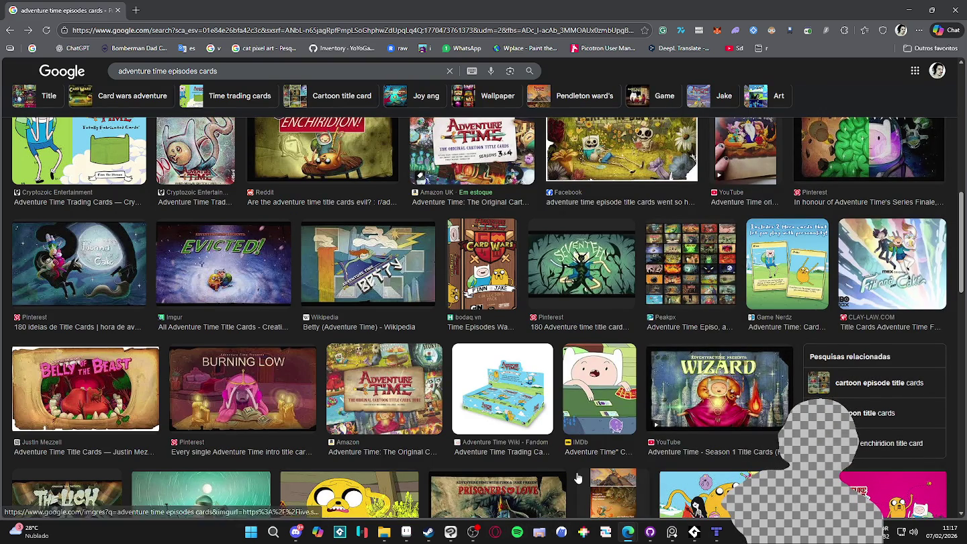
pyautogui.scroll(-1, 330, 368)
# - Preview the Wizard title card, briefly checking and hiding the Clip Studio Paint drawing
pyautogui.scroll(-1, 331, 368)
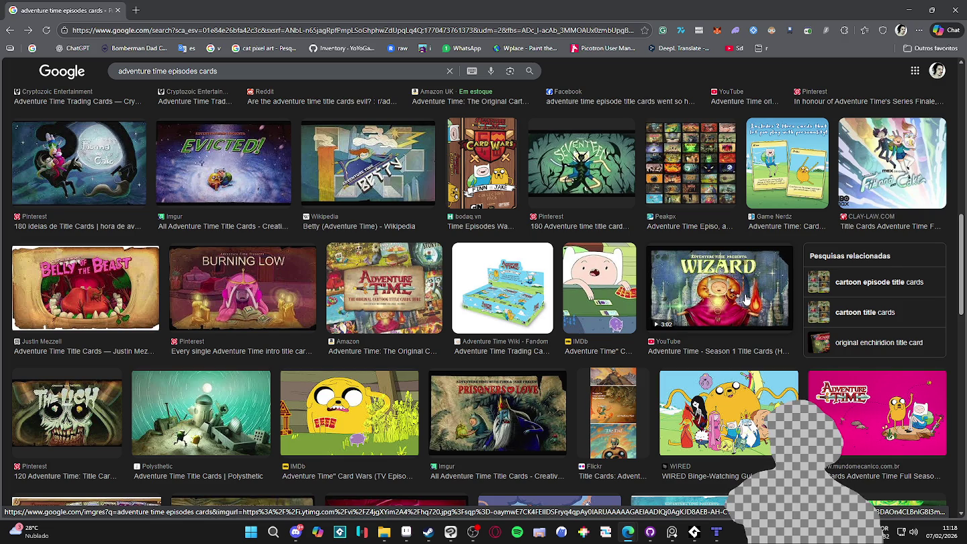
pyautogui.click(744, 299)
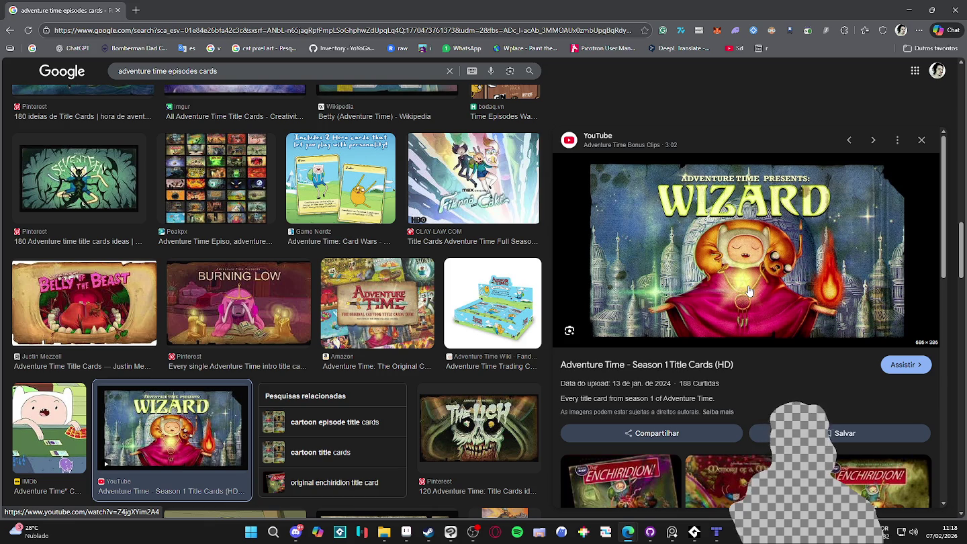
pyautogui.moveTo(694, 531)
pyautogui.click(450, 531)
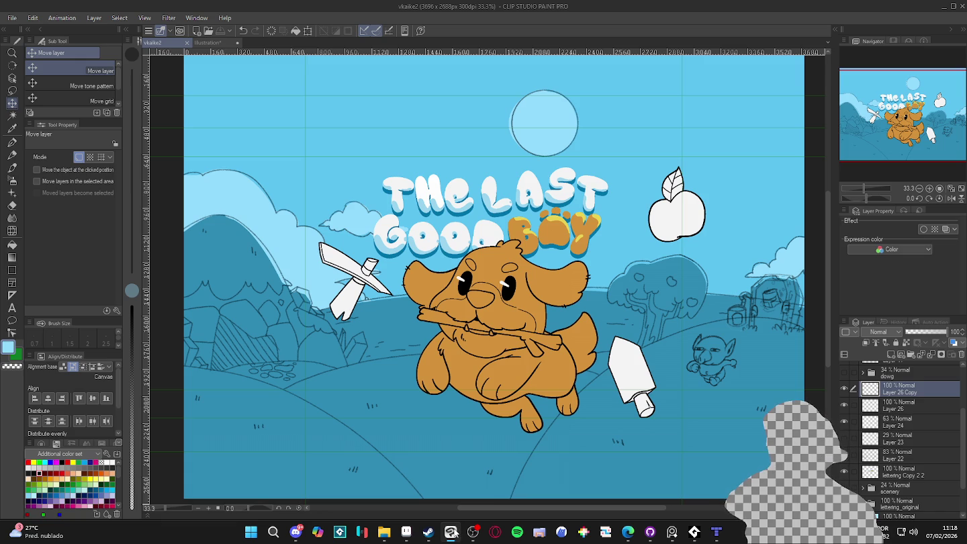
pyautogui.click(946, 8)
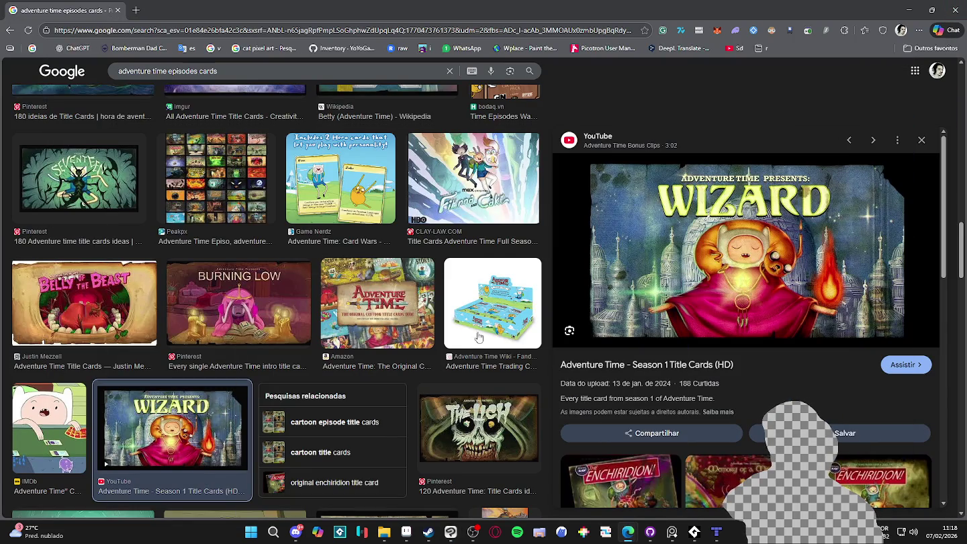
# - Scroll the results and preview the Business Time title card
pyautogui.scroll(-3, 371, 327)
pyautogui.scroll(-3, 373, 328)
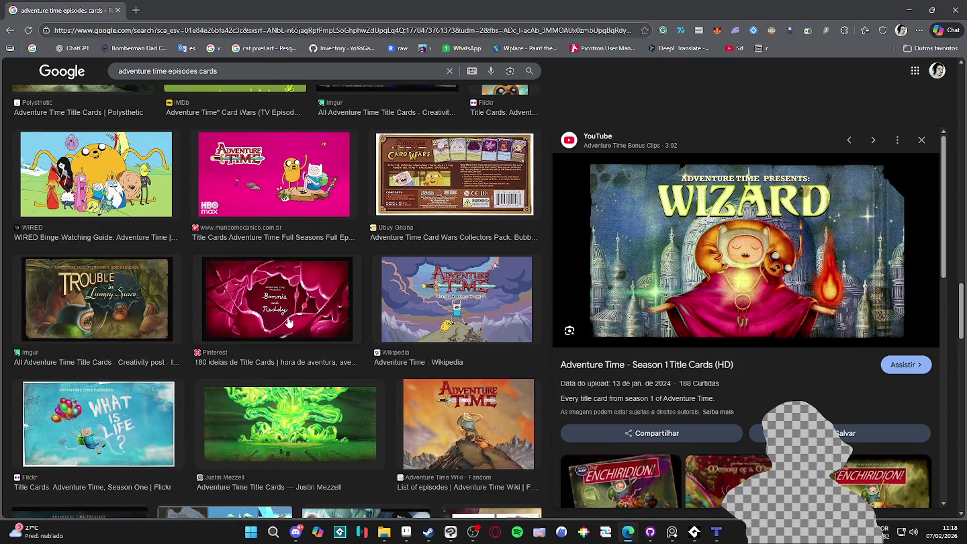
pyautogui.scroll(-3, 287, 322)
pyautogui.scroll(-3, 288, 323)
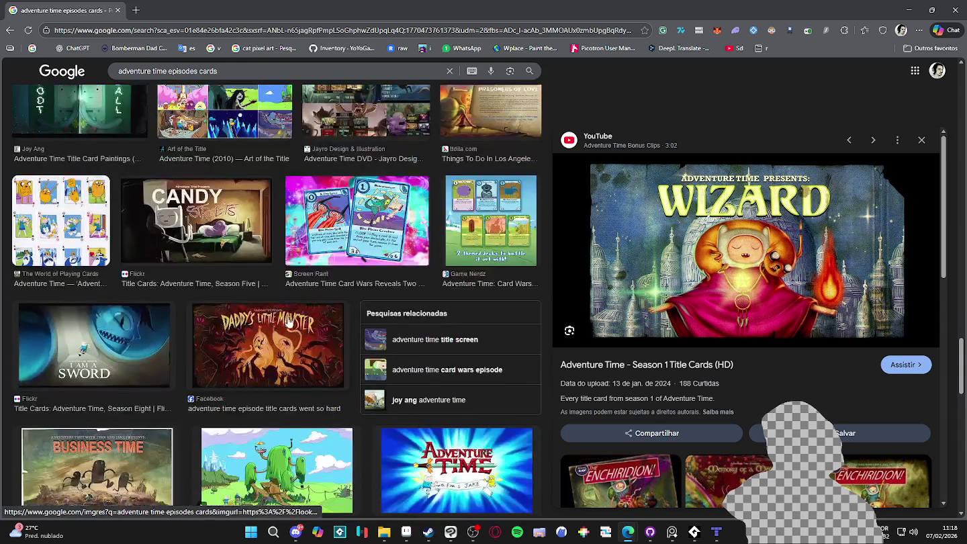
pyautogui.scroll(-1, 288, 322)
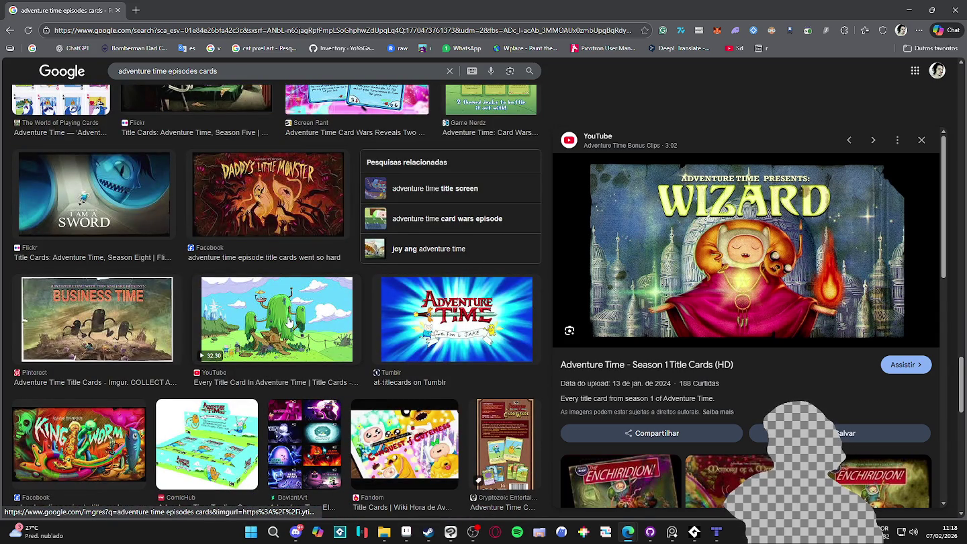
pyautogui.scroll(-1, 288, 323)
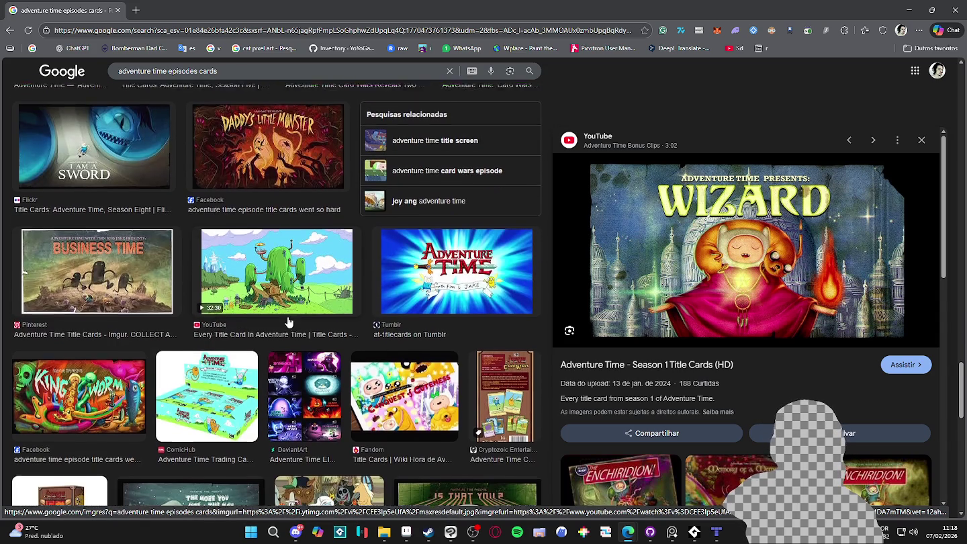
pyautogui.click(131, 269)
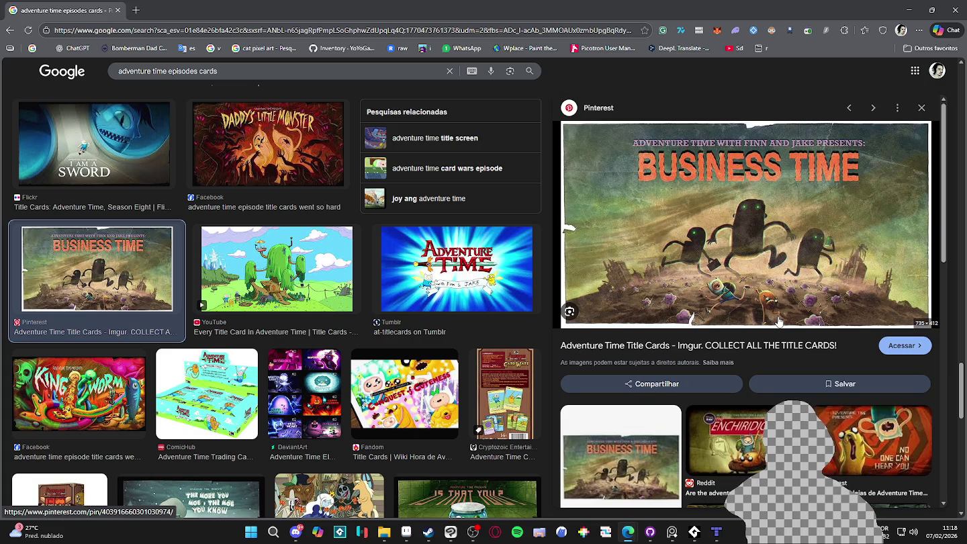
# - Scroll further down and preview The Witch's Garden title card
pyautogui.scroll(-2, 778, 323)
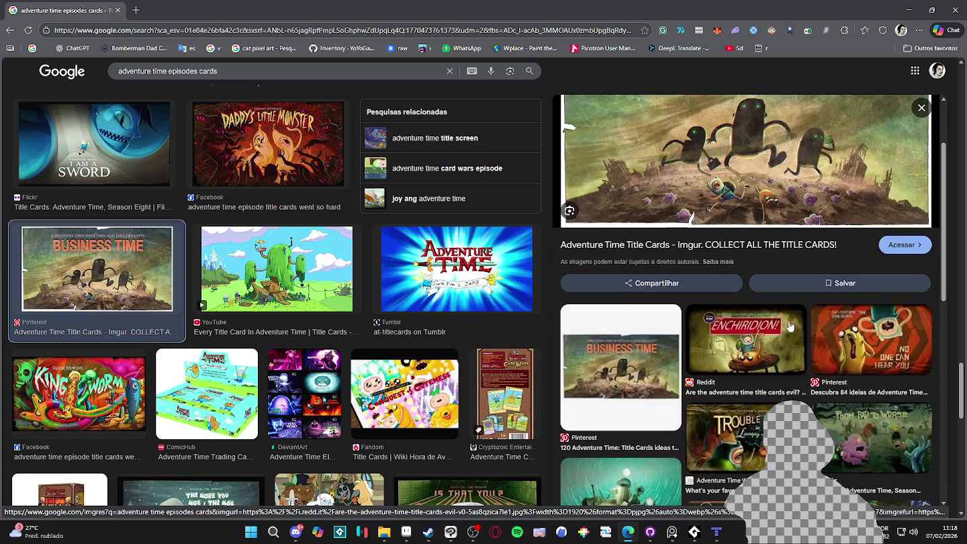
pyautogui.scroll(-3, 786, 326)
pyautogui.scroll(-3, 789, 327)
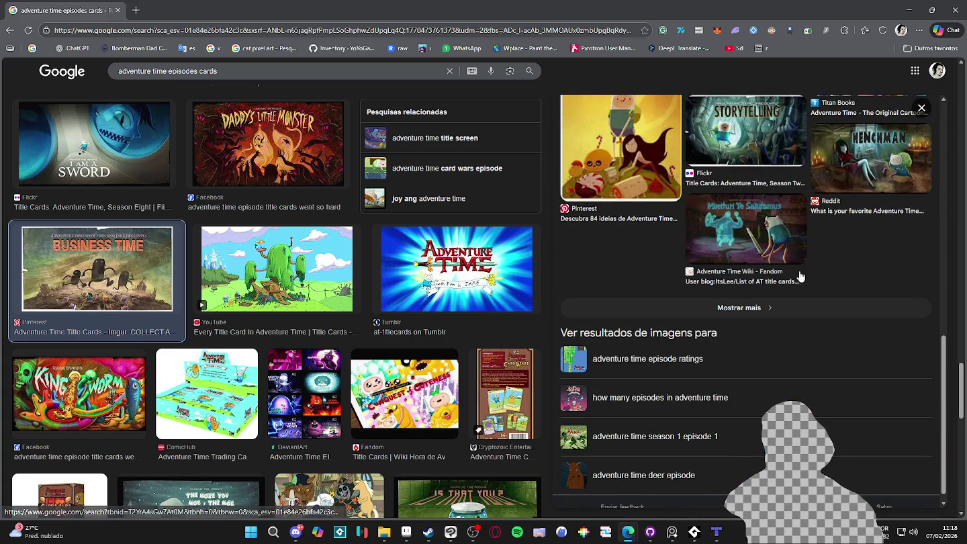
pyautogui.scroll(-4, 338, 342)
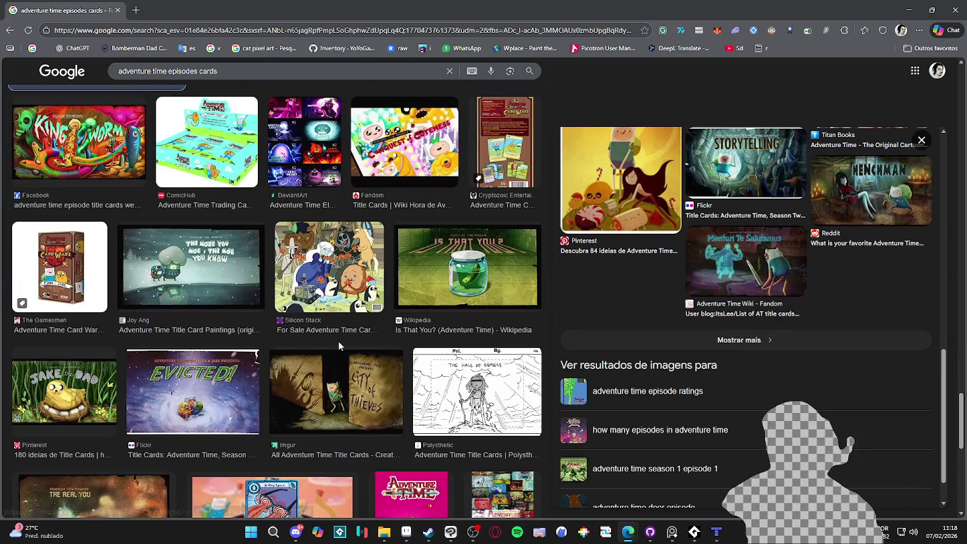
pyautogui.scroll(-2, 340, 346)
pyautogui.scroll(-1, 339, 346)
pyautogui.scroll(-2, 339, 345)
pyautogui.scroll(-2, 340, 346)
pyautogui.scroll(-1, 341, 347)
pyautogui.scroll(-4, 340, 346)
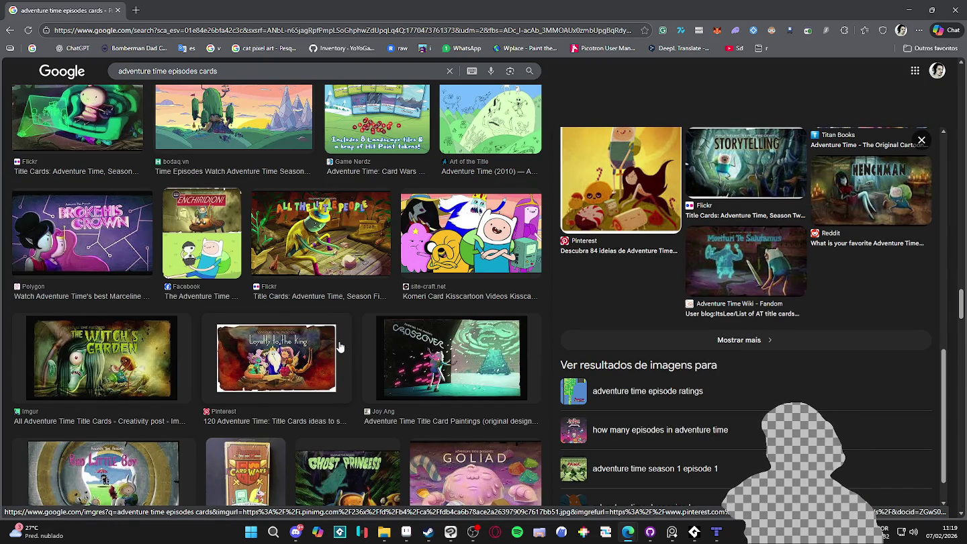
pyautogui.scroll(-2, 339, 346)
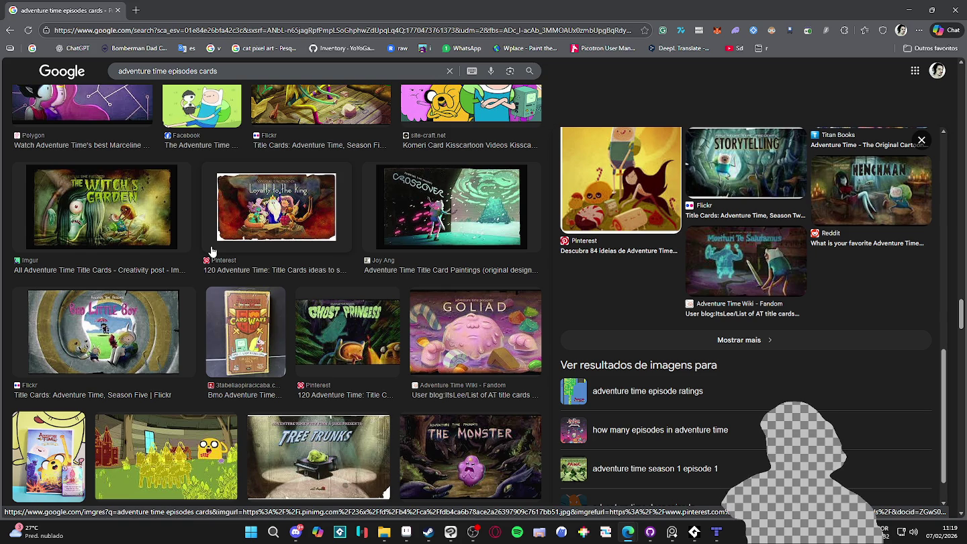
pyautogui.click(134, 236)
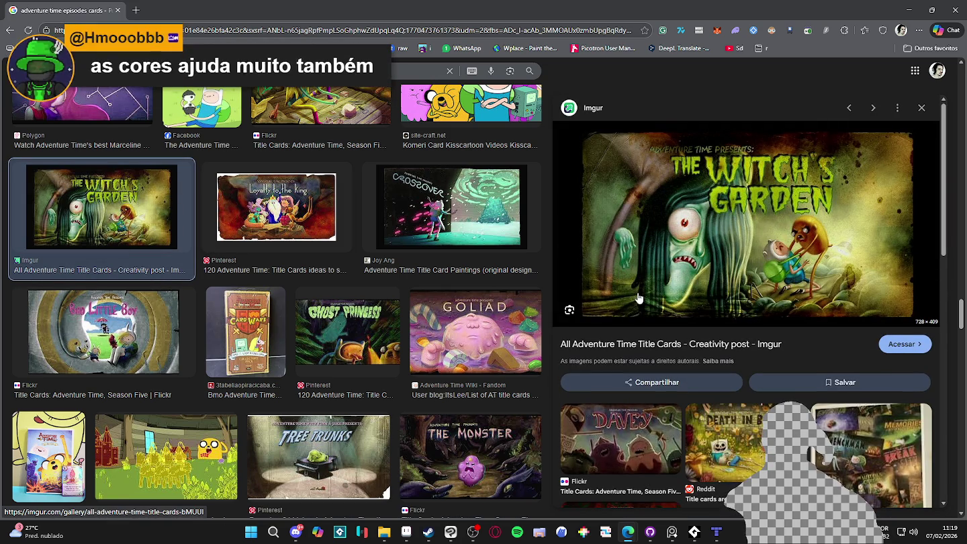
# - Preview the Davey title card, then the Flickr Bad Little Boy title card
pyautogui.click(627, 421)
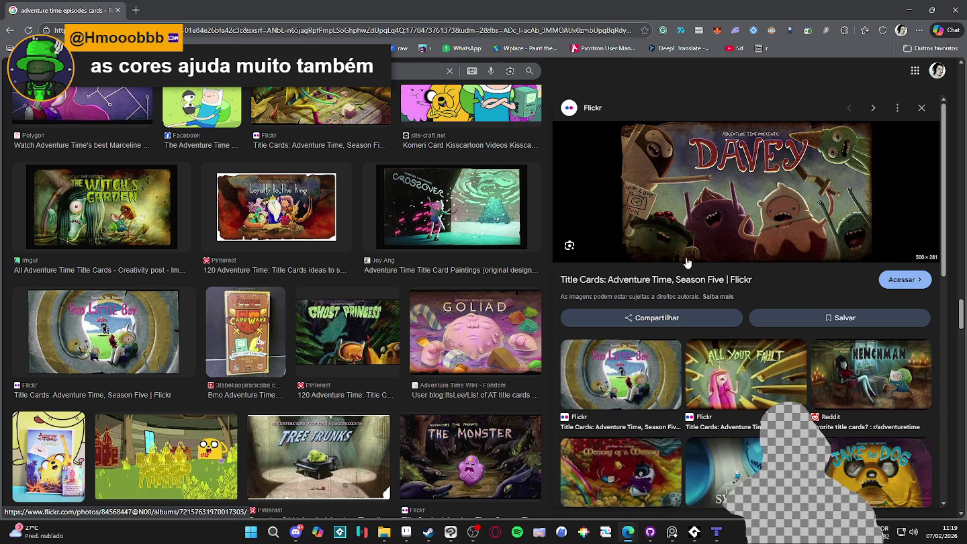
pyautogui.scroll(-2, 686, 262)
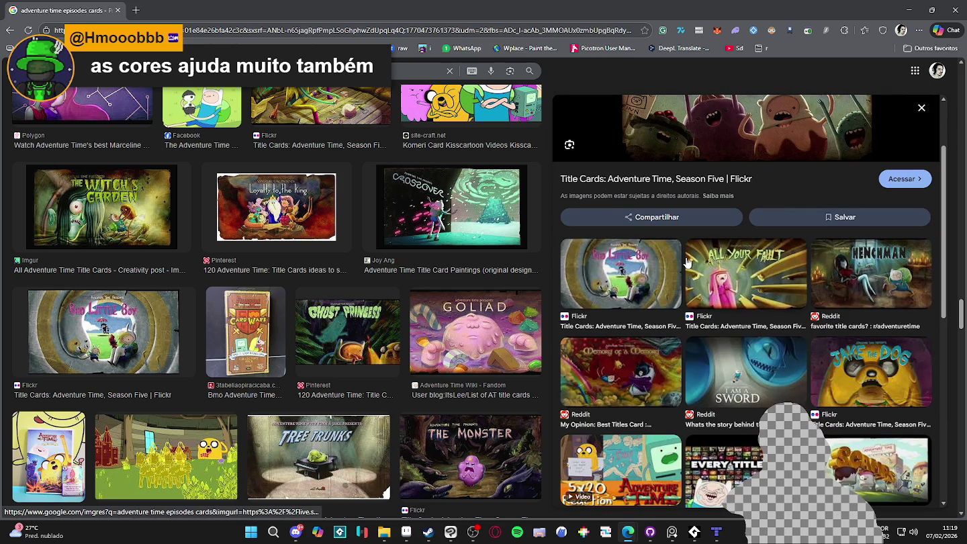
pyautogui.scroll(-2, 396, 333)
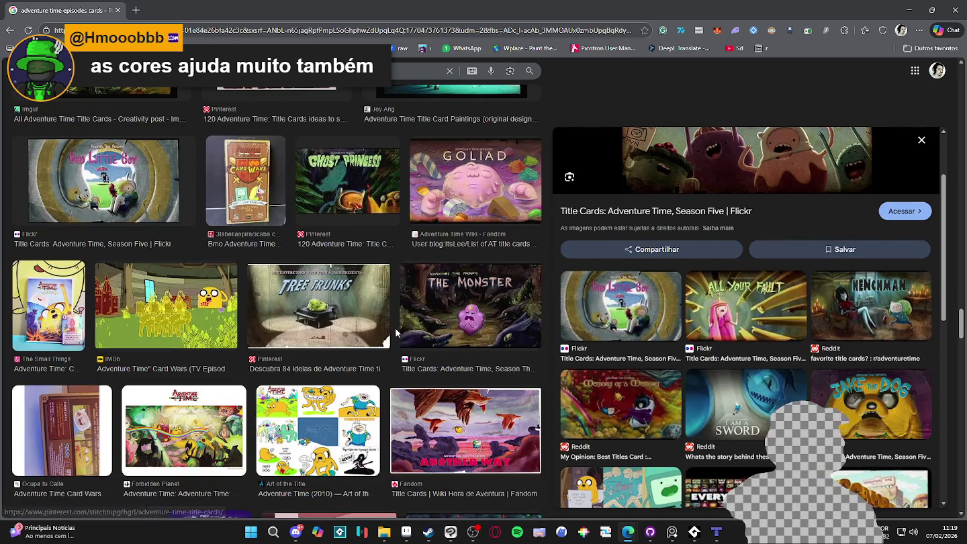
pyautogui.scroll(-2, 430, 372)
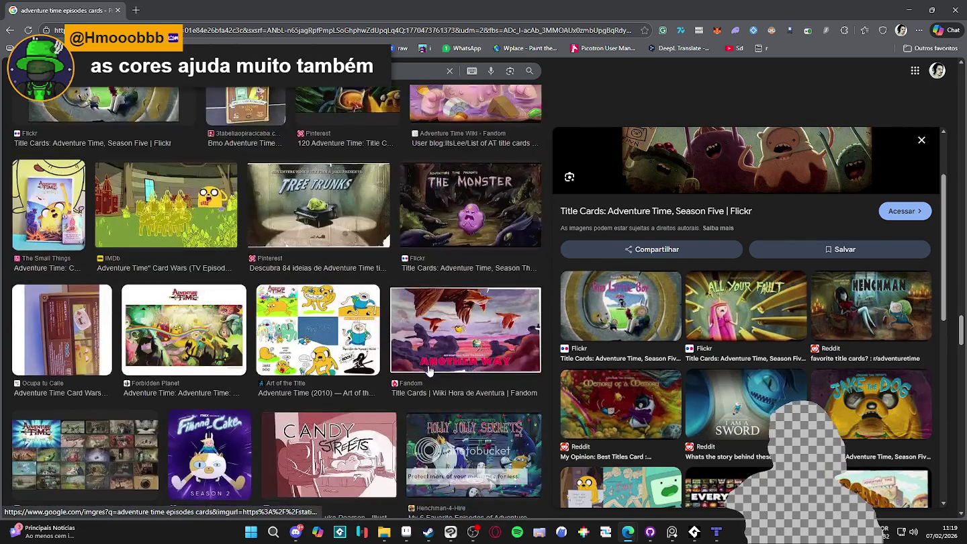
pyautogui.scroll(-2, 429, 371)
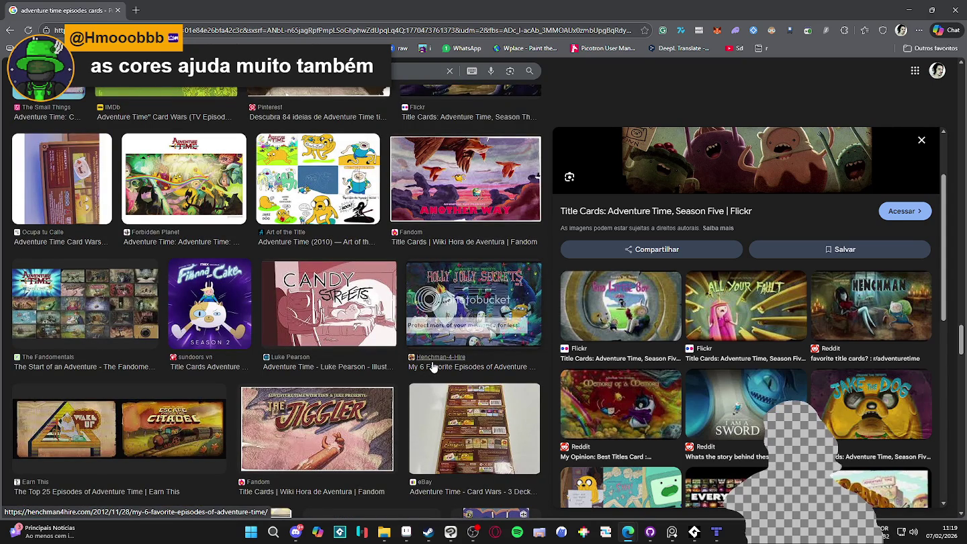
pyautogui.click(611, 319)
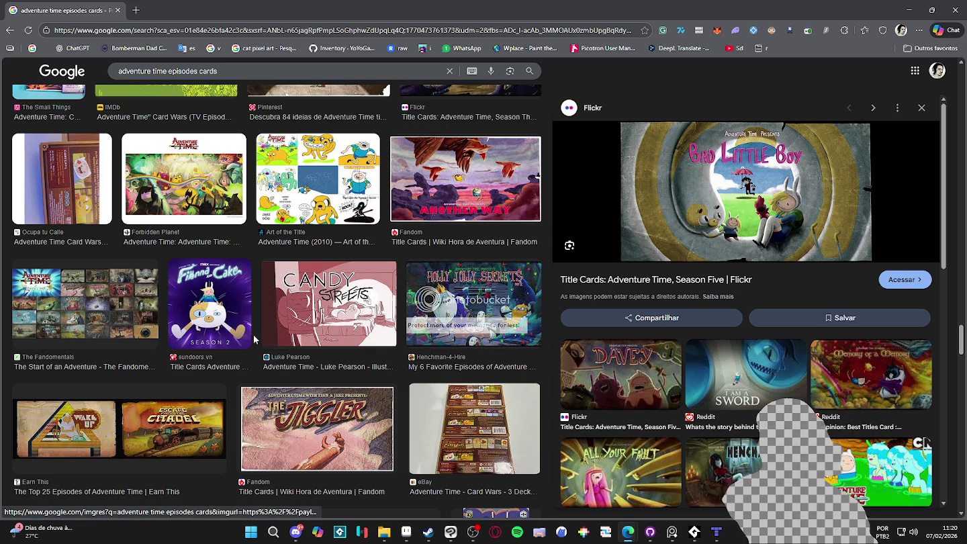
# - Preview the Start of an Adventure, Slow Love and My Two Favorite People cards, then YouTube's WIZARD card
pyautogui.click(135, 317)
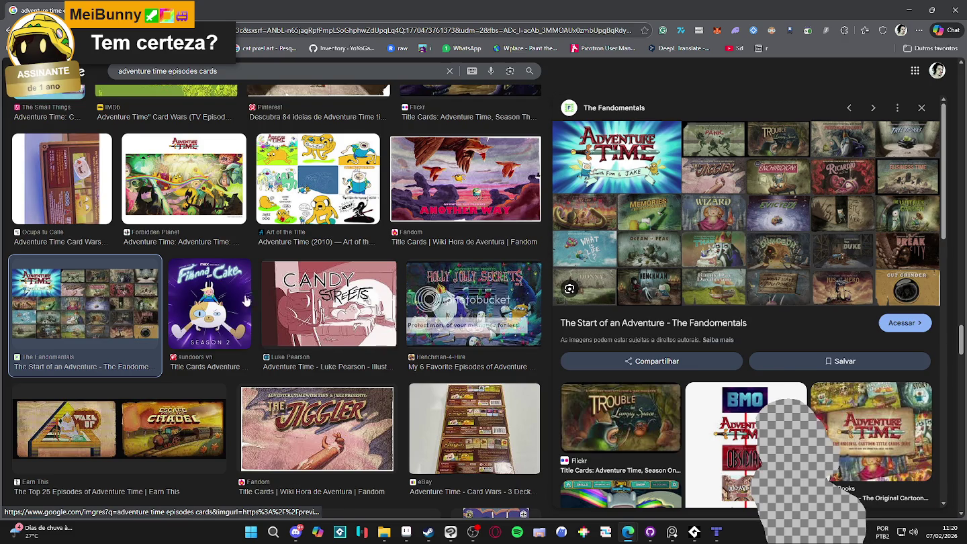
pyautogui.scroll(-5, 335, 289)
pyautogui.scroll(-1, 241, 315)
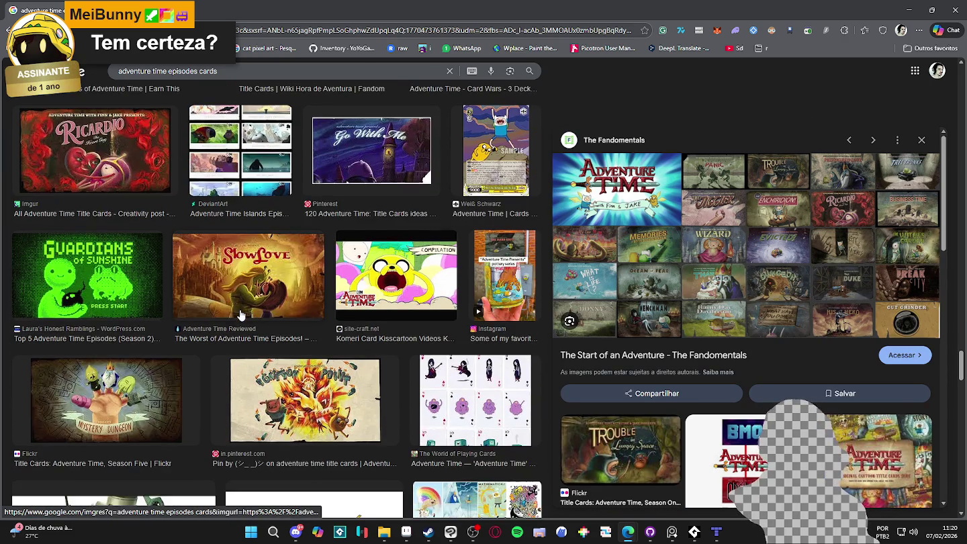
pyautogui.click(238, 314)
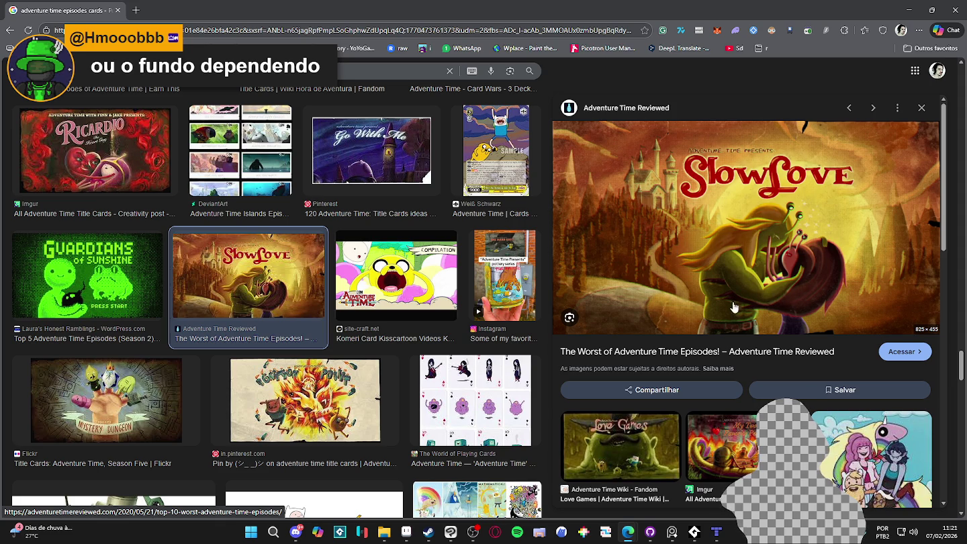
pyautogui.click(735, 432)
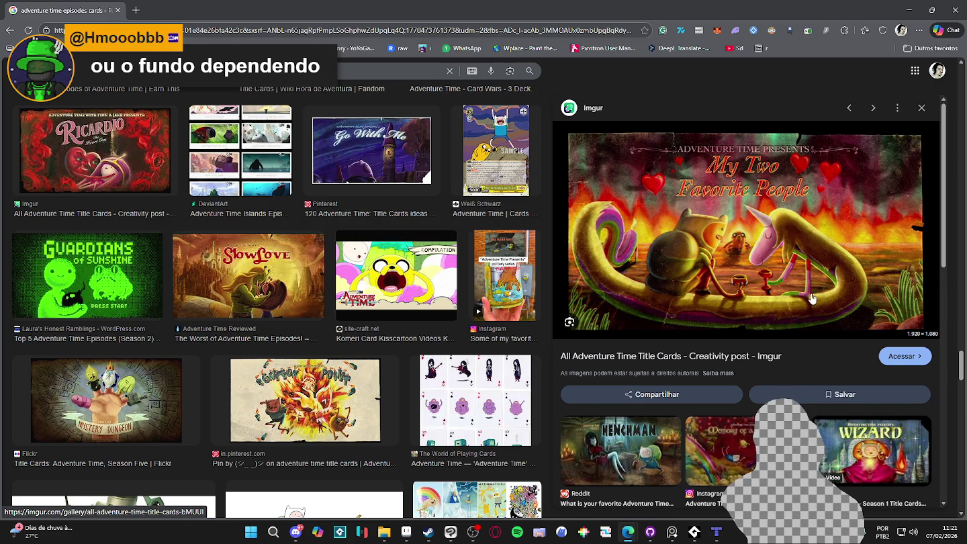
pyautogui.scroll(-2, 735, 285)
pyautogui.click(865, 306)
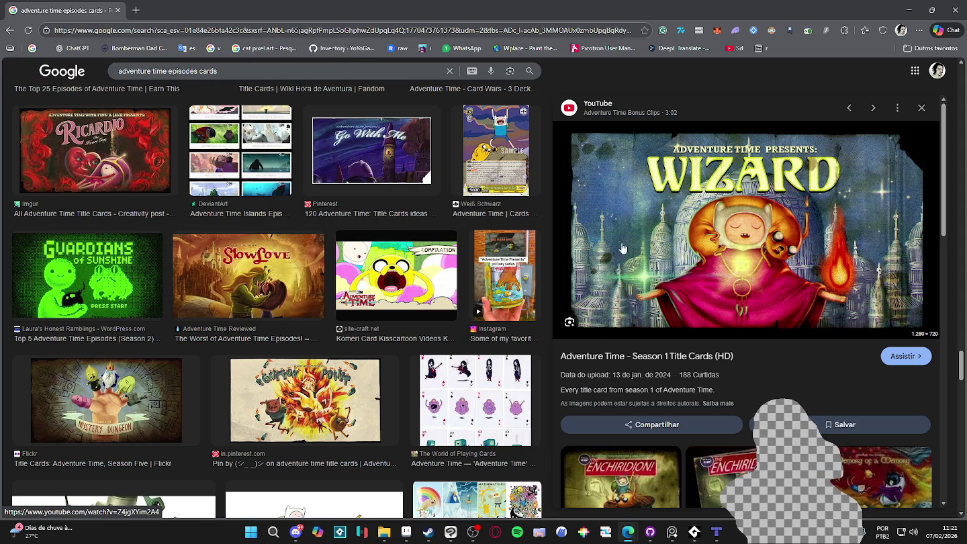
# - Scroll down the results and preview the Fandom 'Too Young' title card
pyautogui.scroll(-2, 677, 286)
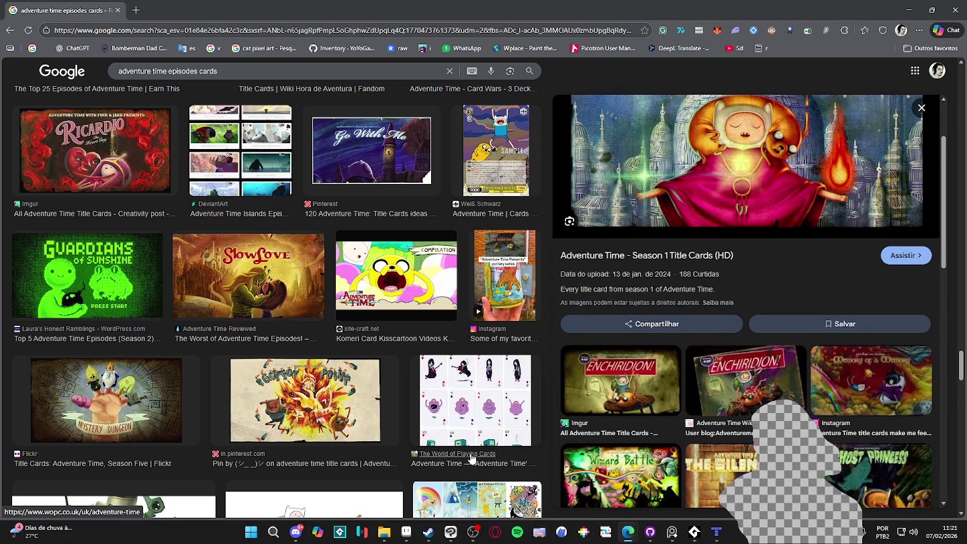
pyautogui.scroll(2, 678, 254)
pyautogui.scroll(-3, 333, 281)
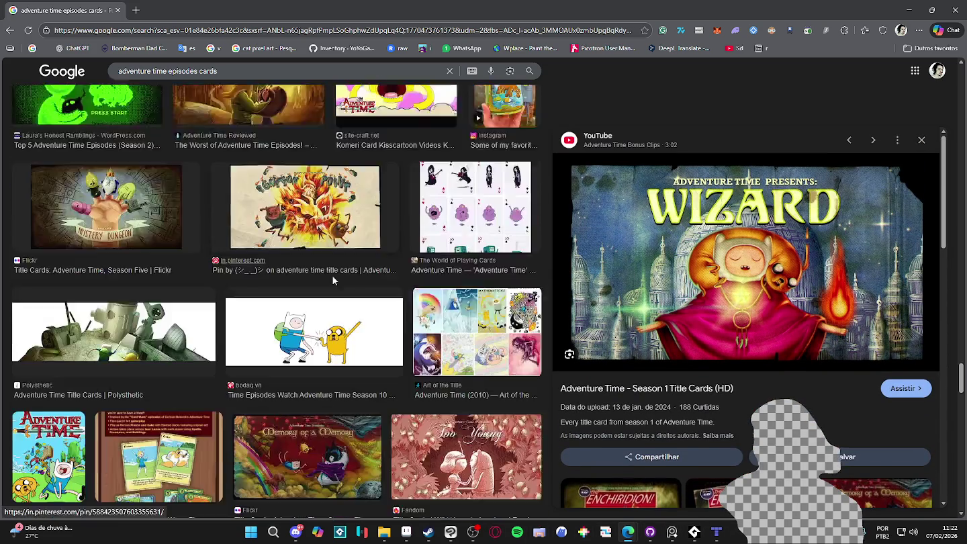
pyautogui.scroll(-4, 333, 281)
pyautogui.click(433, 209)
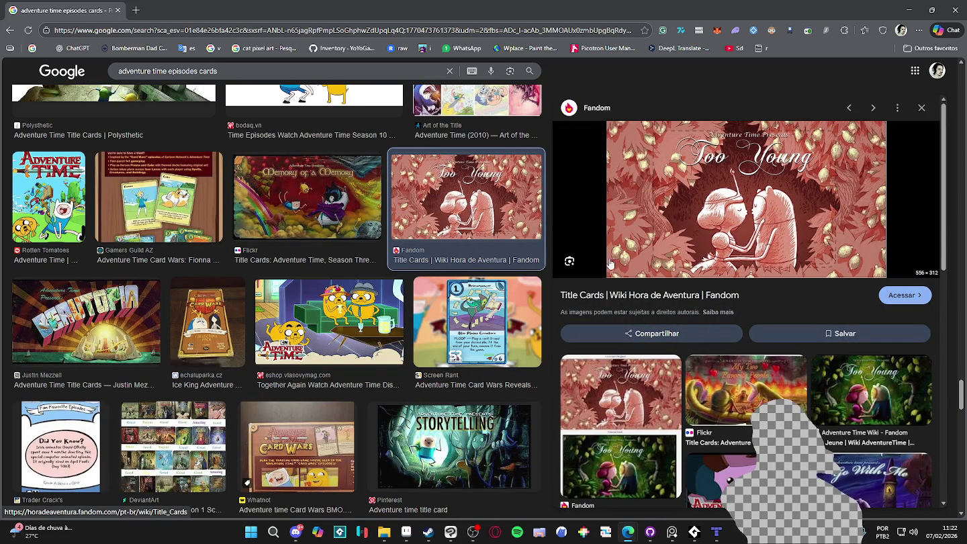
# - Browse further down the results, then bring the Clip Studio Paint illustration to the front
pyautogui.scroll(-2, 243, 261)
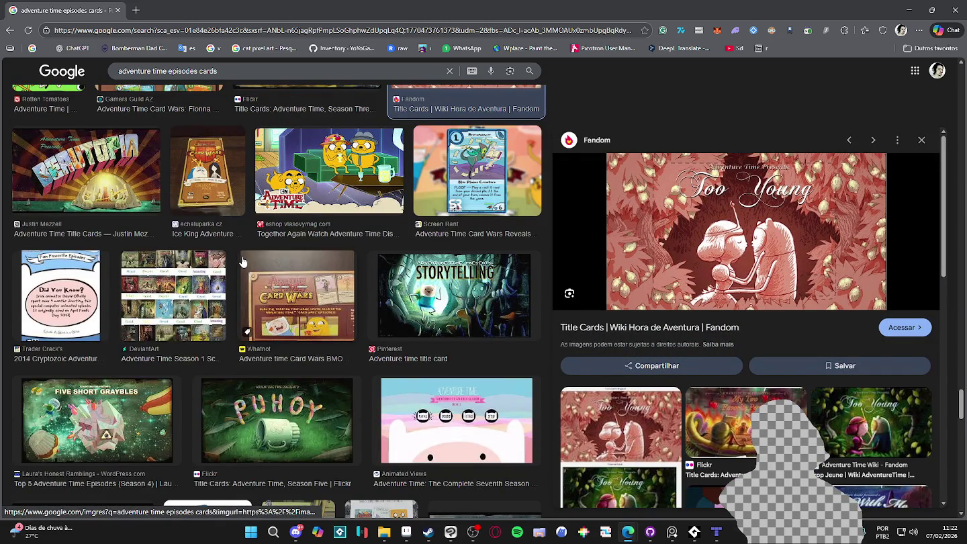
pyautogui.scroll(-3, 243, 261)
pyautogui.scroll(-1, 244, 261)
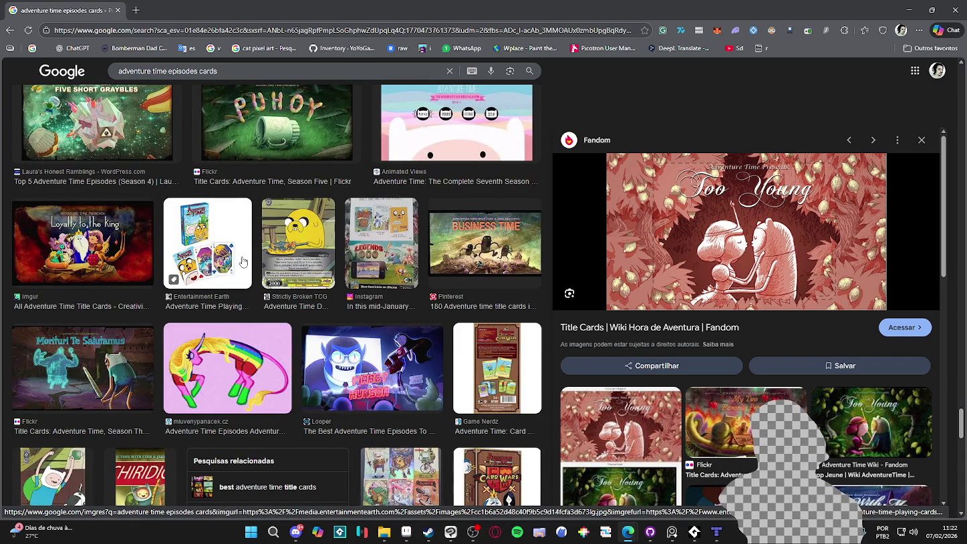
pyautogui.scroll(-2, 243, 261)
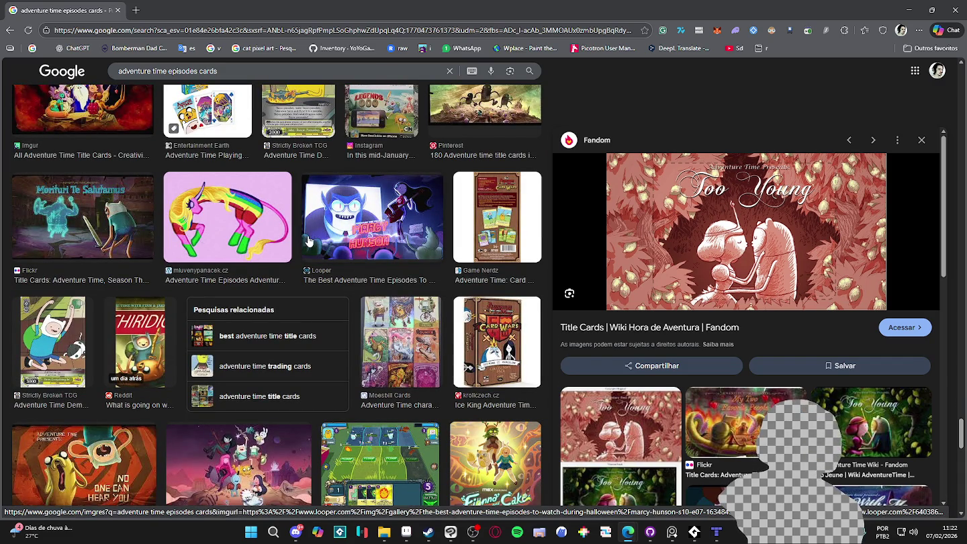
pyautogui.scroll(-2, 308, 240)
pyautogui.scroll(-2, 309, 239)
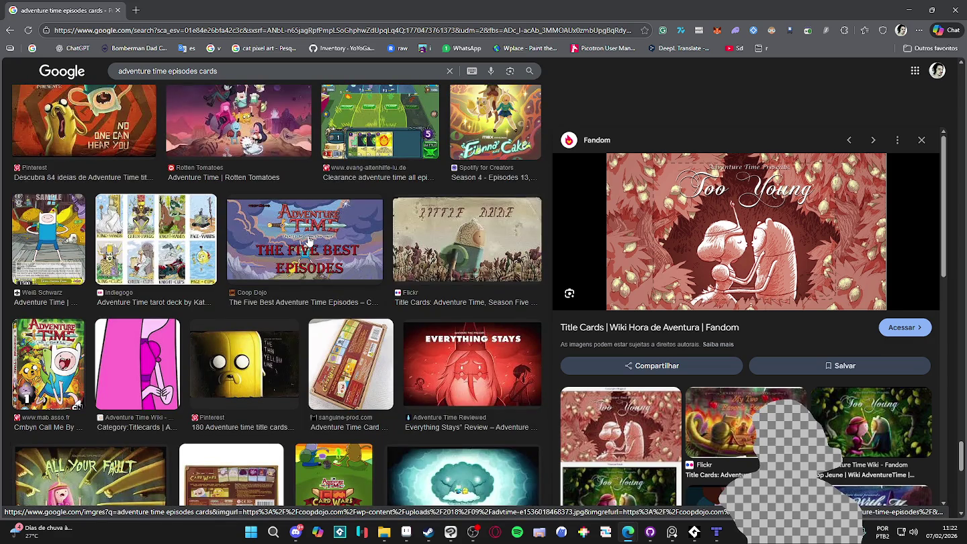
pyautogui.scroll(-2, 308, 241)
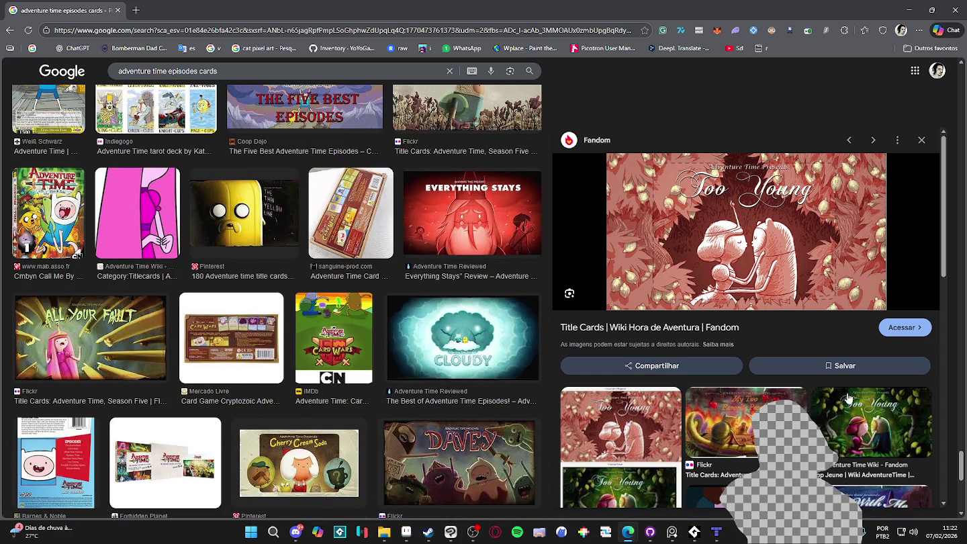
pyautogui.scroll(-3, 847, 397)
pyautogui.scroll(-1, 802, 395)
pyautogui.scroll(-3, 802, 394)
pyautogui.scroll(-3, 733, 373)
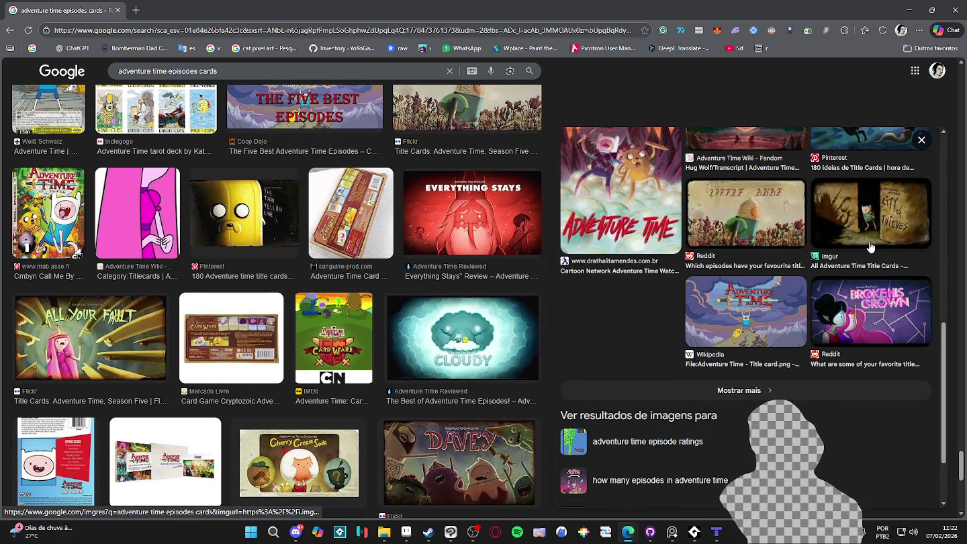
pyautogui.scroll(-2, 645, 450)
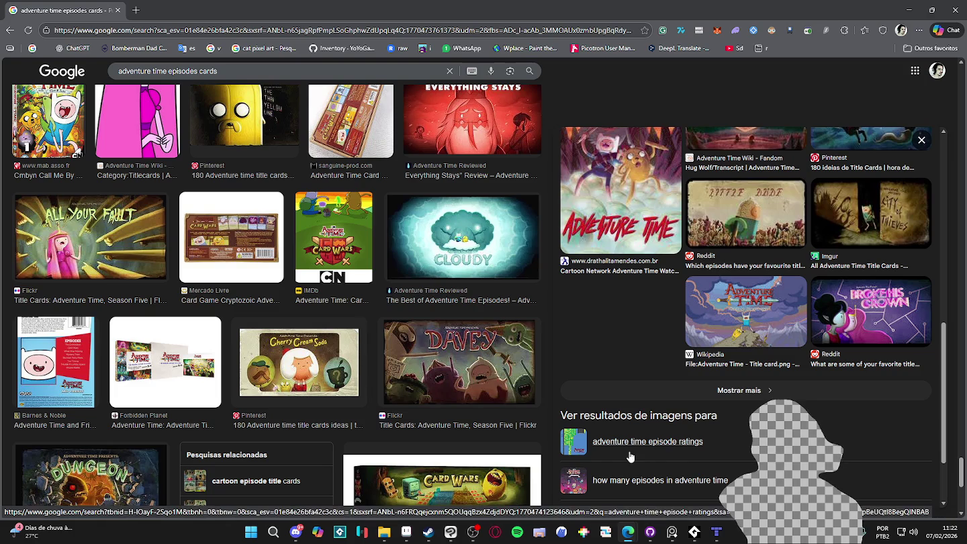
pyautogui.click(450, 536)
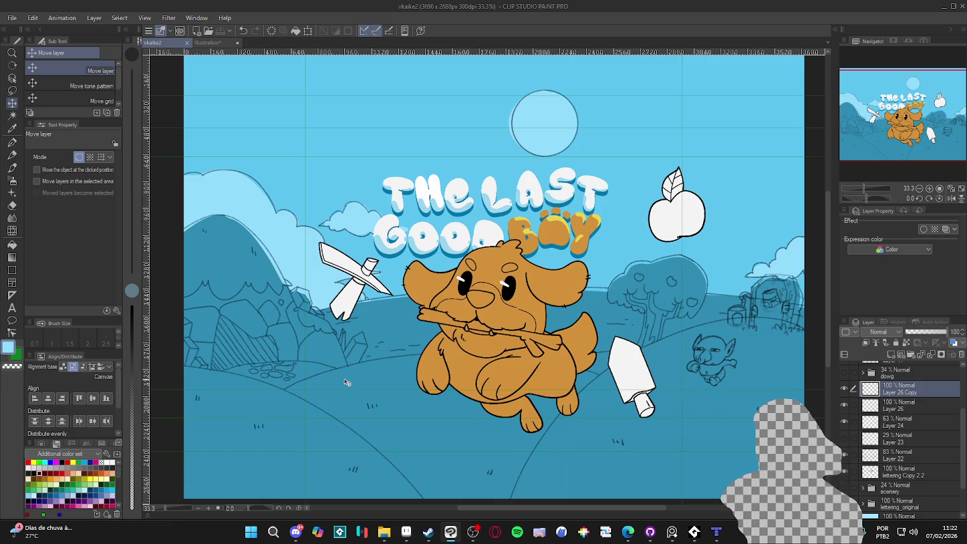
# - Zoom the dog illustration out slightly, then return to the Google Images results window
pyautogui.scroll(-1, 531, 337)
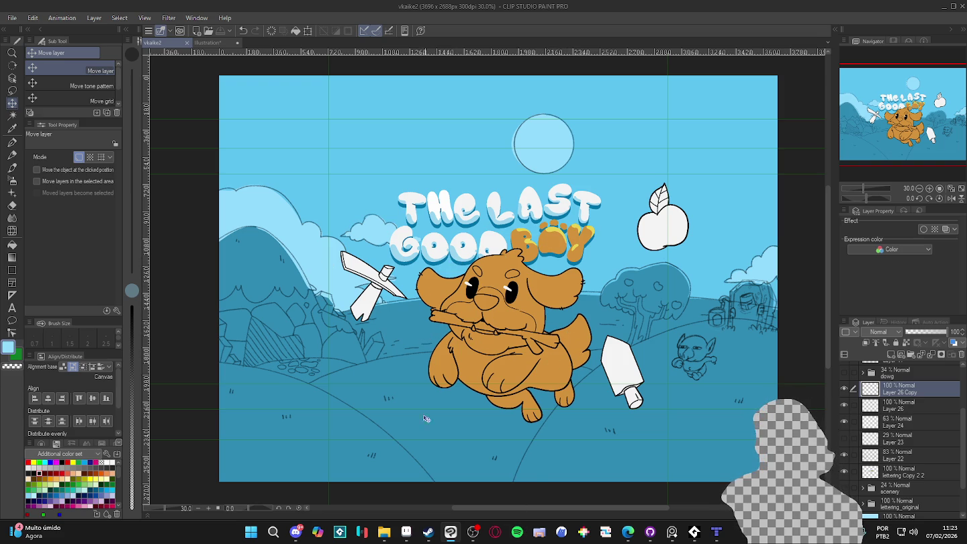
pyautogui.moveTo(627, 531)
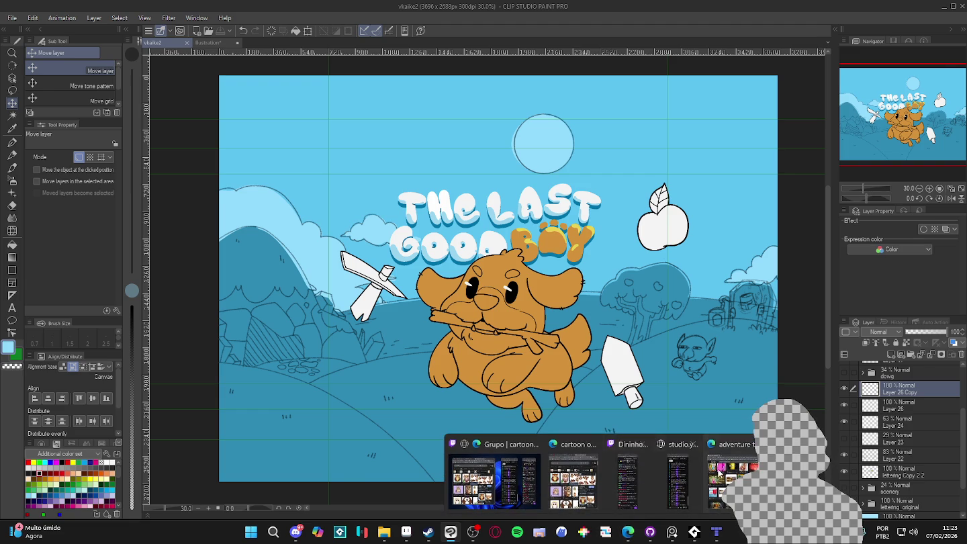
pyautogui.click(718, 473)
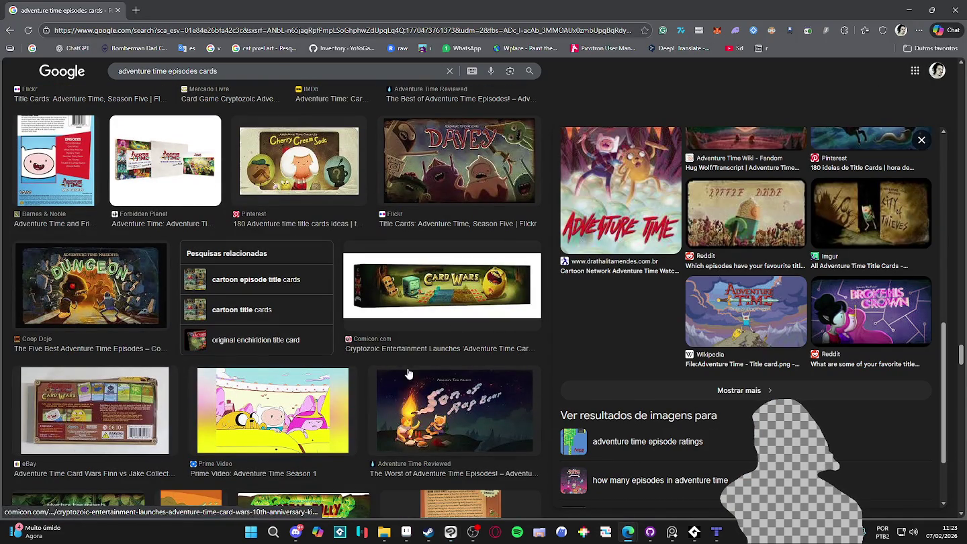
# - Preview the Son of Rap Bear and Love Games cards, then YouTube's STORYTELLING title card
pyautogui.click(416, 425)
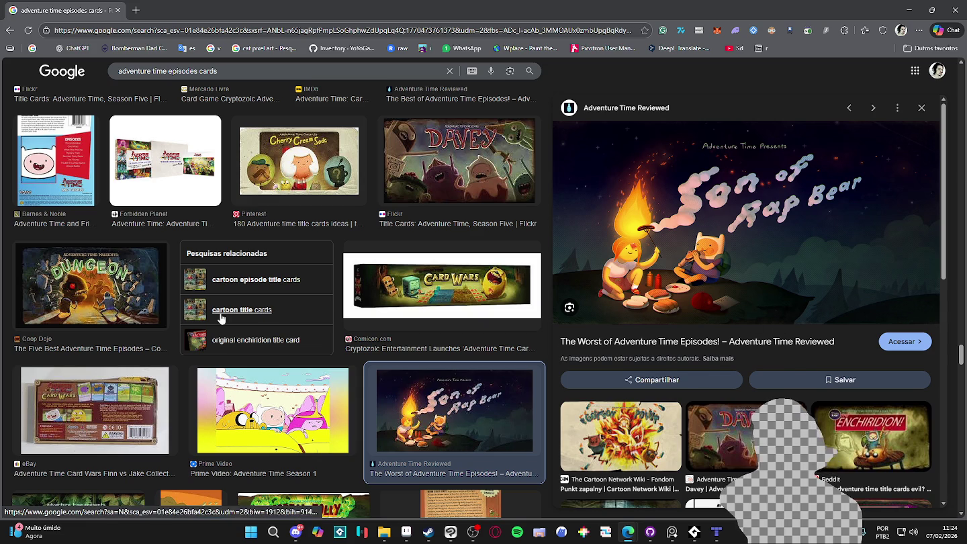
pyautogui.scroll(-4, 402, 383)
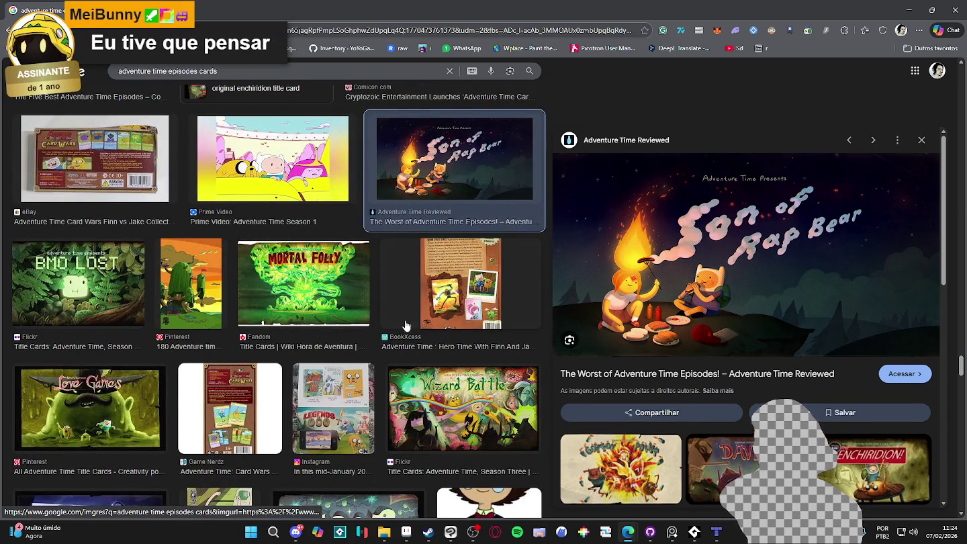
pyautogui.click(154, 402)
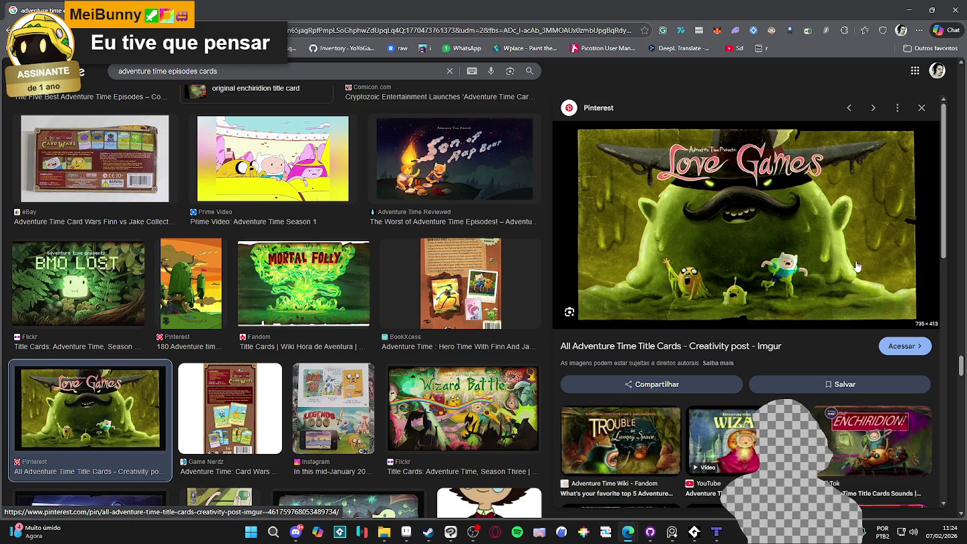
pyautogui.scroll(-3, 696, 280)
pyautogui.scroll(-2, 707, 243)
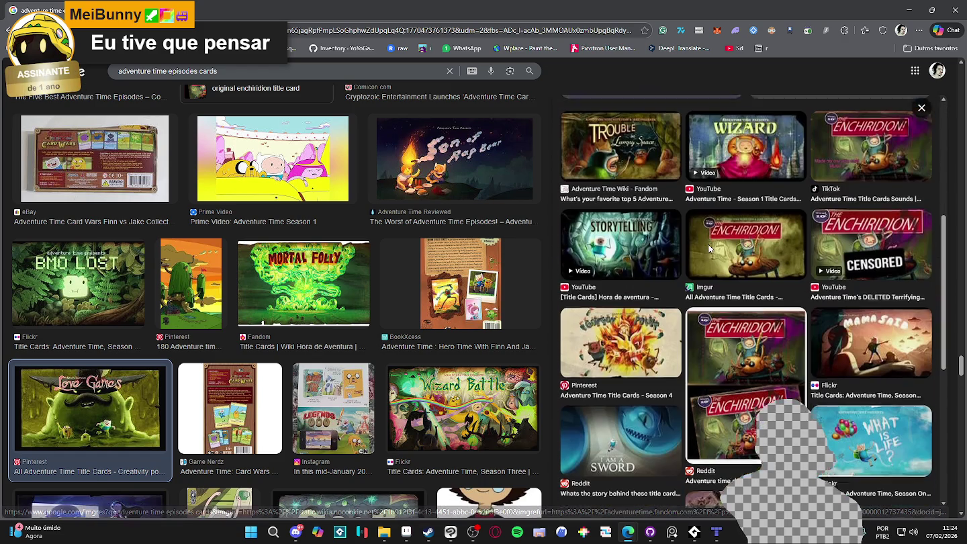
pyautogui.click(619, 261)
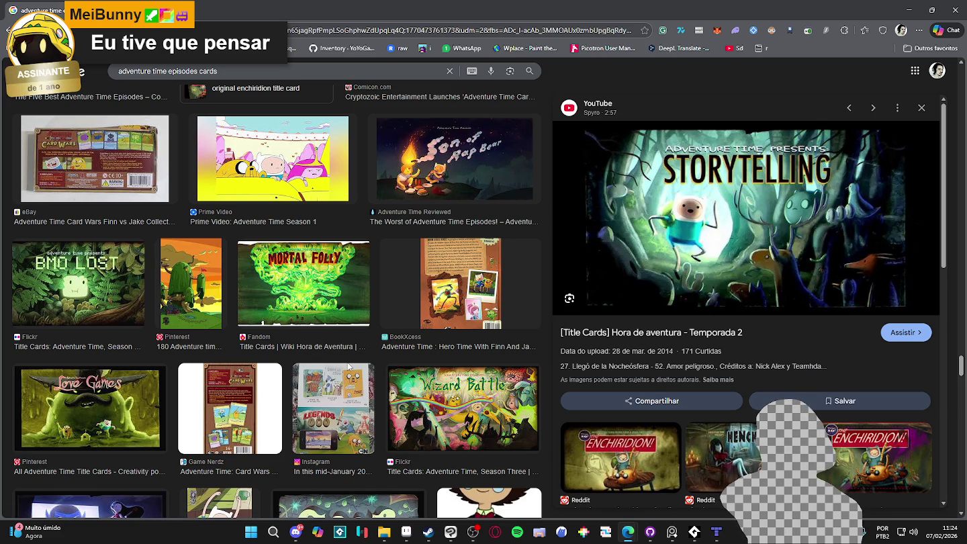
# - Scroll through more 'adventure time episodes cards' title card images
pyautogui.scroll(-1, 411, 342)
pyautogui.scroll(-3, 411, 342)
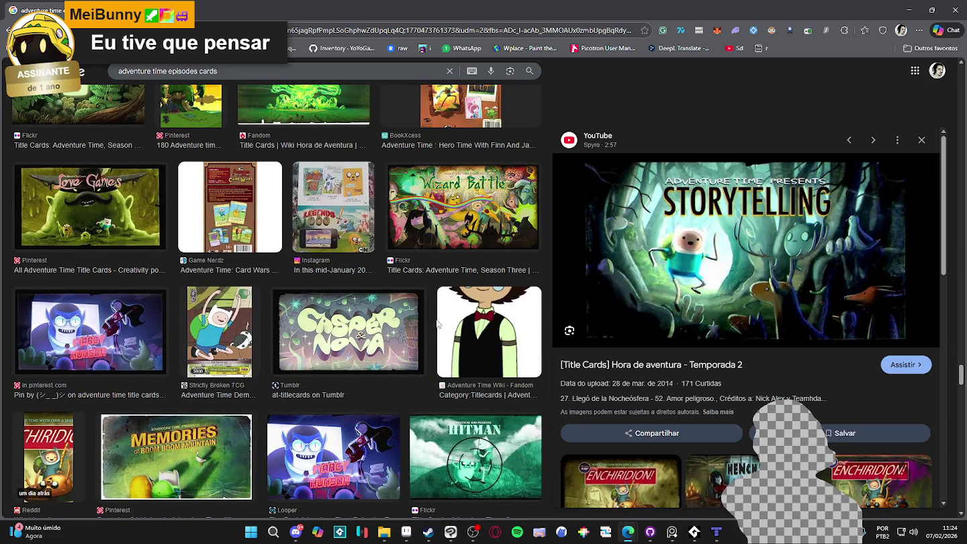
pyautogui.scroll(-4, 438, 324)
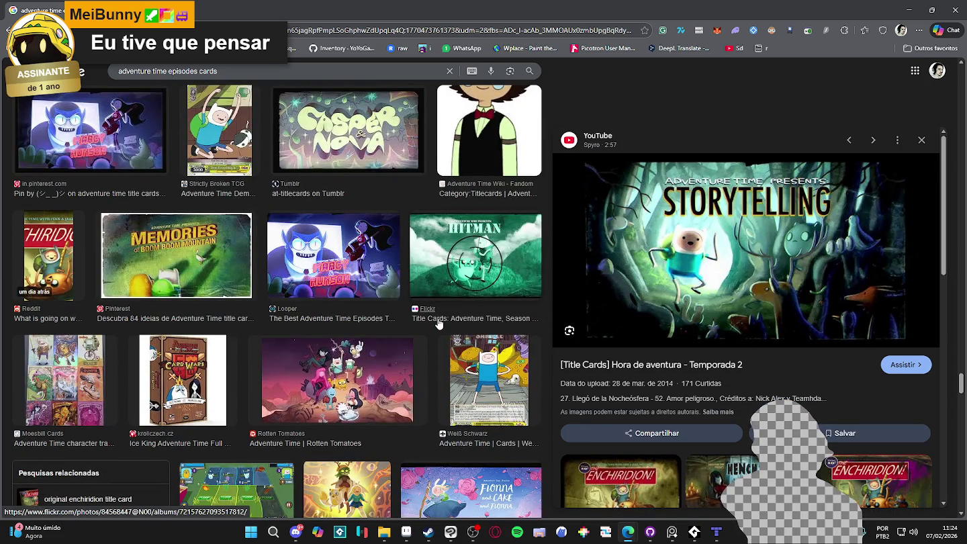
pyautogui.scroll(-3, 441, 323)
pyautogui.scroll(-3, 442, 322)
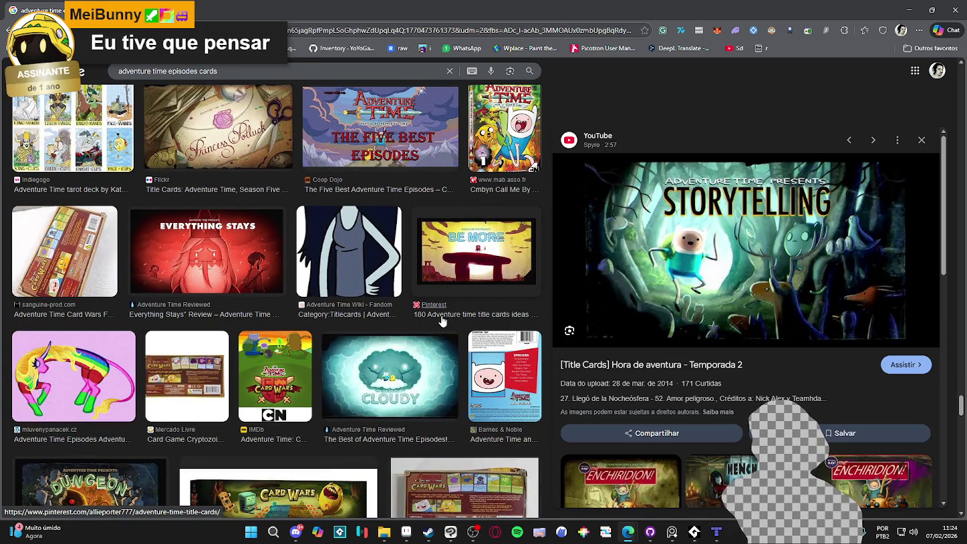
pyautogui.scroll(-1, 443, 321)
pyautogui.scroll(-2, 447, 319)
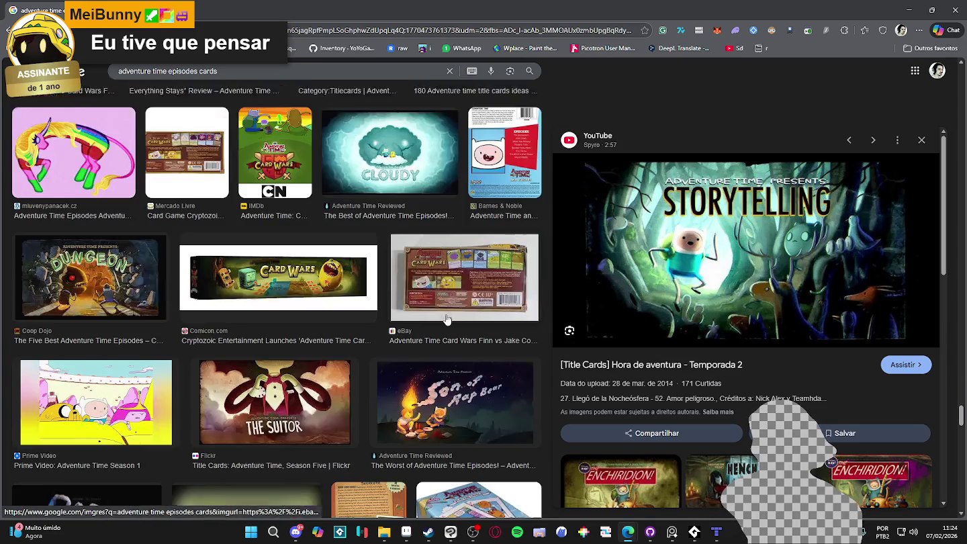
pyautogui.scroll(-3, 446, 320)
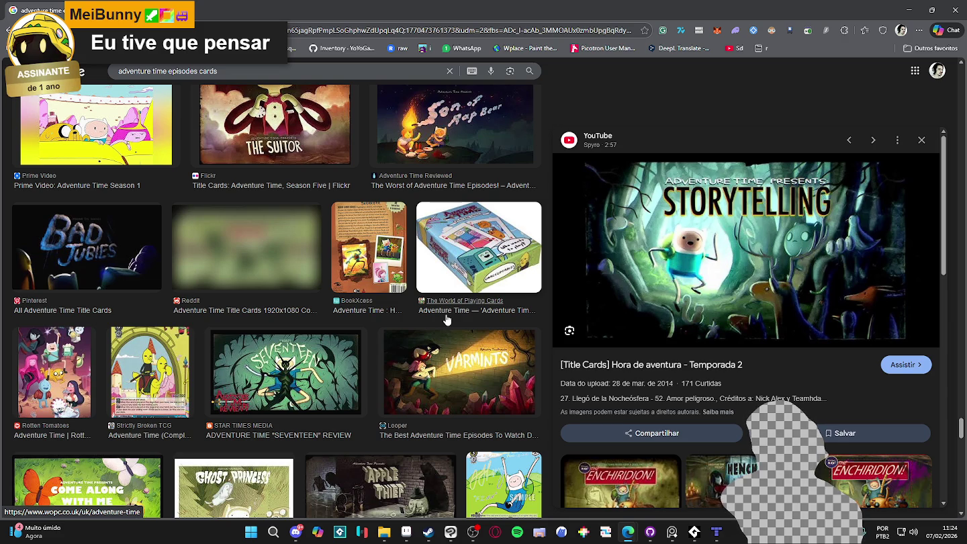
pyautogui.scroll(-1, 447, 320)
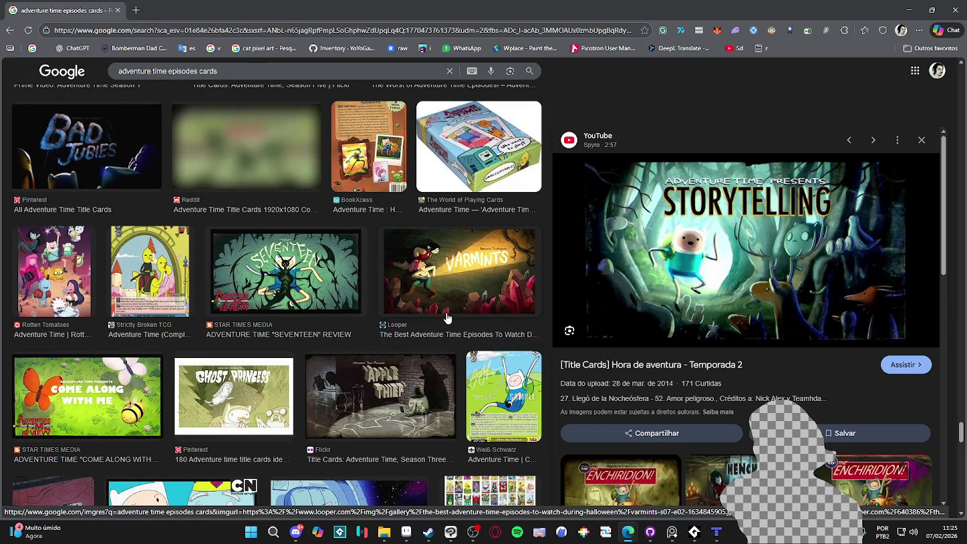
pyautogui.scroll(-1, 446, 318)
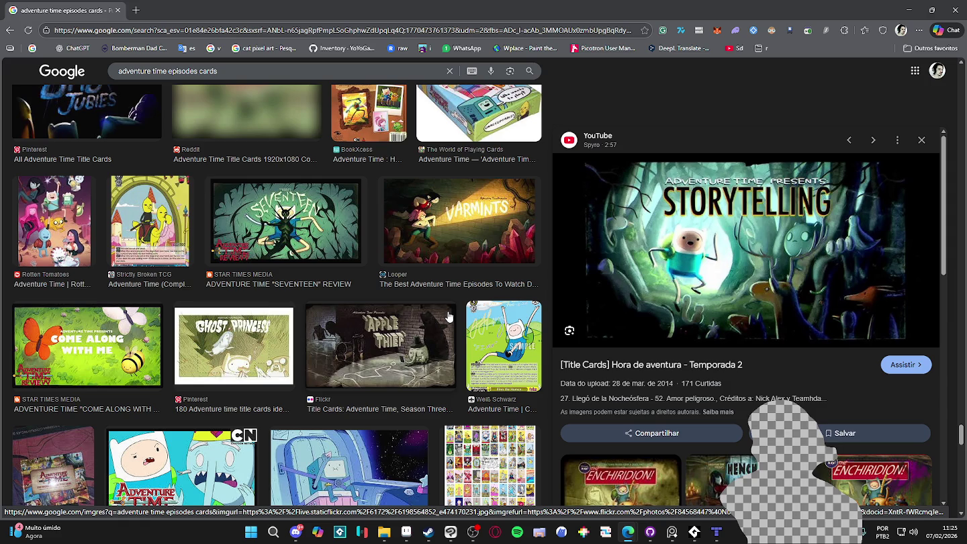
pyautogui.scroll(-1, 449, 317)
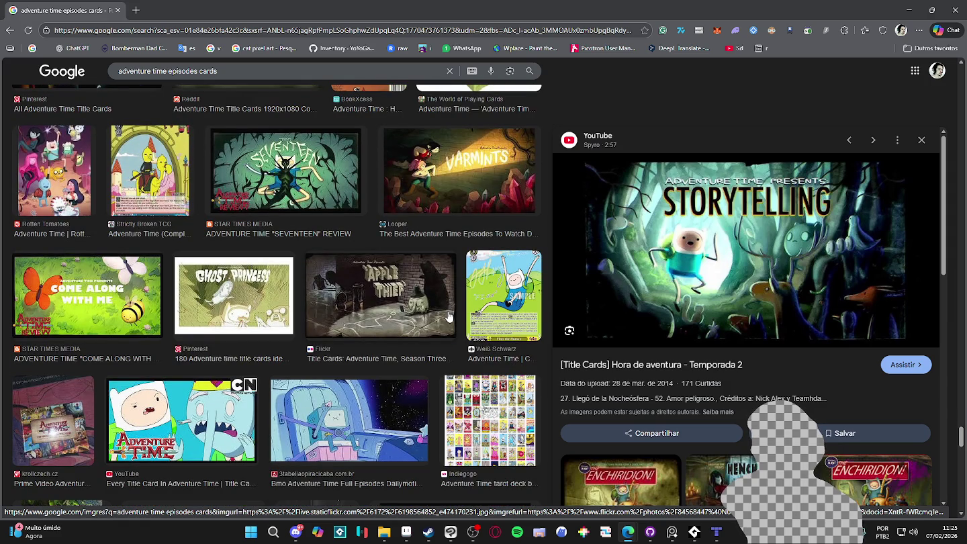
pyautogui.scroll(-2, 449, 316)
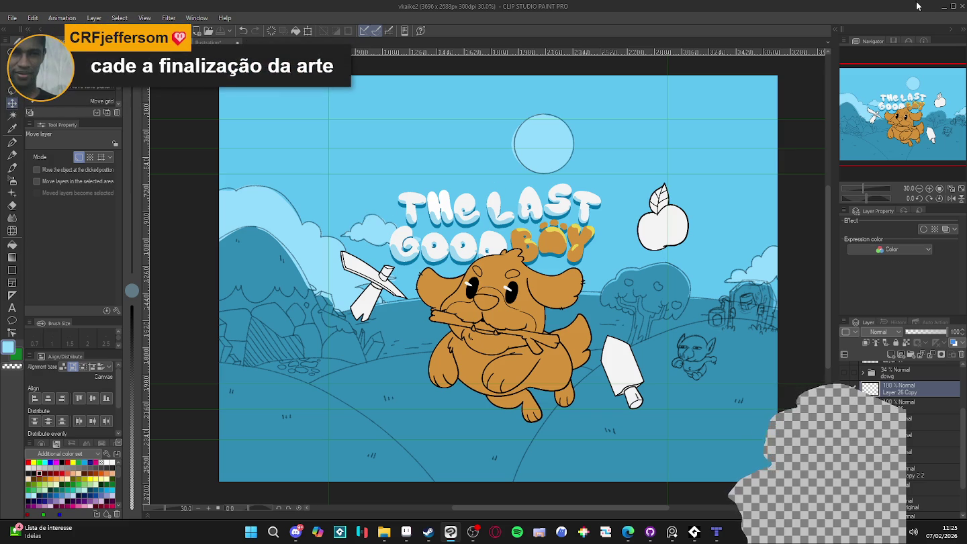
# - Minimize Clip Studio Paint and Steam, then restore the Tiled room_indolence map
pyautogui.click(944, 9)
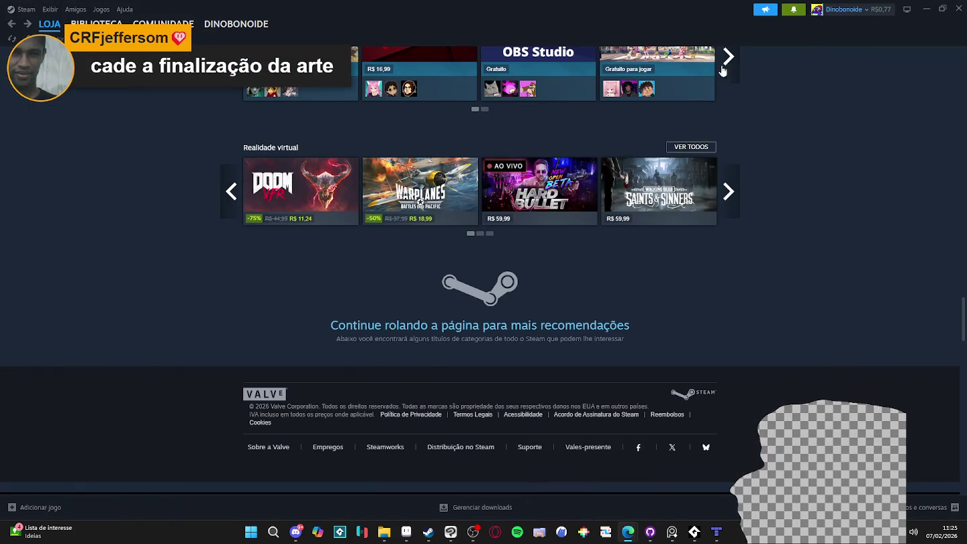
pyautogui.click(927, 8)
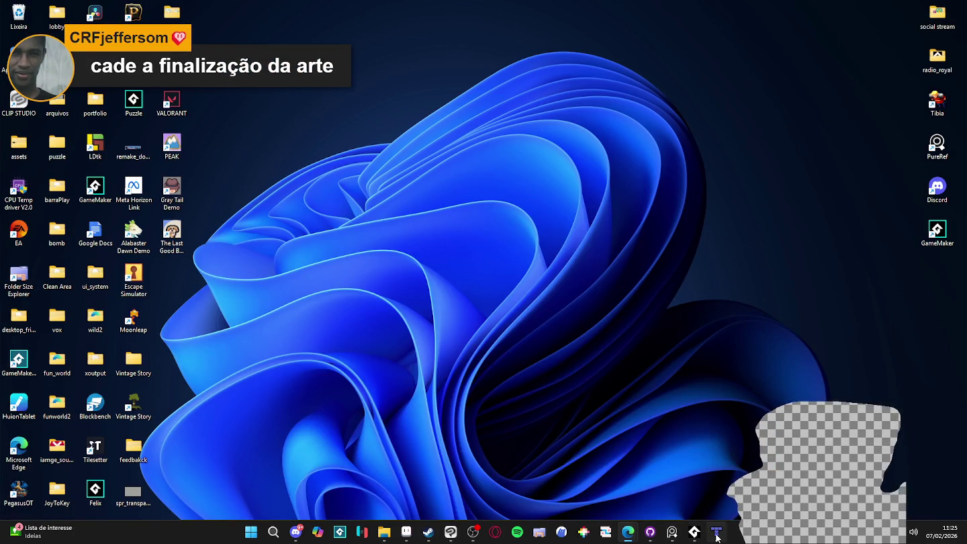
pyautogui.click(716, 531)
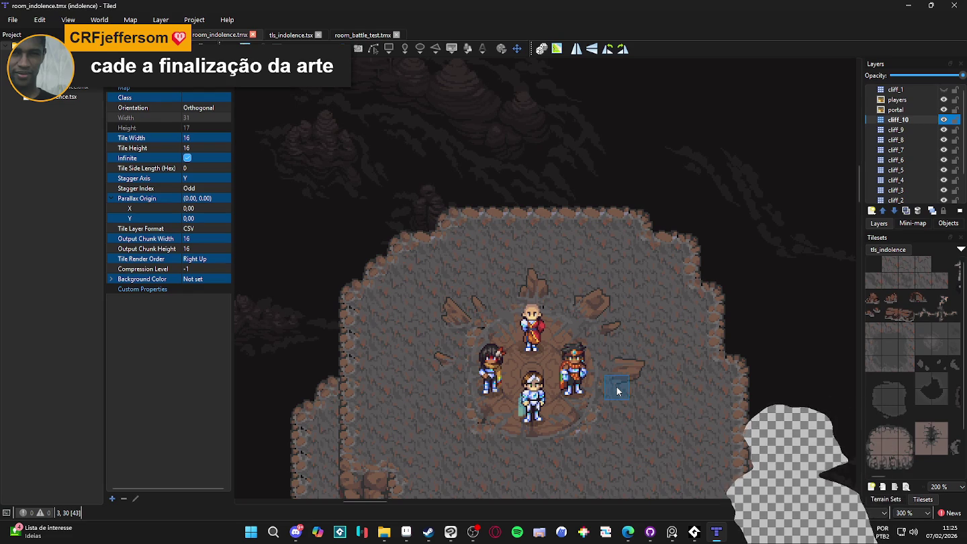
# - Check cliff_5's tiles by toggling its visibility, then make cliff_5 the active layer
pyautogui.scroll(-1, 617, 390)
pyautogui.scroll(-5, 616, 388)
pyautogui.scroll(2, 590, 303)
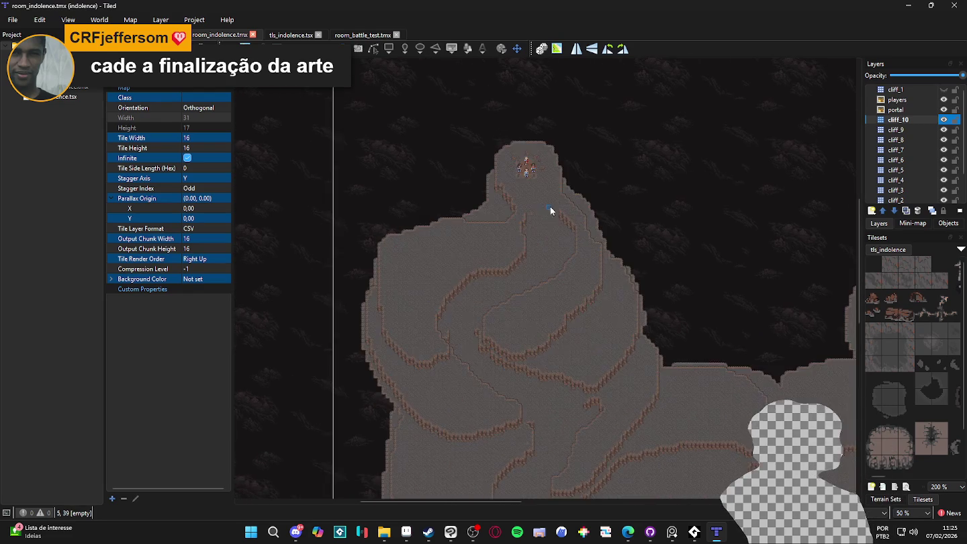
pyautogui.scroll(1, 554, 257)
pyautogui.scroll(1, 610, 365)
pyautogui.scroll(1, 608, 362)
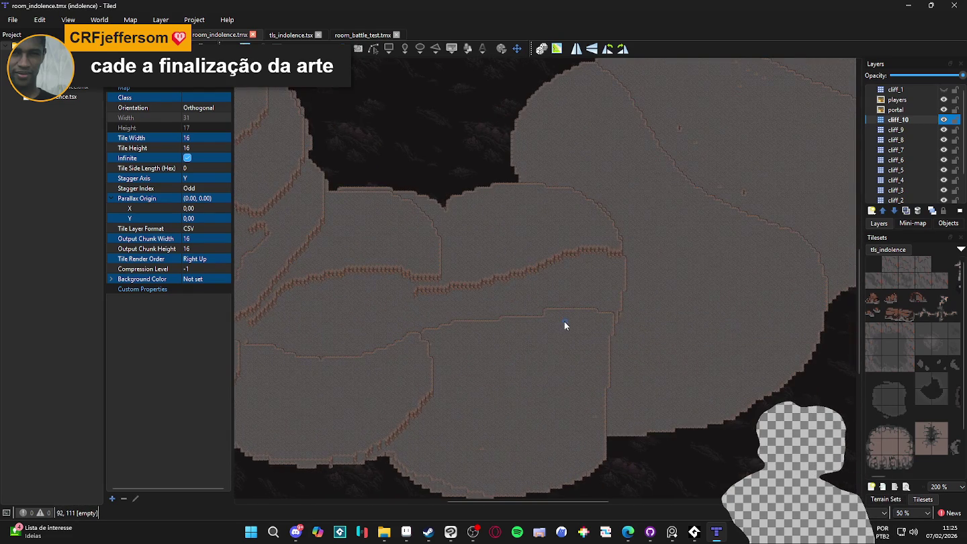
pyautogui.scroll(-2, 529, 339)
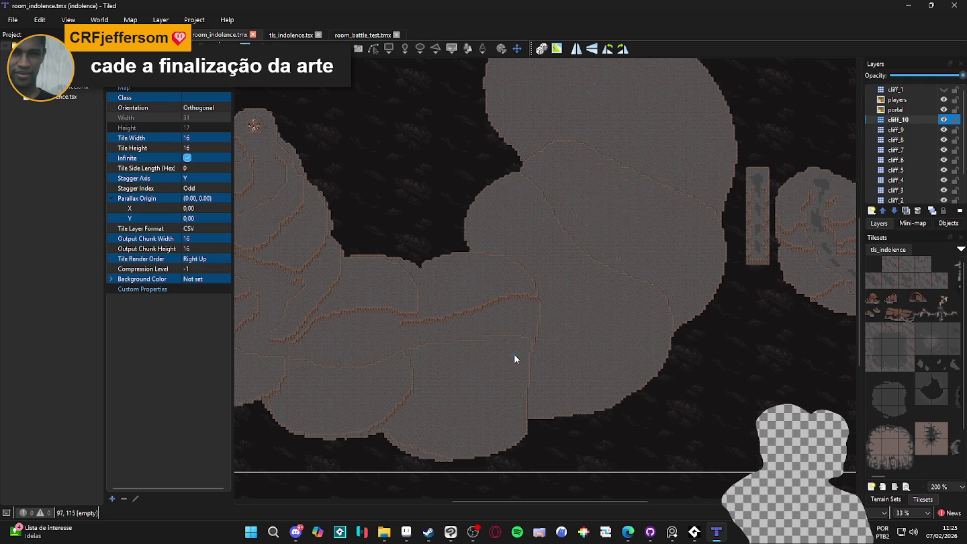
pyautogui.click(943, 171)
pyautogui.click(943, 170)
pyautogui.click(937, 170)
# - Zoom in and show the tileset's terrain sets, including big_cliff
pyautogui.scroll(1, 568, 345)
pyautogui.scroll(2, 553, 341)
pyautogui.click(875, 500)
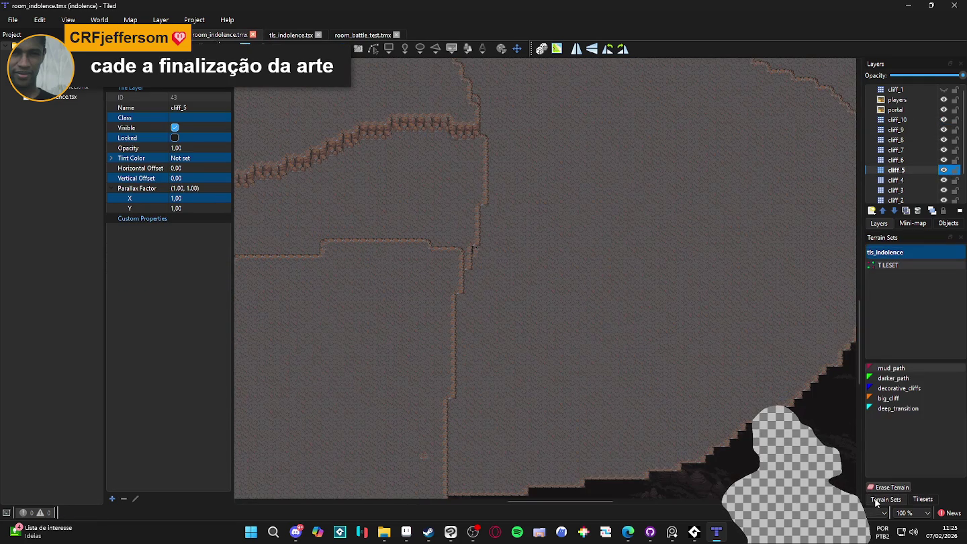
# - With big_cliff terrain, paint a new cliff edge down and to the right, undoing an erase attempt
pyautogui.click(887, 398)
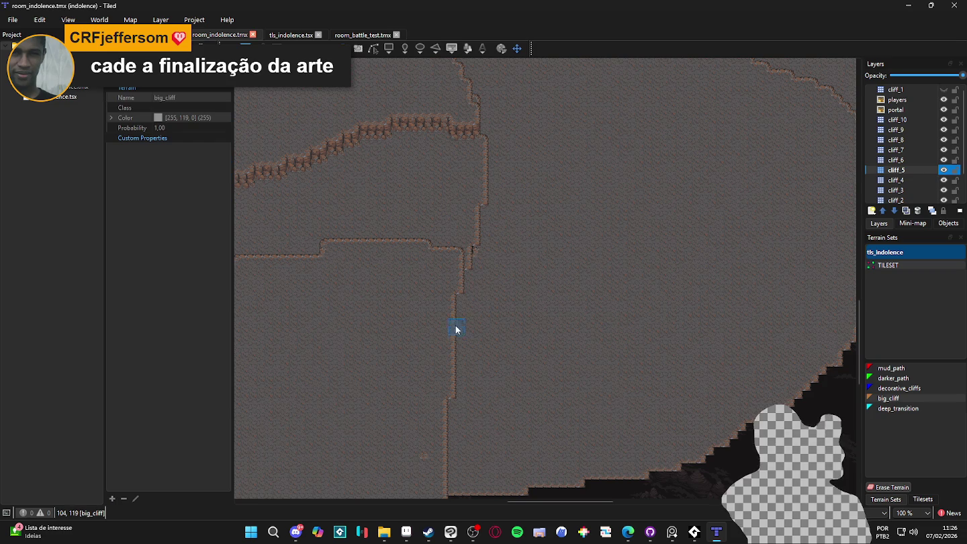
pyautogui.moveTo(469, 265); pyautogui.dragTo(518, 282)
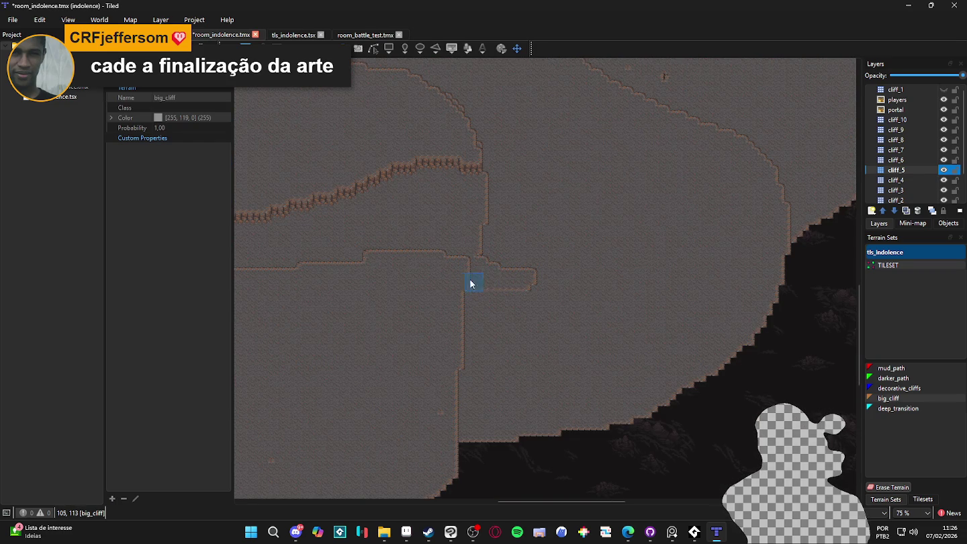
pyautogui.moveTo(458, 298)
pyautogui.mouseDown()
pyautogui.moveTo(450, 393)
pyautogui.moveTo(627, 371)
pyautogui.moveTo(740, 294)
pyautogui.moveTo(775, 221)
pyautogui.moveTo(691, 225)
pyautogui.moveTo(492, 298)
pyautogui.moveTo(462, 339)
pyautogui.moveTo(517, 350)
pyautogui.mouseUp()
pyautogui.click(943, 89)
pyautogui.moveTo(547, 298); pyautogui.dragTo(618, 281)
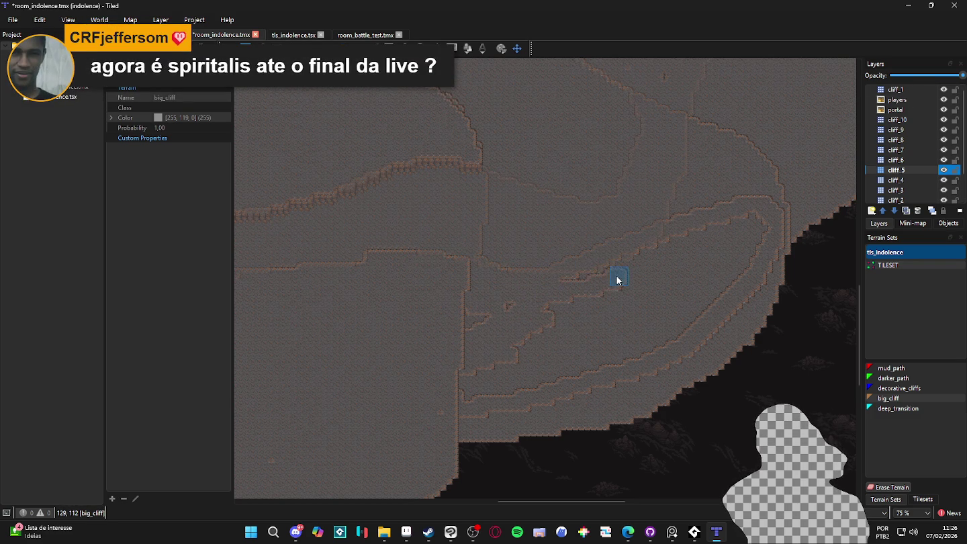
pyautogui.rightClick(673, 192)
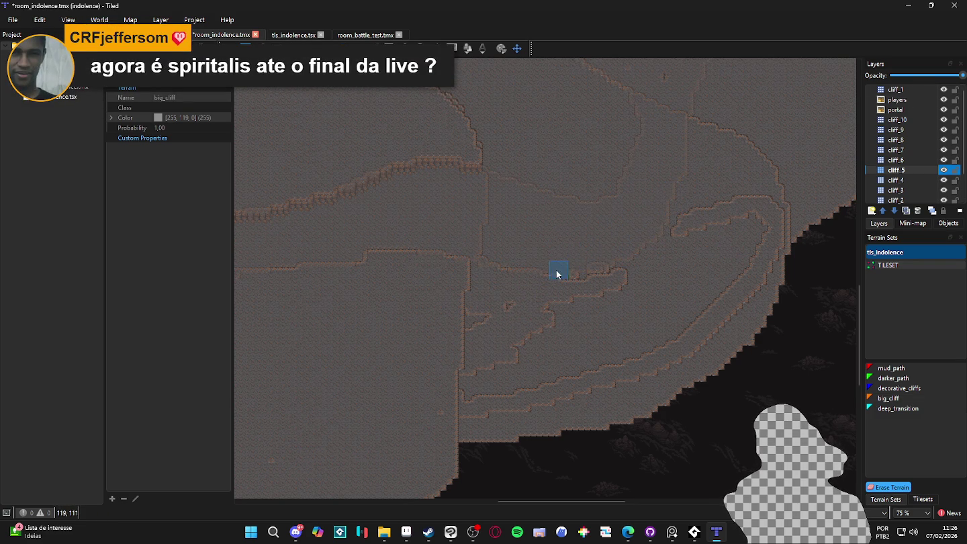
pyautogui.rightClick(515, 308)
pyautogui.hotkey('ctrl', 'z')
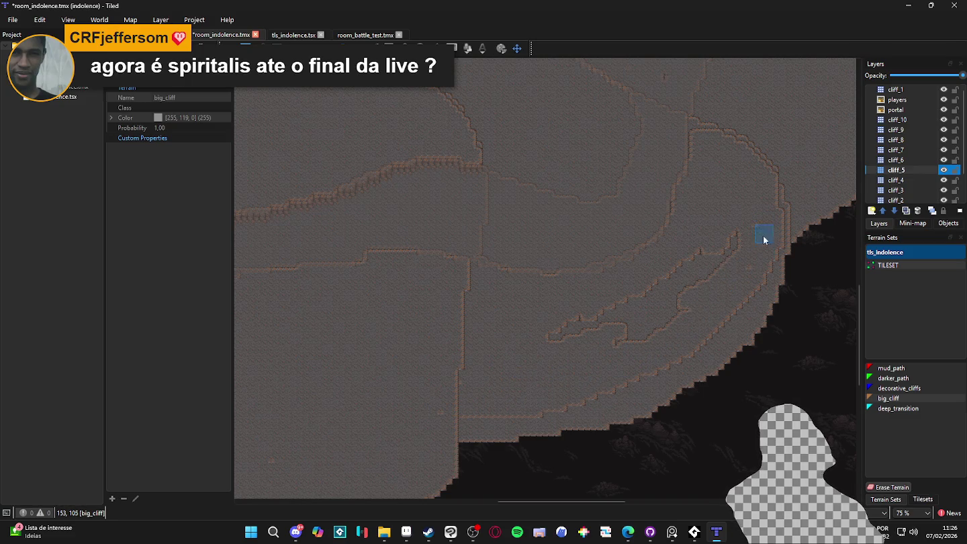
# - Remove the cliff edge along the right ridge and repaint the edge across the ridge
pyautogui.moveTo(752, 232)
pyautogui.mouseDown()
pyautogui.moveTo(641, 318)
pyautogui.moveTo(716, 247)
pyautogui.moveTo(616, 312)
pyautogui.moveTo(697, 310)
pyautogui.mouseUp()
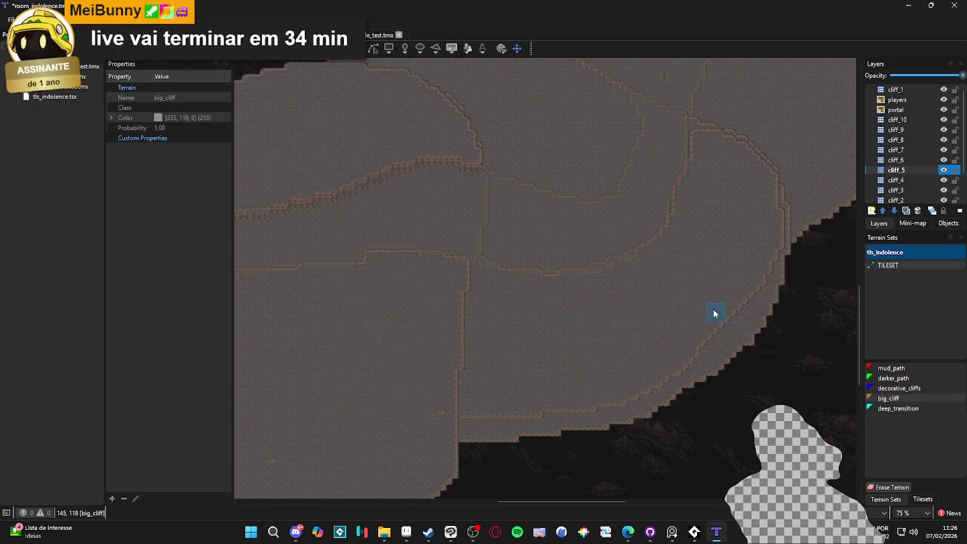
pyautogui.scroll(2, 698, 322)
pyautogui.scroll(1, 688, 269)
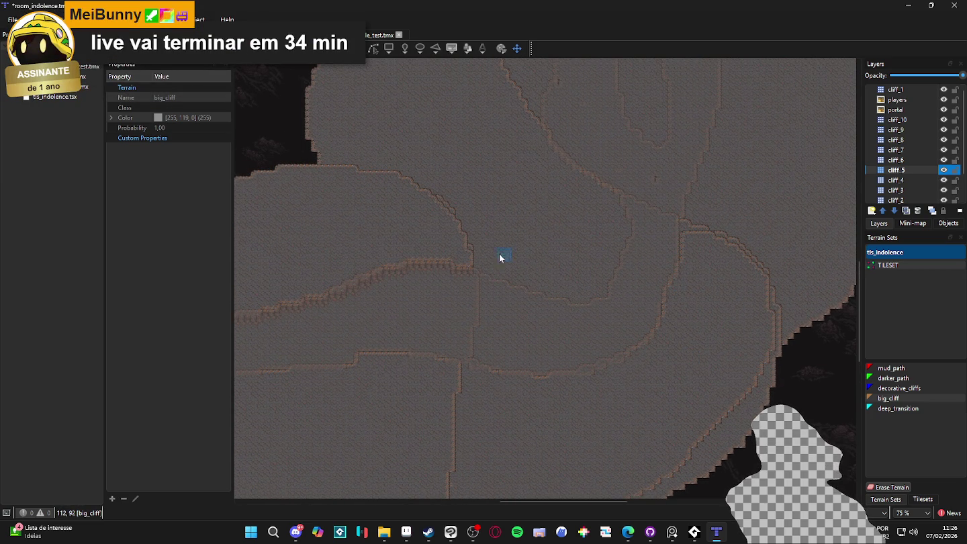
pyautogui.moveTo(450, 254); pyautogui.dragTo(574, 288)
pyautogui.hotkey('ctrl', 'z')
pyautogui.hotkey('ctrl', 'z')
pyautogui.moveTo(460, 254)
pyautogui.mouseDown()
pyautogui.moveTo(561, 281)
pyautogui.moveTo(607, 272)
pyautogui.mouseUp()
# - Paint a double cliff edge up from the hook, adjust bumps, and cover the inner triangular outline
pyautogui.moveTo(610, 210); pyautogui.dragTo(639, 296)
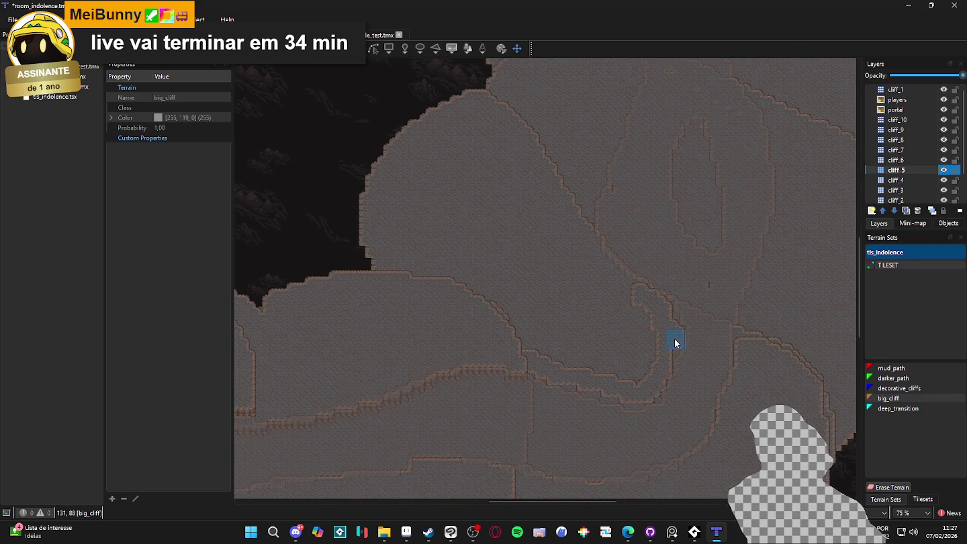
pyautogui.moveTo(655, 318)
pyautogui.mouseDown()
pyautogui.moveTo(651, 305)
pyautogui.moveTo(604, 274)
pyautogui.moveTo(518, 129)
pyautogui.moveTo(461, 123)
pyautogui.mouseUp()
pyautogui.moveTo(651, 353)
pyautogui.mouseDown()
pyautogui.moveTo(651, 323)
pyautogui.moveTo(624, 366)
pyautogui.mouseUp()
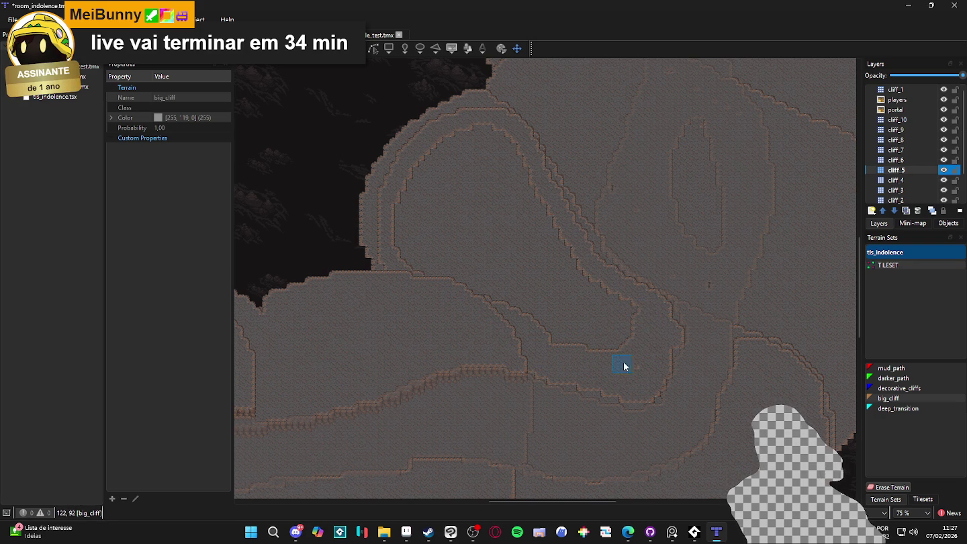
pyautogui.moveTo(627, 320)
pyautogui.mouseDown()
pyautogui.moveTo(592, 330)
pyautogui.moveTo(620, 323)
pyautogui.moveTo(557, 241)
pyautogui.moveTo(518, 154)
pyautogui.moveTo(457, 130)
pyautogui.moveTo(399, 224)
pyautogui.moveTo(446, 298)
pyautogui.moveTo(537, 340)
pyautogui.moveTo(559, 329)
pyautogui.mouseUp()
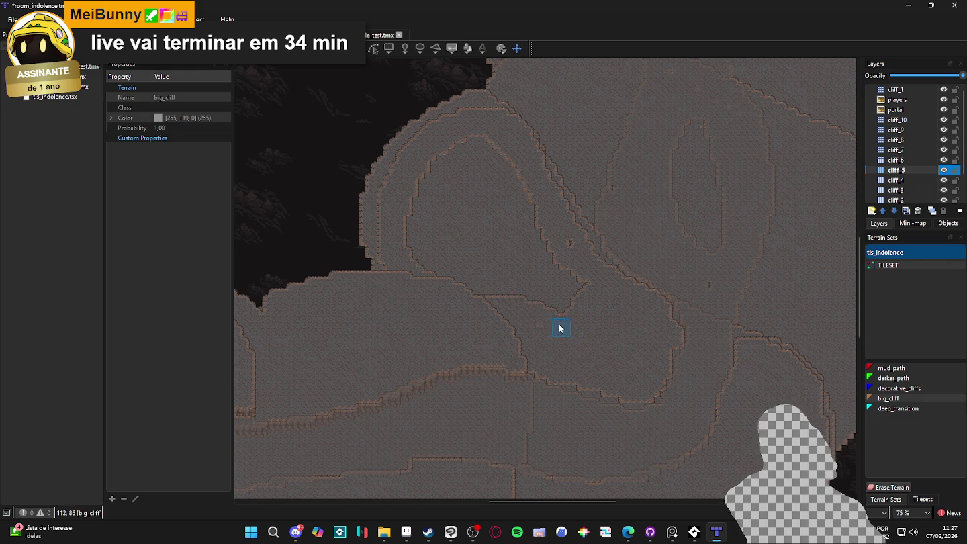
pyautogui.moveTo(525, 296)
pyautogui.mouseDown()
pyautogui.moveTo(597, 297)
pyautogui.moveTo(524, 209)
pyautogui.moveTo(537, 237)
pyautogui.mouseUp()
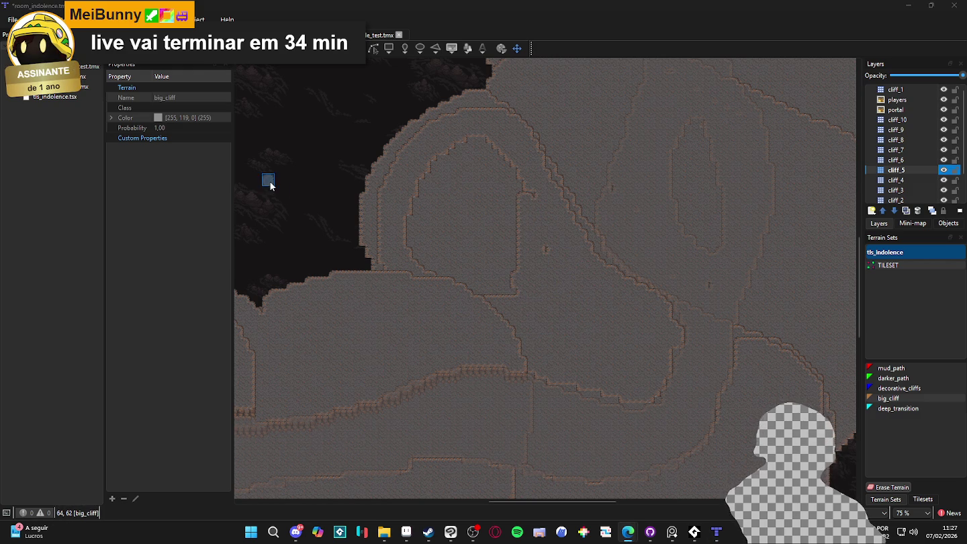
pyautogui.click(487, 145)
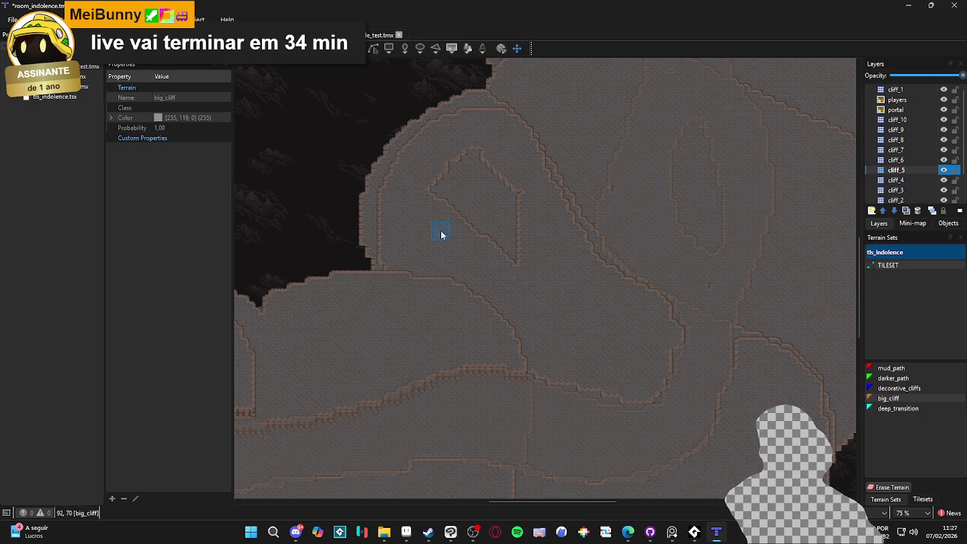
pyautogui.moveTo(508, 258)
pyautogui.mouseDown()
pyautogui.moveTo(445, 182)
pyautogui.moveTo(522, 256)
pyautogui.moveTo(459, 158)
pyautogui.moveTo(504, 215)
pyautogui.moveTo(481, 202)
pyautogui.moveTo(496, 164)
pyautogui.moveTo(507, 172)
pyautogui.moveTo(480, 161)
pyautogui.mouseUp()
# - Zoom in, extend the thin vertical big_cliff line upward, then erase its upper tiles
pyautogui.hscroll(3, 501, 269)
pyautogui.scroll(-1, 501, 268)
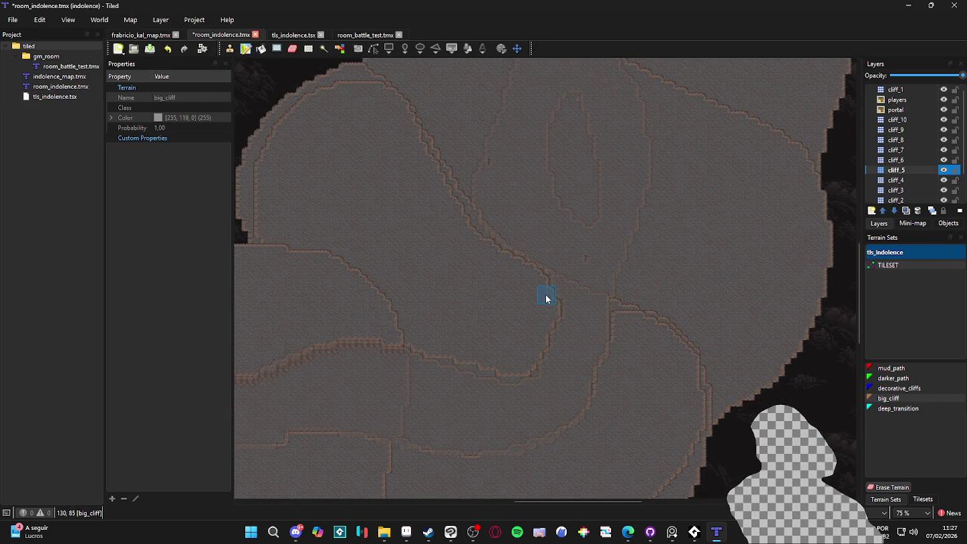
pyautogui.scroll(-3, 506, 300)
pyautogui.scroll(2, 603, 300)
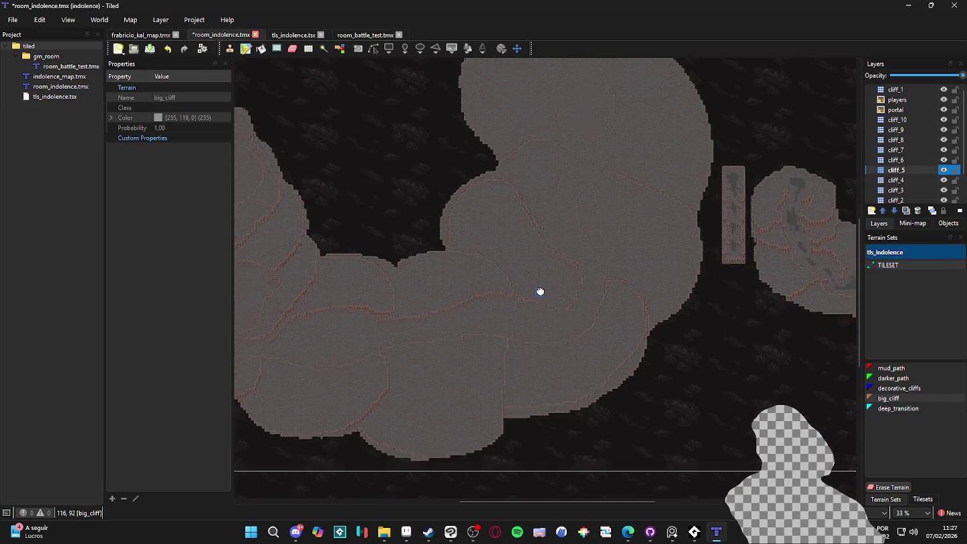
pyautogui.scroll(2, 540, 291)
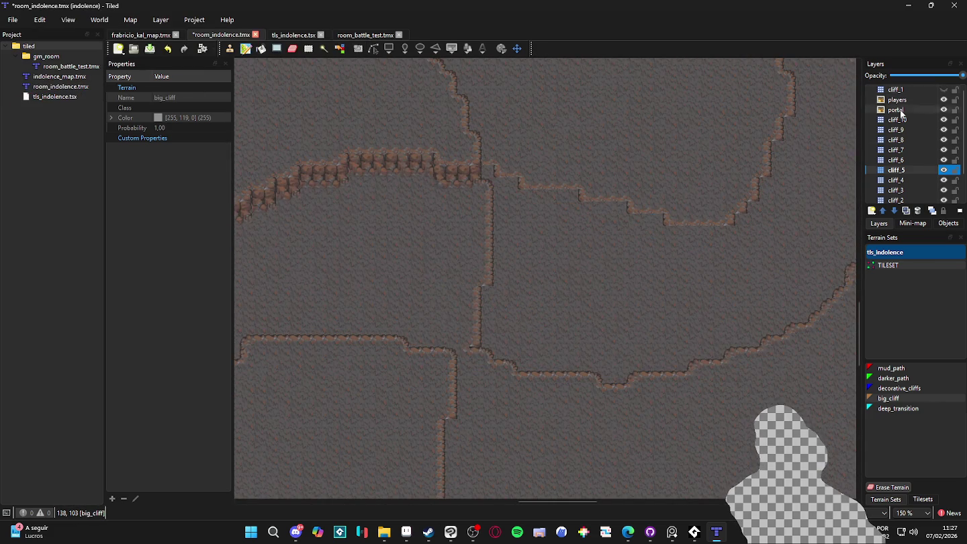
pyautogui.scroll(-2, 567, 302)
pyautogui.scroll(1, 543, 324)
pyautogui.scroll(1, 540, 333)
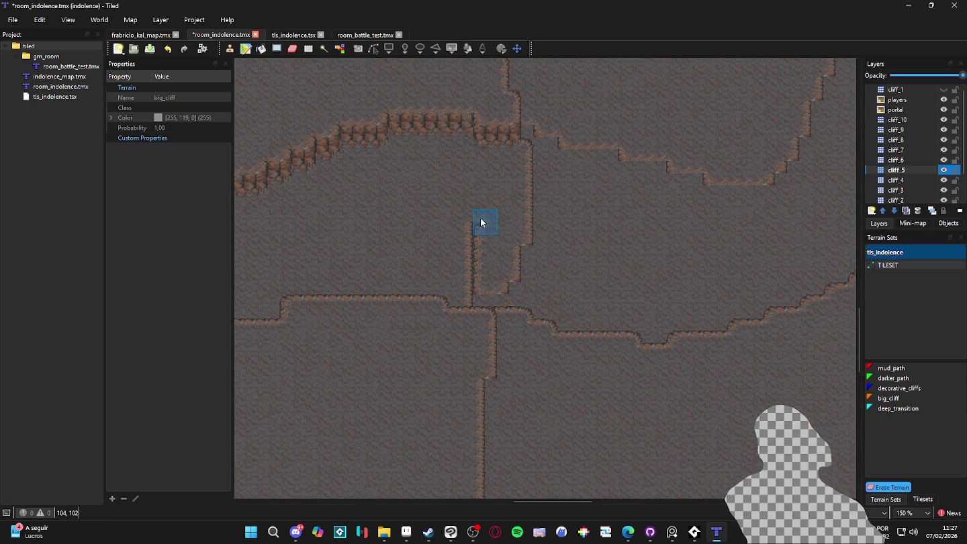
pyautogui.moveTo(483, 188); pyautogui.dragTo(496, 160)
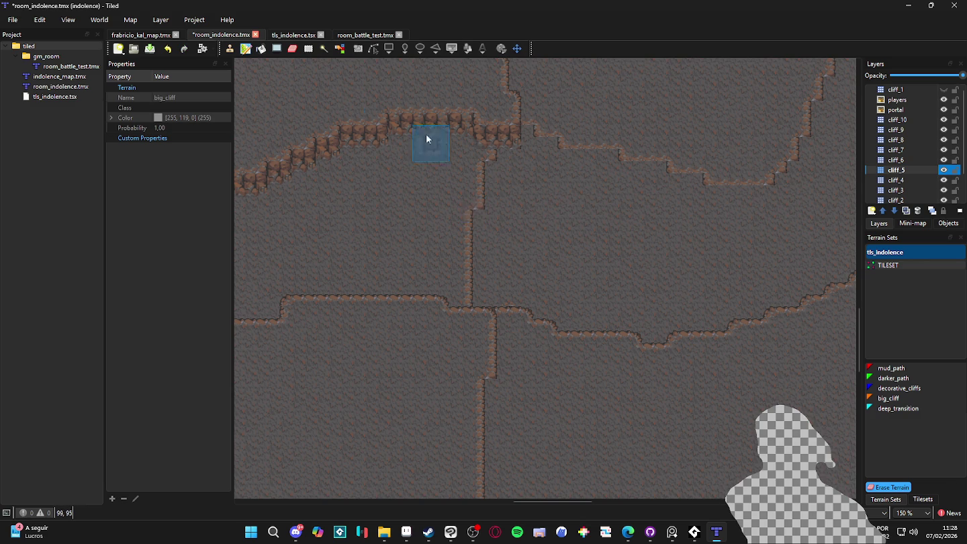
pyautogui.moveTo(475, 216); pyautogui.dragTo(481, 180)
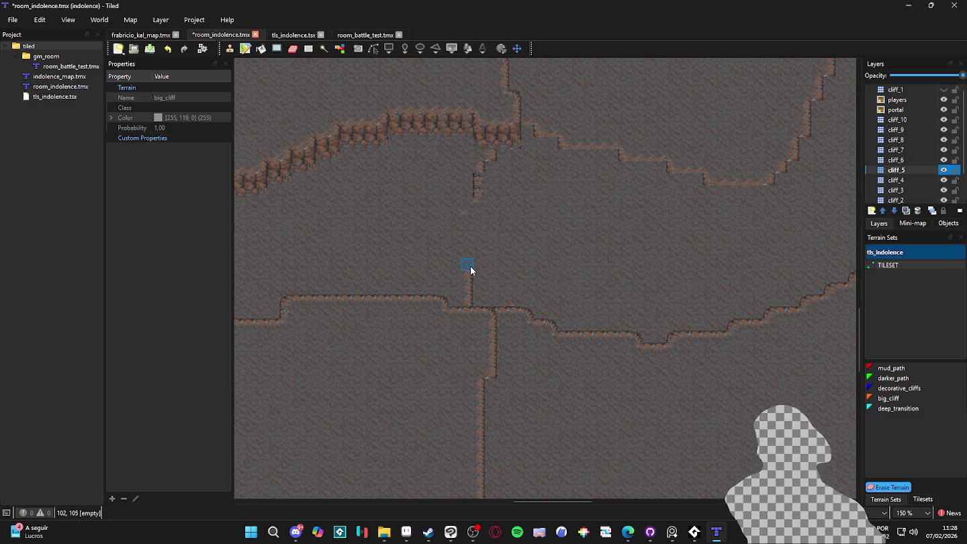
pyautogui.click(470, 275)
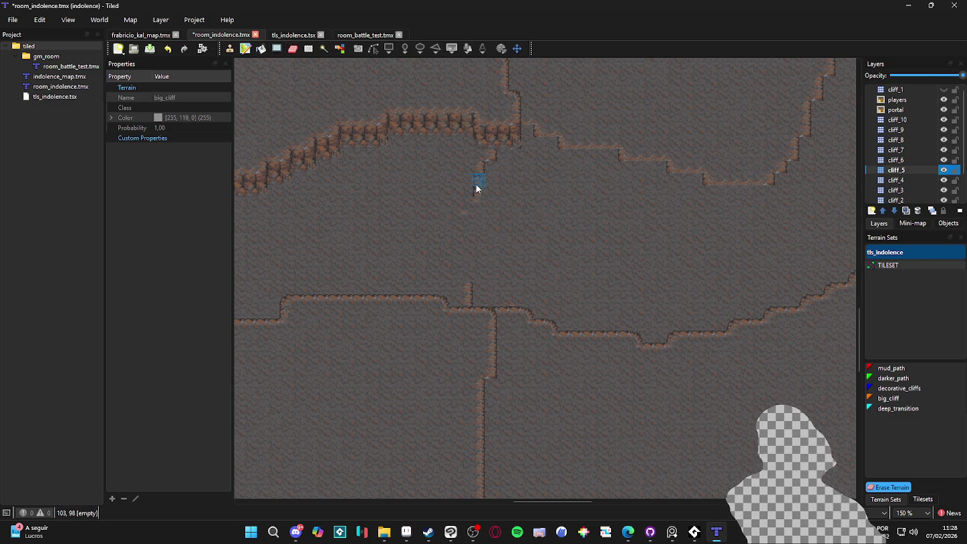
# - Pick a cliff-edge tile from tls_indolence and stamp it below the ridge junction
pyautogui.click(921, 499)
pyautogui.scroll(-2, 931, 363)
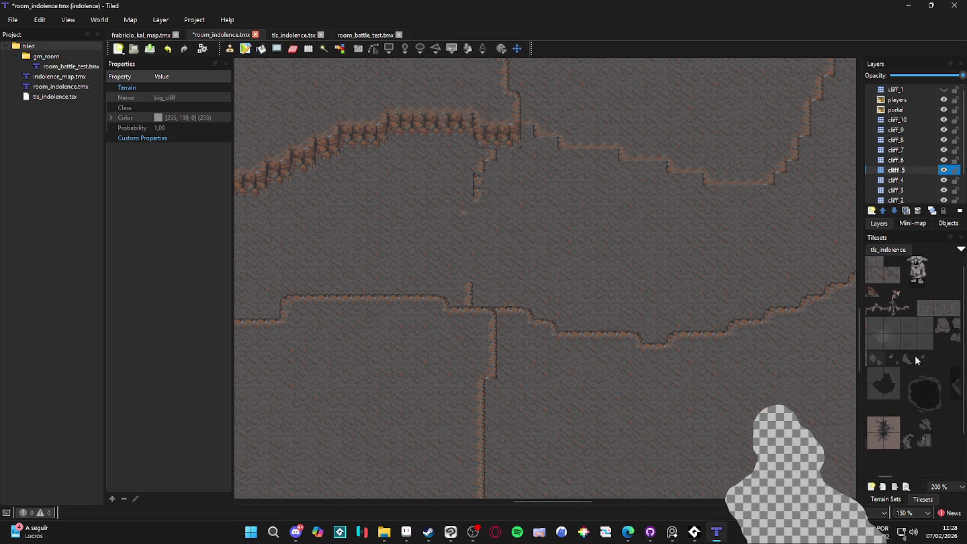
pyautogui.hscroll(2, 915, 355)
pyautogui.scroll(-2, 930, 355)
pyautogui.hscroll(2, 915, 322)
pyautogui.scroll(2, 877, 330)
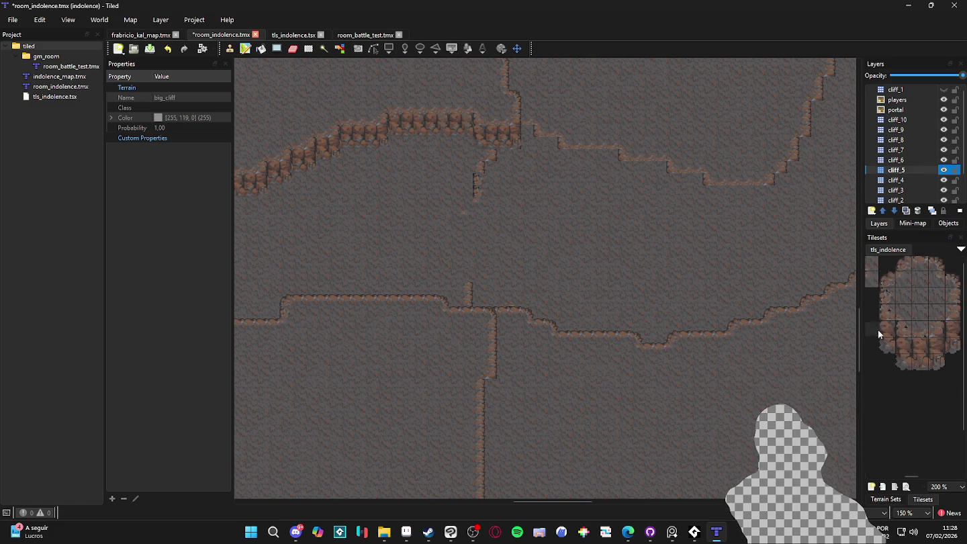
pyautogui.hscroll(-2, 920, 337)
pyautogui.click(932, 329)
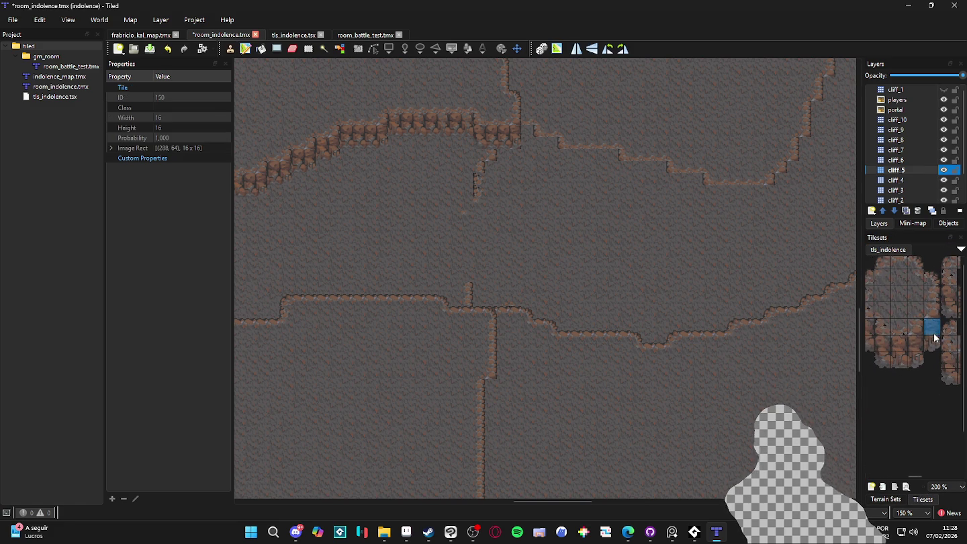
pyautogui.click(486, 171)
# - Stamp a two-tile cliff block below the ridge, then pick more cliff tiles on layer cliff_4
pyautogui.moveTo(931, 328); pyautogui.dragTo(932, 342)
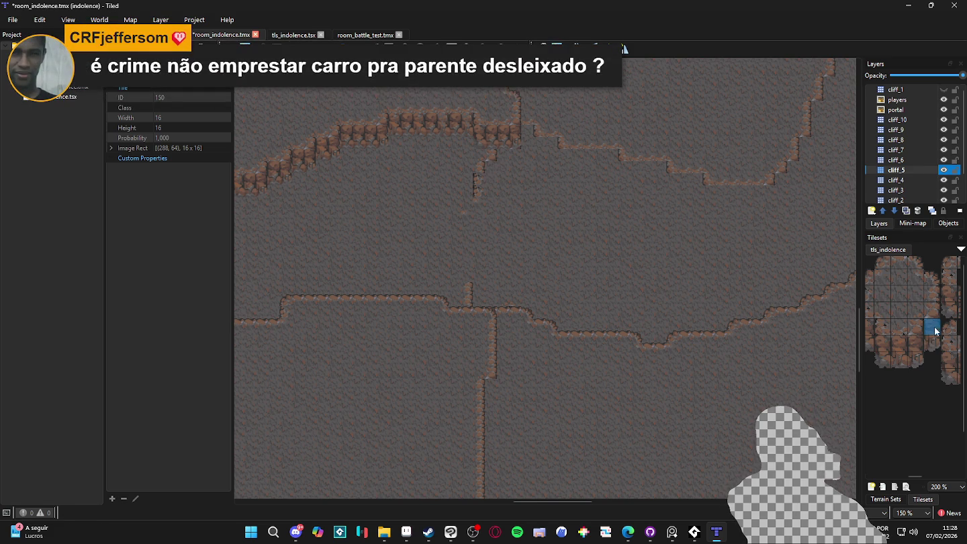
pyautogui.click(491, 178)
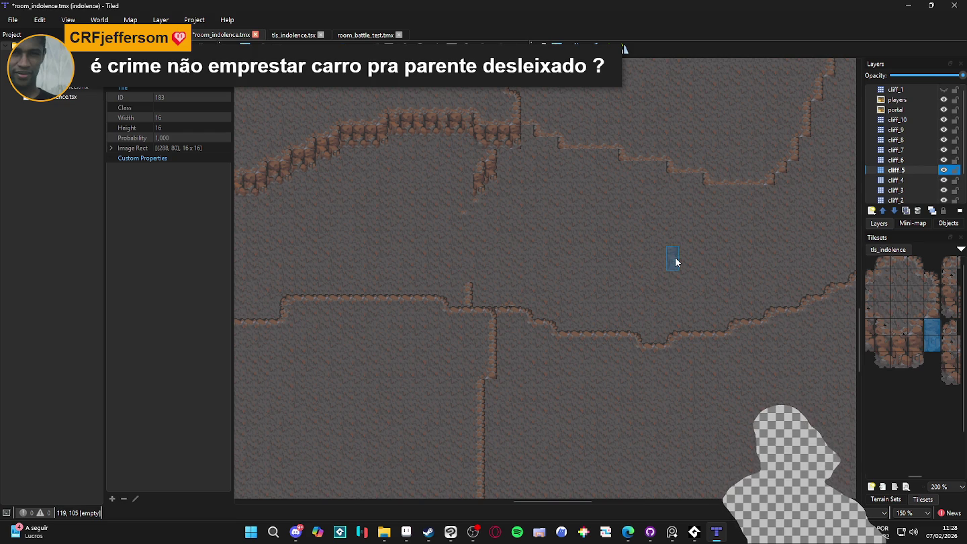
pyautogui.click(915, 311)
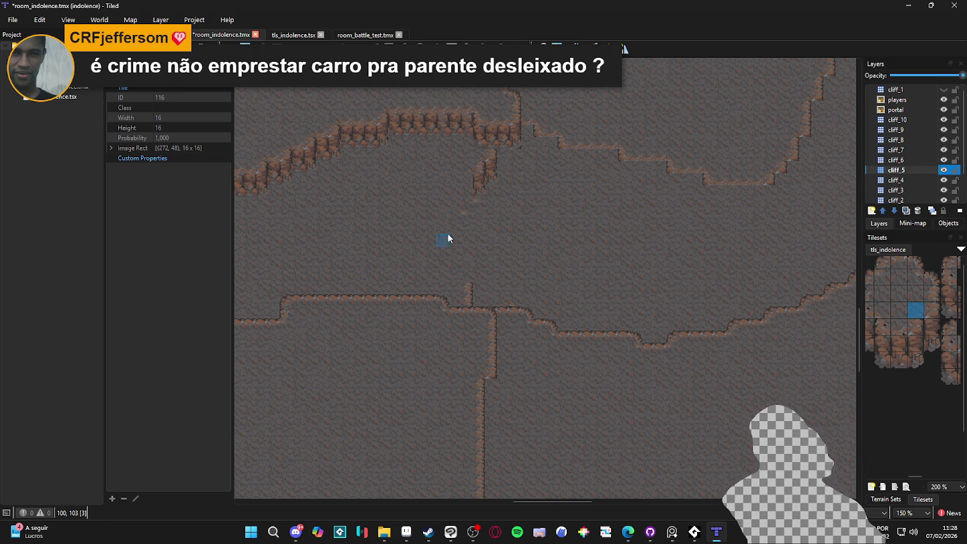
pyautogui.click(934, 293)
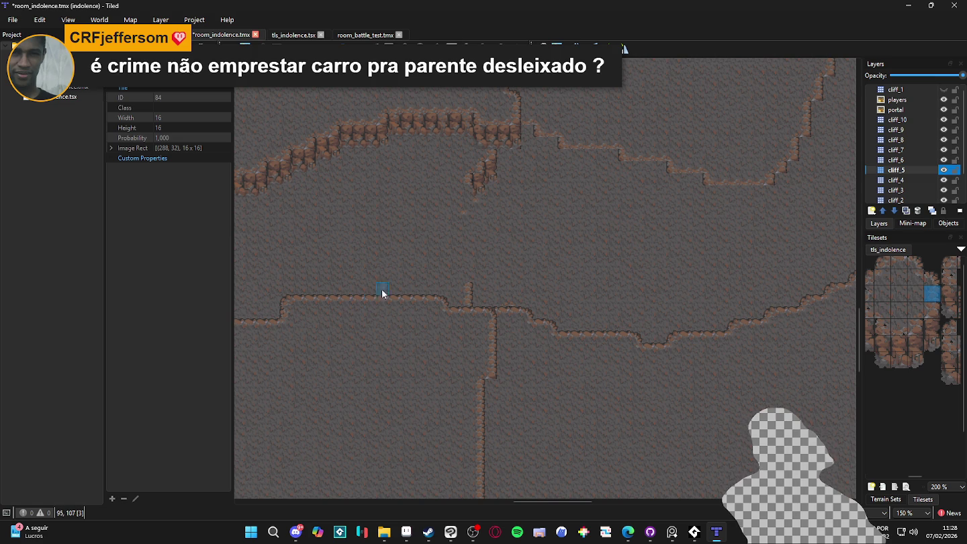
pyautogui.click(933, 181)
pyautogui.click(898, 293)
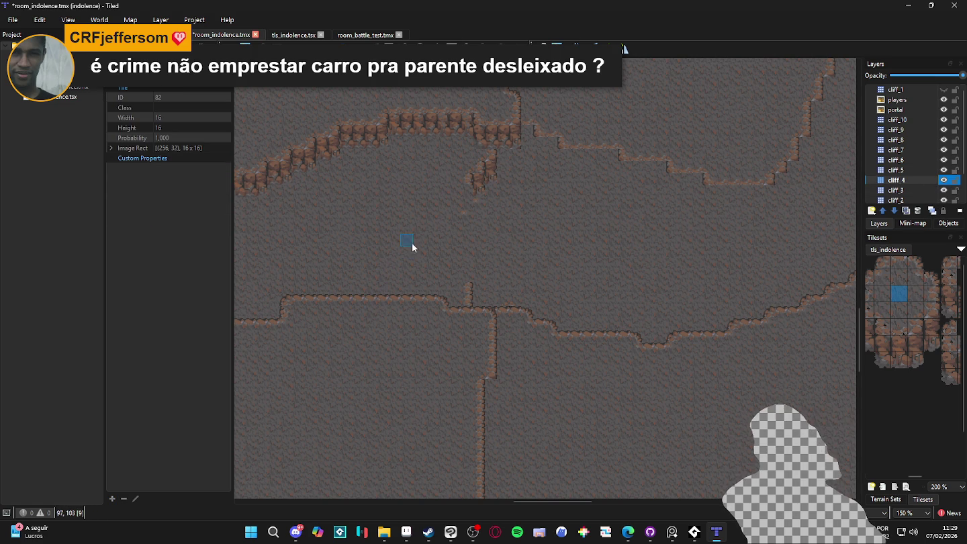
# - Hide and reshow the cliff_4 layer to see what it covers
pyautogui.scroll(-1, 427, 253)
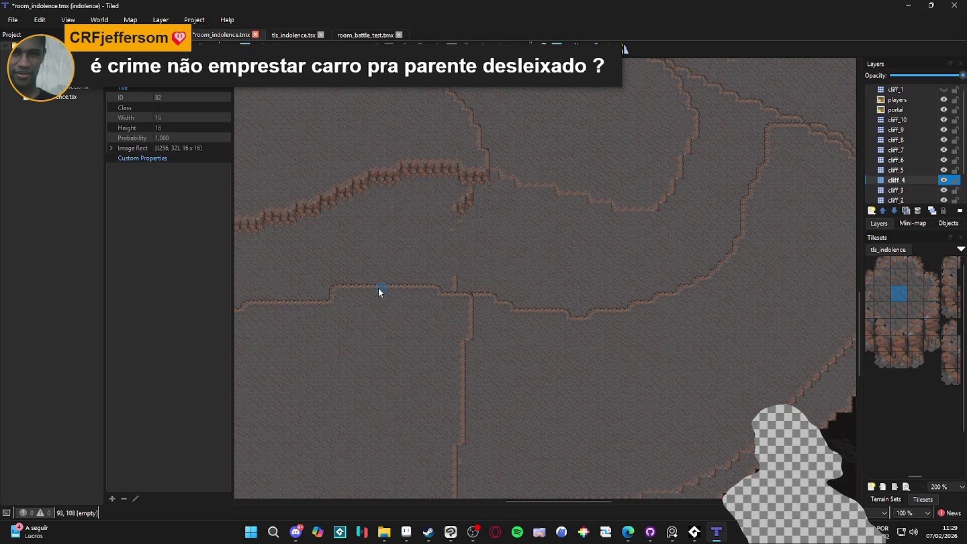
pyautogui.scroll(-1, 377, 287)
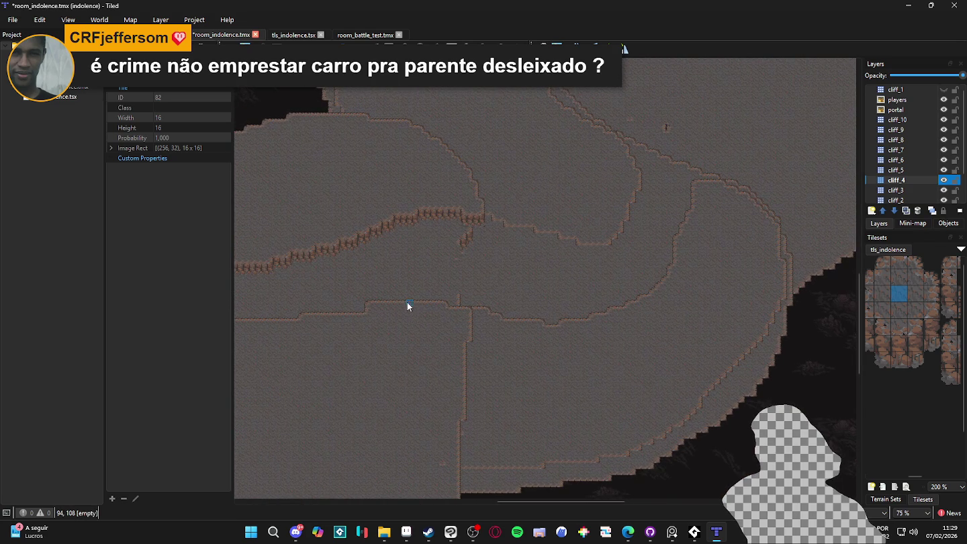
pyautogui.scroll(2, 503, 252)
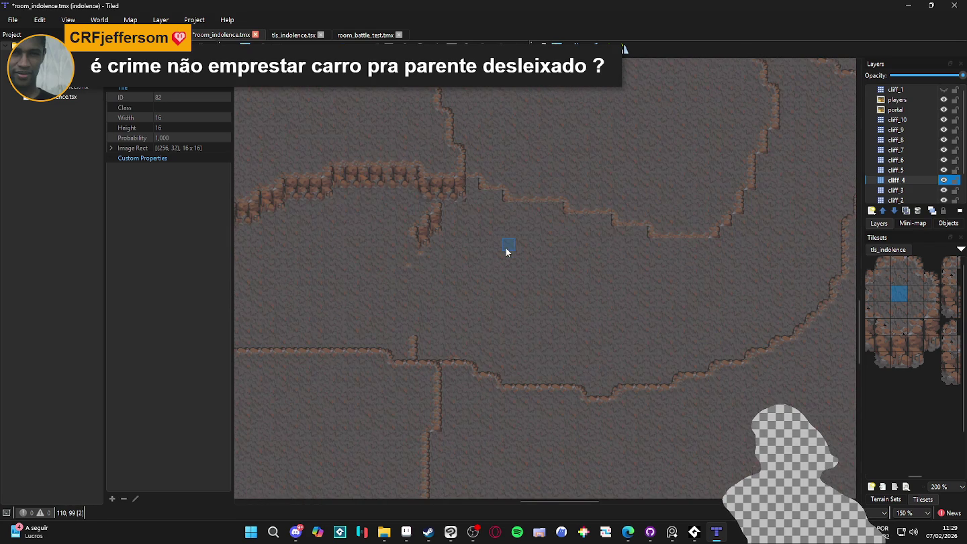
pyautogui.scroll(-1, 505, 247)
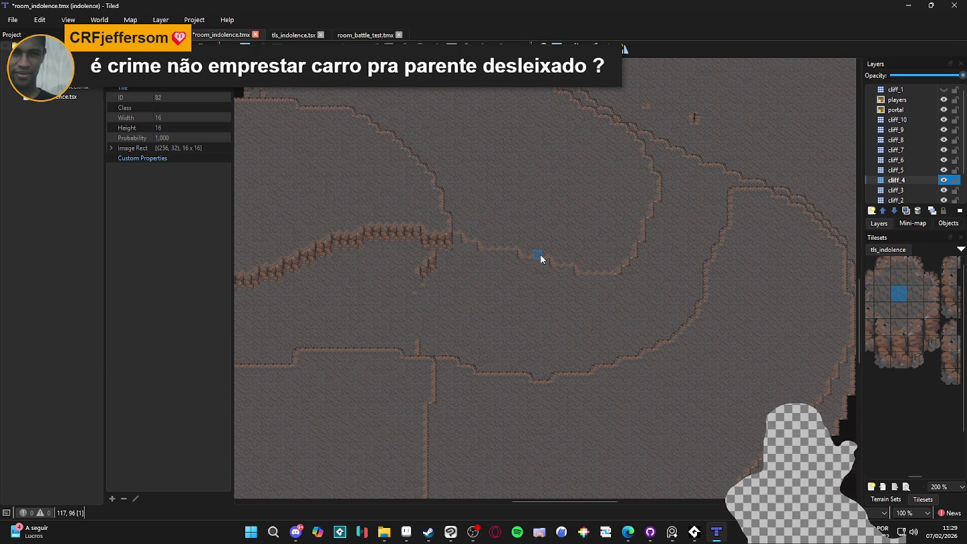
pyautogui.scroll(-1, 532, 265)
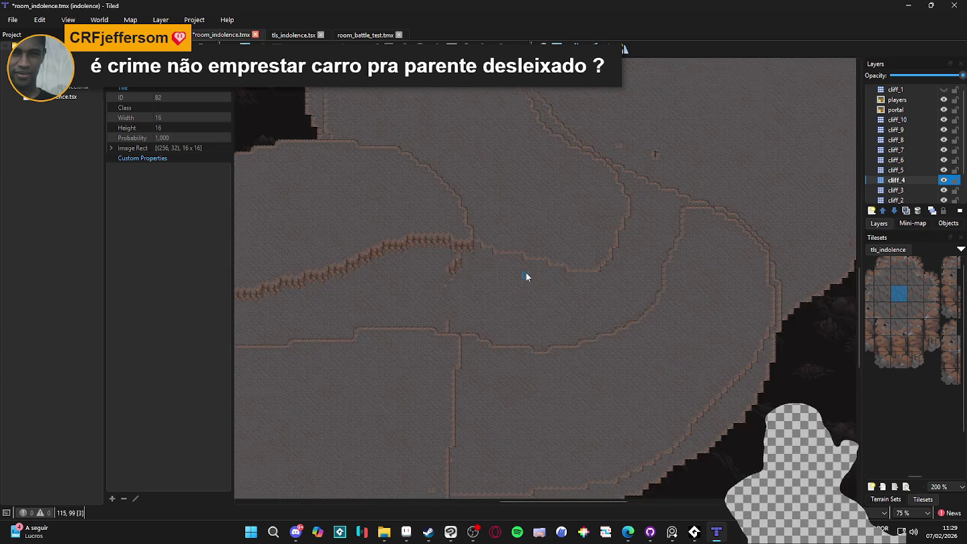
pyautogui.scroll(2, 526, 272)
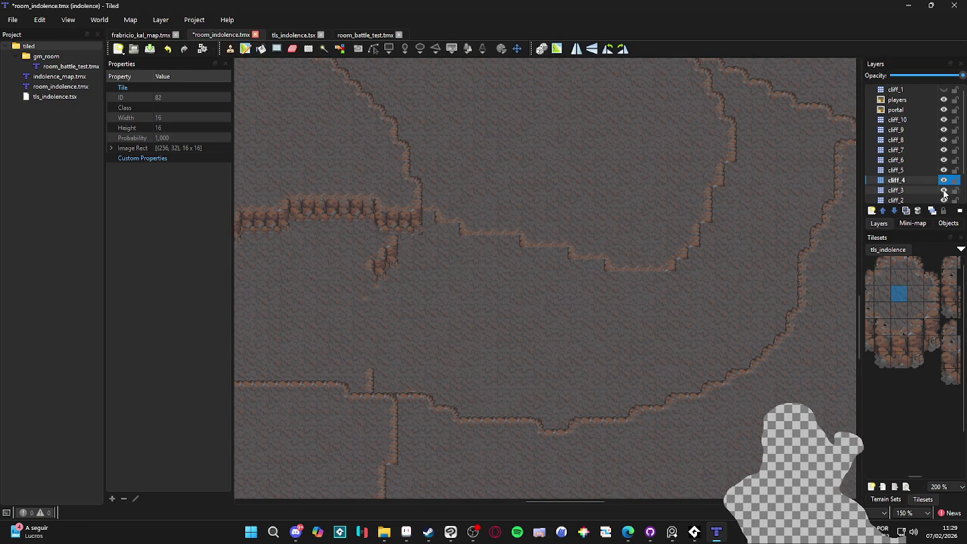
pyautogui.click(943, 179)
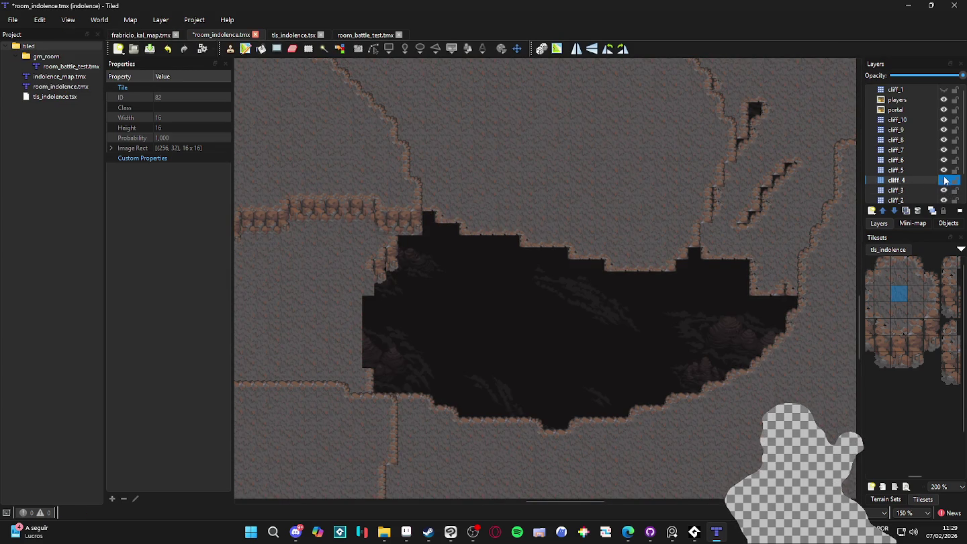
pyautogui.click(943, 180)
# - Toggle cliff_5 off and on, make it the active layer, and show the terrain sets
pyautogui.click(944, 170)
pyautogui.click(944, 170)
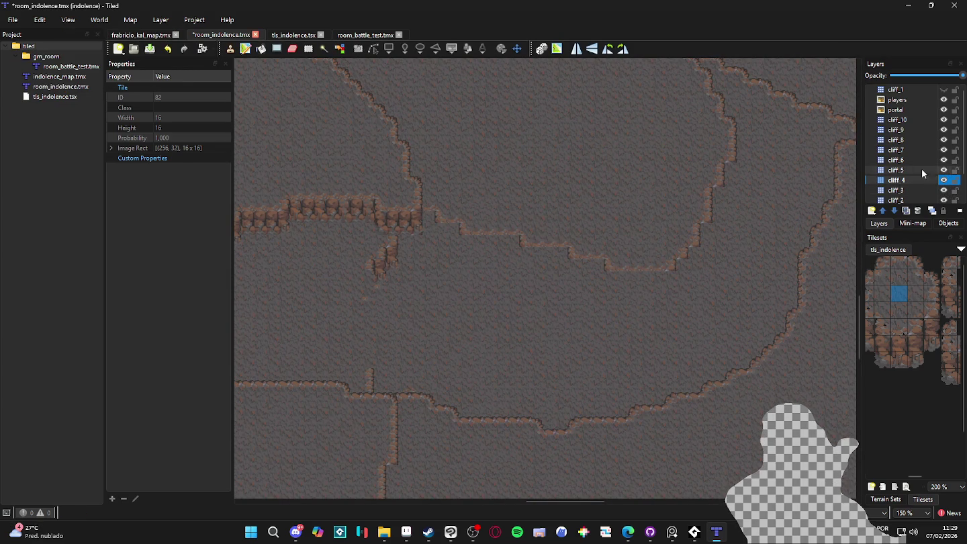
pyautogui.click(912, 166)
pyautogui.click(885, 498)
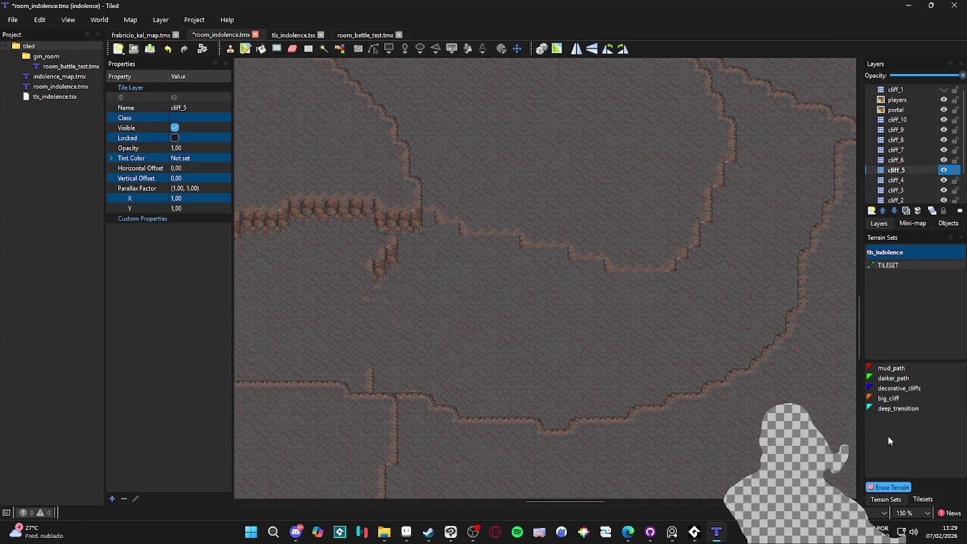
# - Repaint the middle ridge edge of cliff_5 with big_cliff terrain
pyautogui.click(888, 398)
pyautogui.click(442, 222)
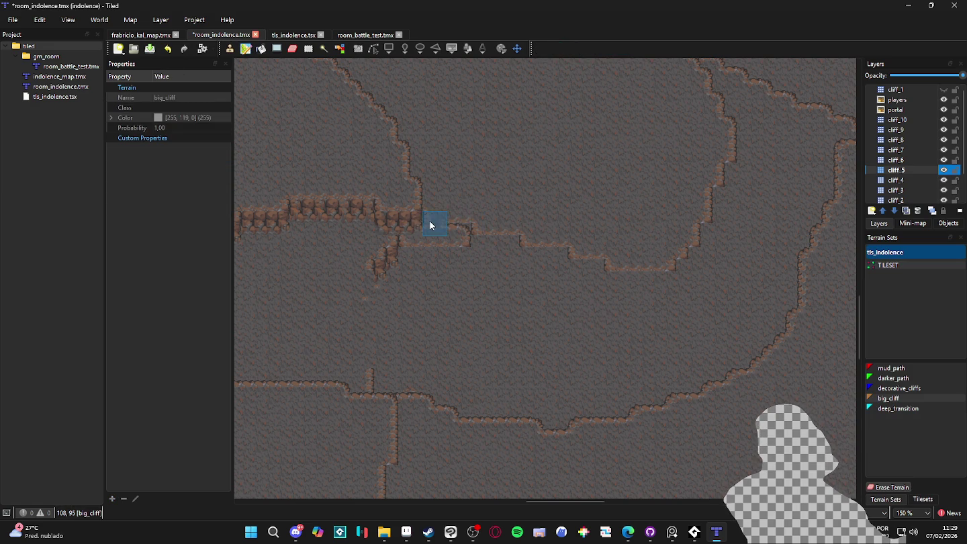
pyautogui.moveTo(424, 217); pyautogui.dragTo(473, 224)
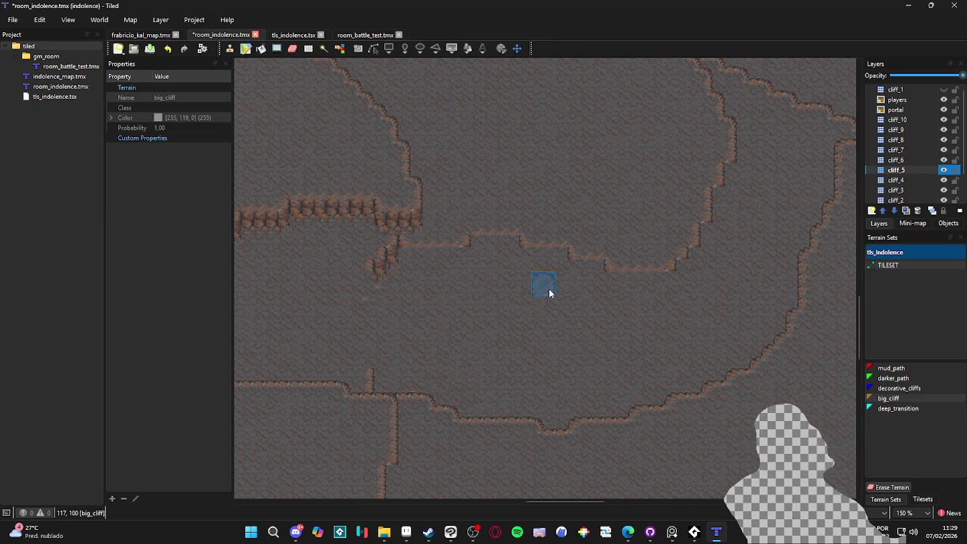
pyautogui.scroll(-5, 548, 290)
pyautogui.scroll(4, 584, 335)
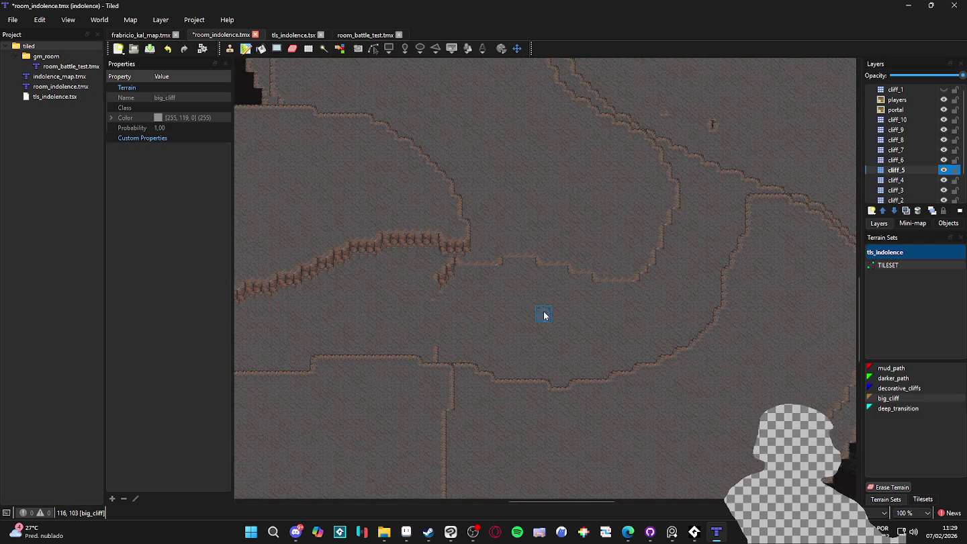
# - Save room_indolence.tmx and pick cliff tile 183 from the tileset's individual tiles
pyautogui.hotkey('ctrl', 's')
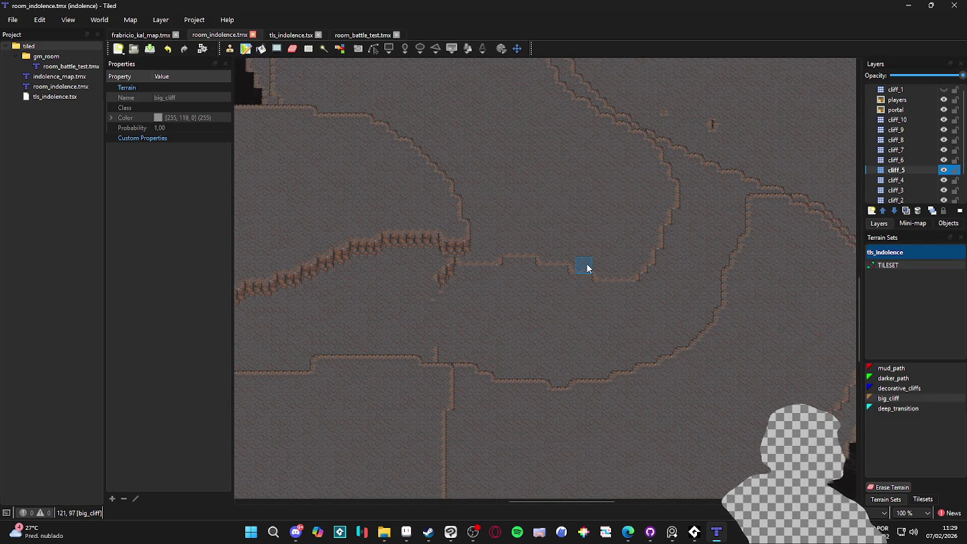
pyautogui.click(913, 498)
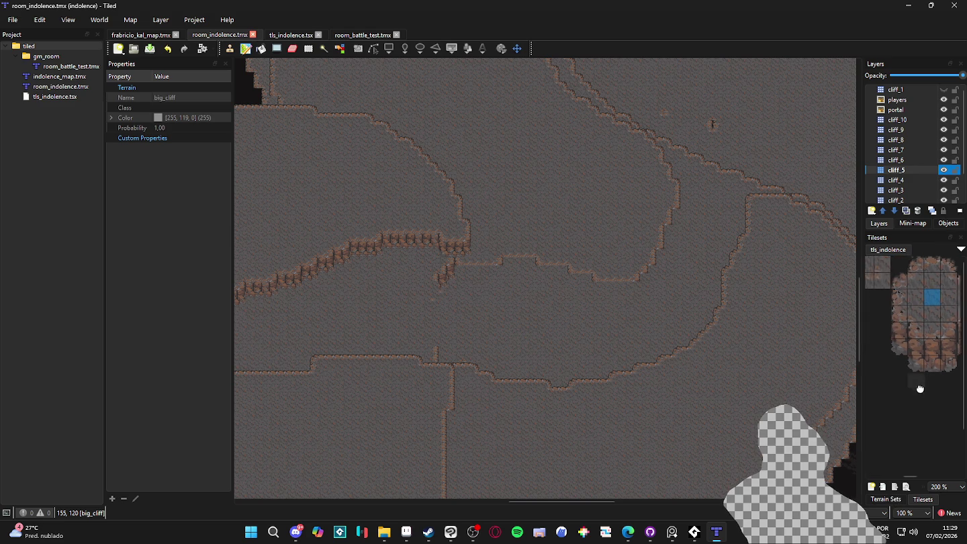
pyautogui.click(922, 339)
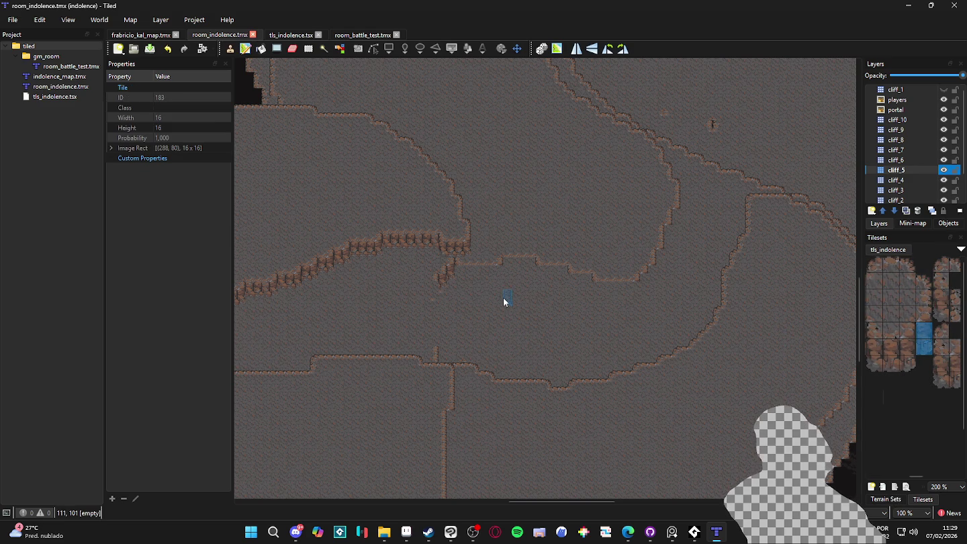
# - Stamp a single cliff tile, a two-tile column and 3x2 and 2x2 wall blocks at the ridge junction
pyautogui.scroll(1, 503, 299)
pyautogui.click(512, 264)
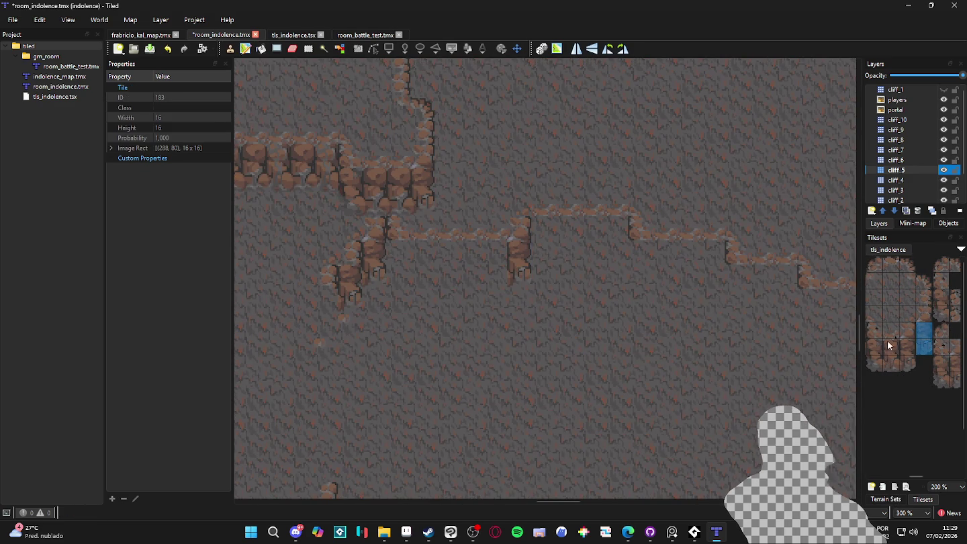
pyautogui.moveTo(891, 331); pyautogui.dragTo(892, 346)
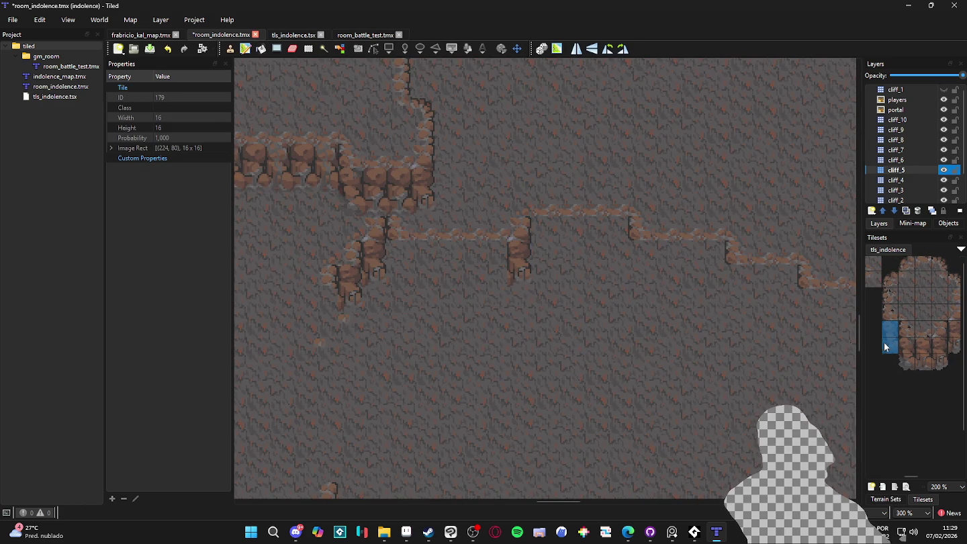
pyautogui.click(396, 269)
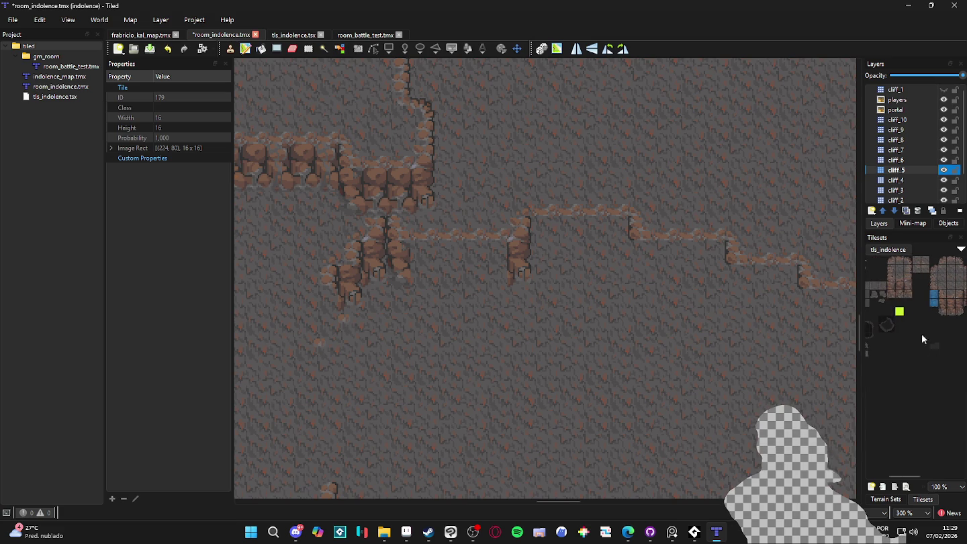
pyautogui.moveTo(896, 306); pyautogui.dragTo(925, 321)
pyautogui.click(467, 271)
pyautogui.click(448, 267)
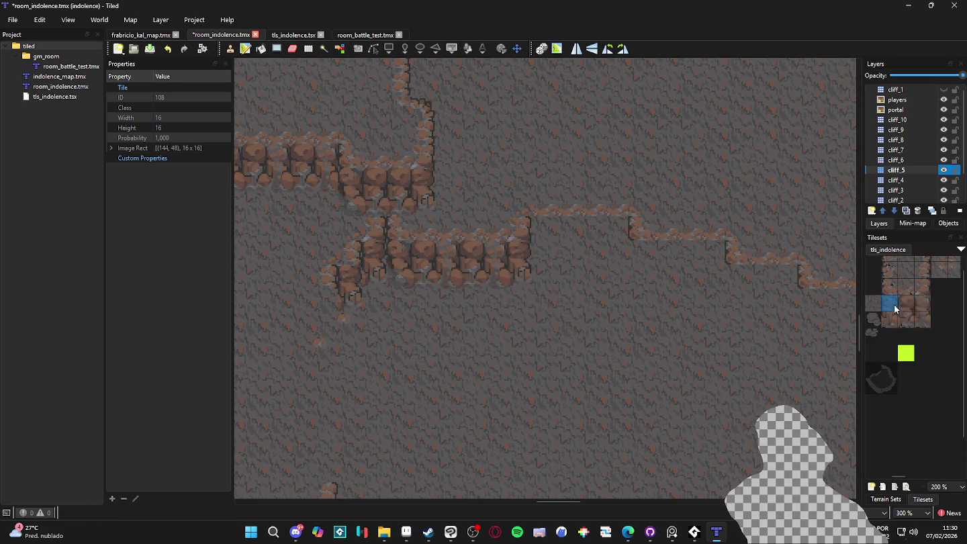
pyautogui.click(602, 253)
pyautogui.click(544, 256)
# - Stamp three cliff tiles along the right-hand ridge steps
pyautogui.hscroll(2, 643, 296)
pyautogui.scroll(-1, 924, 341)
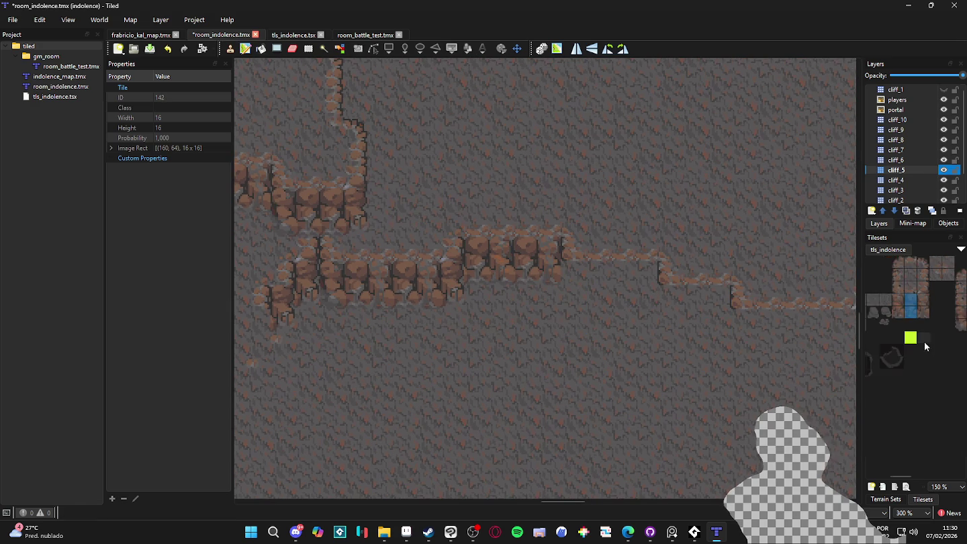
pyautogui.hscroll(5, 924, 342)
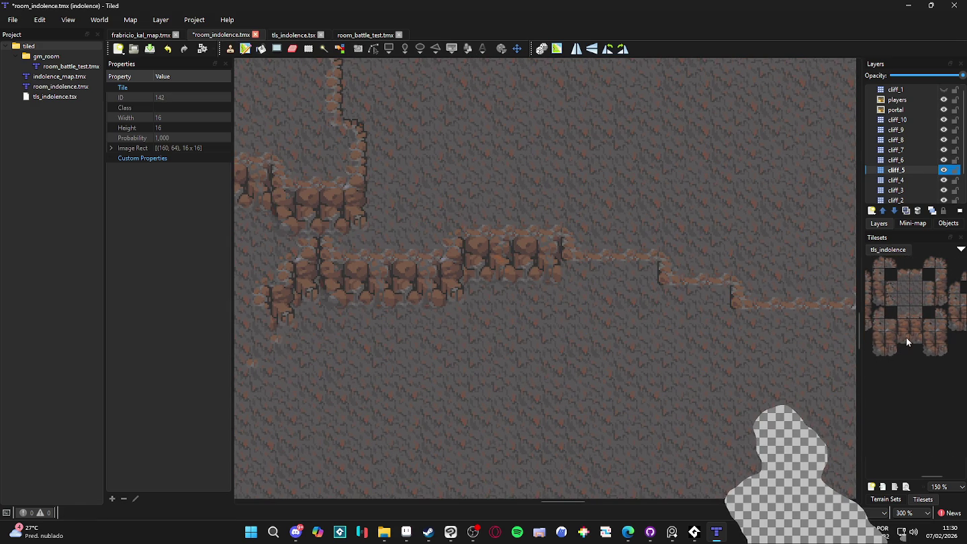
pyautogui.scroll(-1, 600, 319)
pyautogui.hscroll(-1, 890, 314)
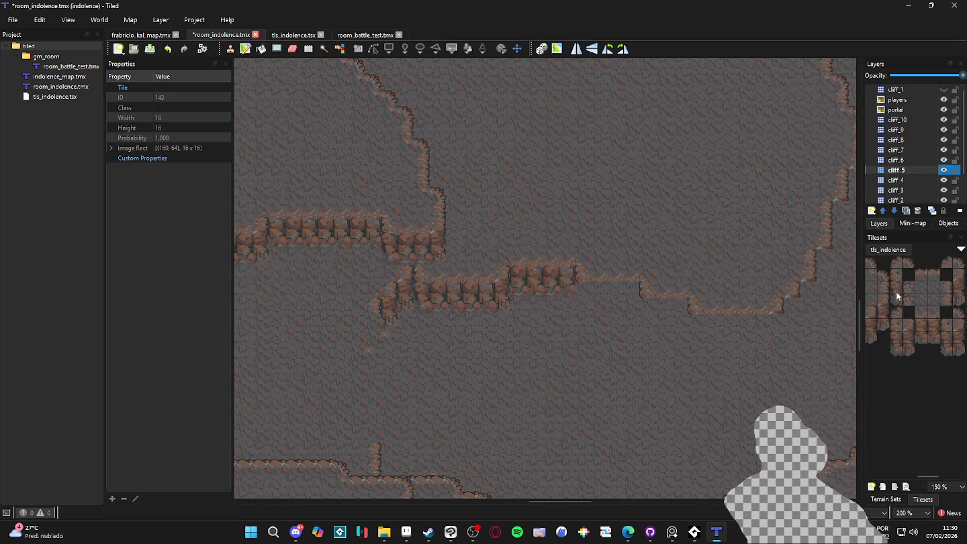
pyautogui.hscroll(-1, 897, 291)
pyautogui.click(583, 295)
pyautogui.click(648, 315)
pyautogui.click(696, 323)
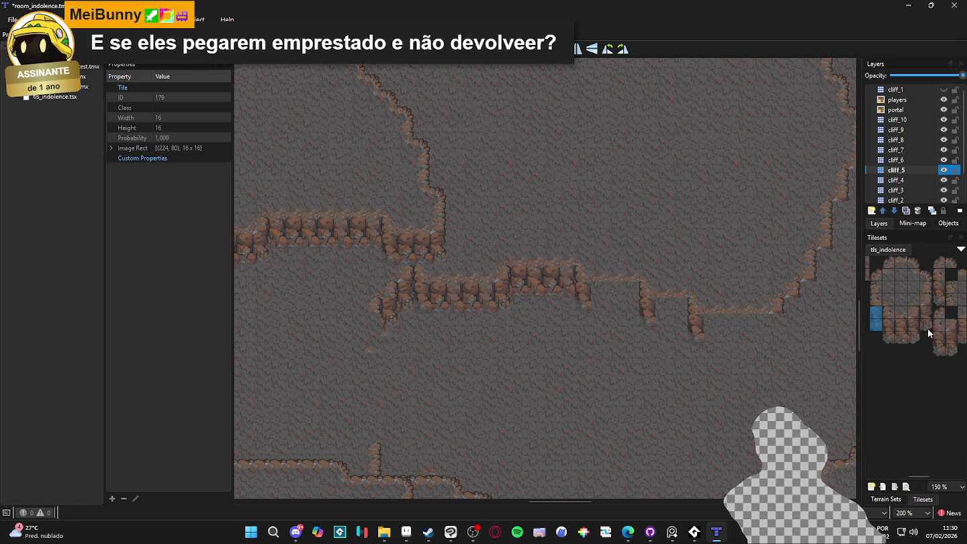
pyautogui.click(928, 322)
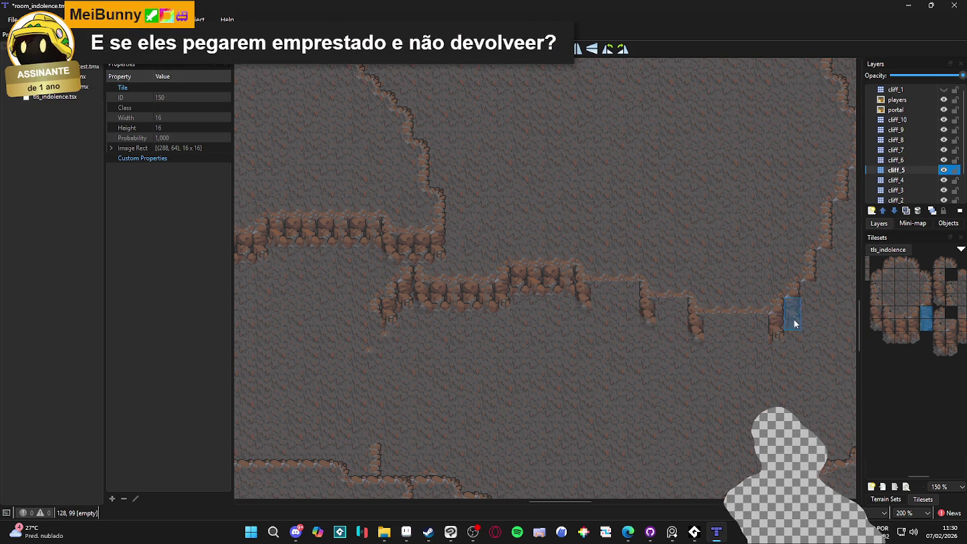
pyautogui.moveTo(824, 273); pyautogui.dragTo(702, 331)
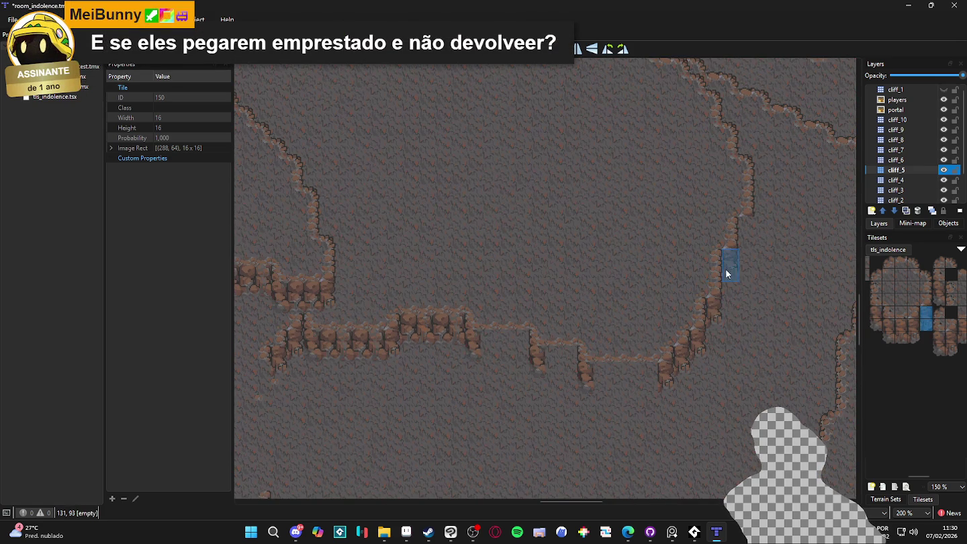
# - Stamp a 3x2 cliff-wall block into the dip of the curving ridge
pyautogui.scroll(-1, 689, 307)
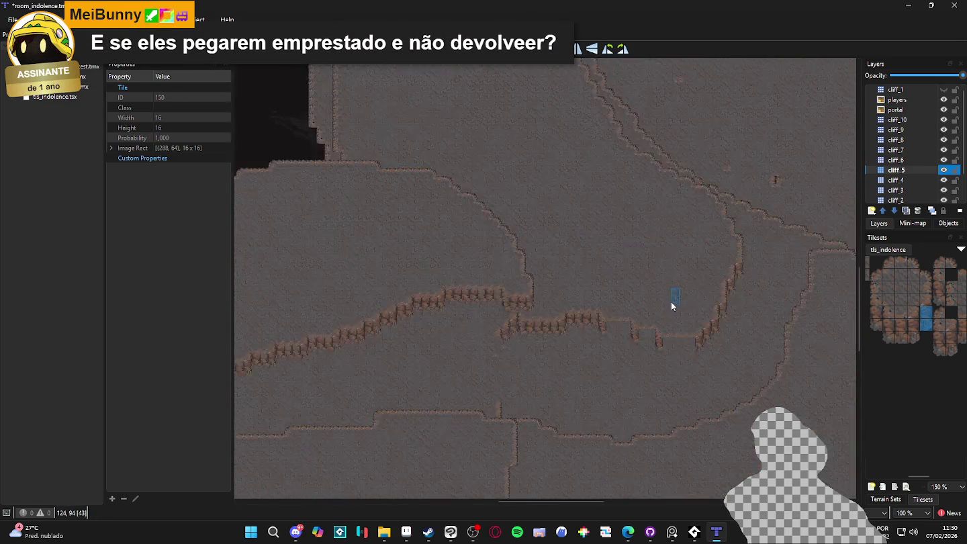
pyautogui.moveTo(913, 312); pyautogui.dragTo(928, 311)
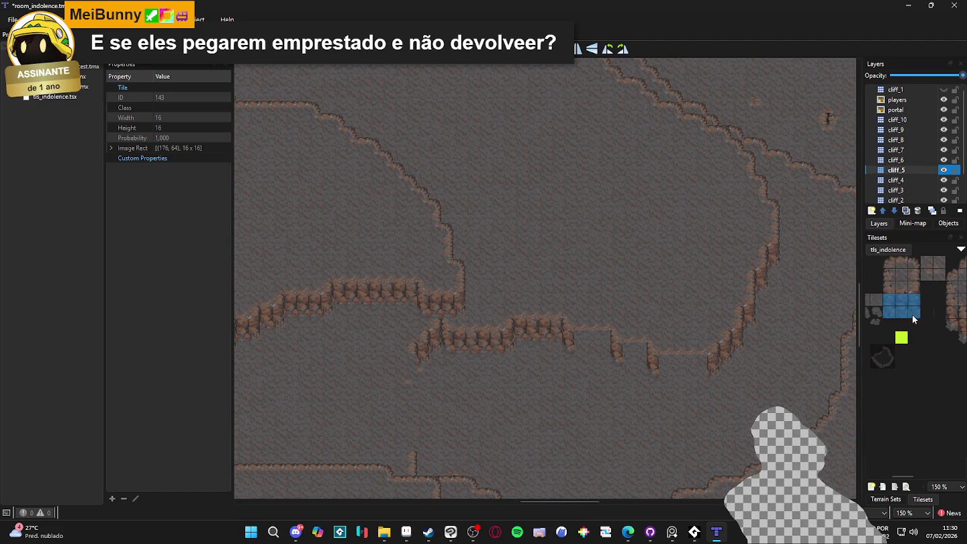
pyautogui.scroll(3, 589, 340)
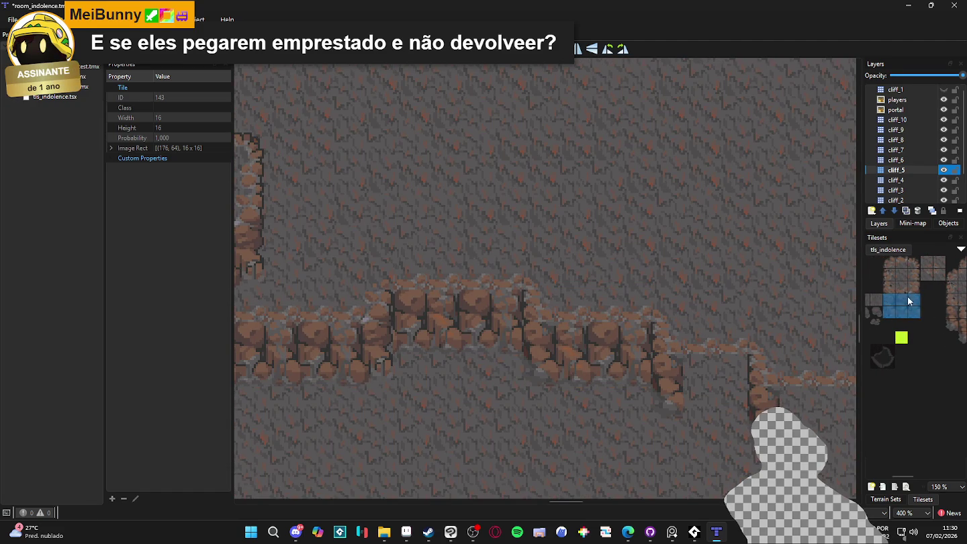
pyautogui.moveTo(582, 319)
pyautogui.mouseDown()
pyautogui.moveTo(540, 299)
pyautogui.moveTo(543, 311)
pyautogui.mouseUp()
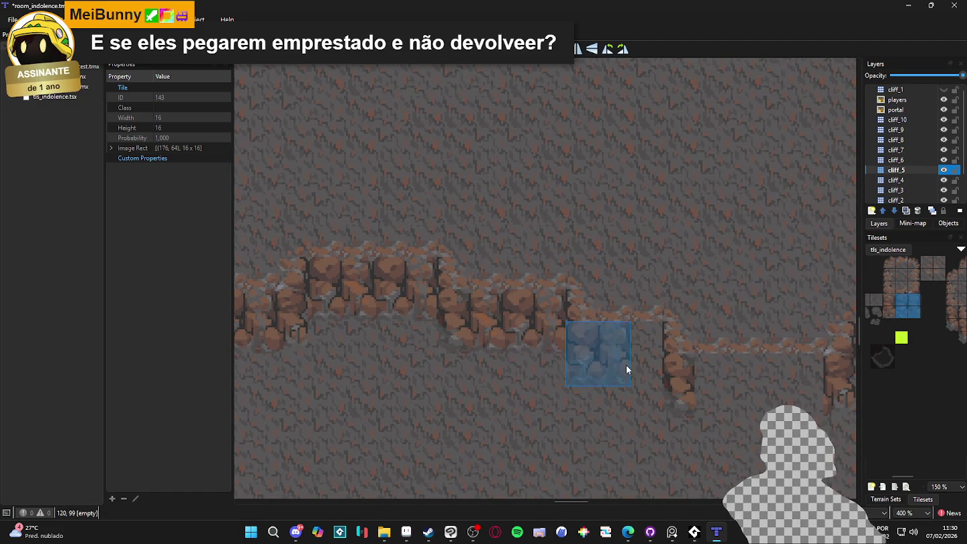
pyautogui.hscroll(5, 694, 395)
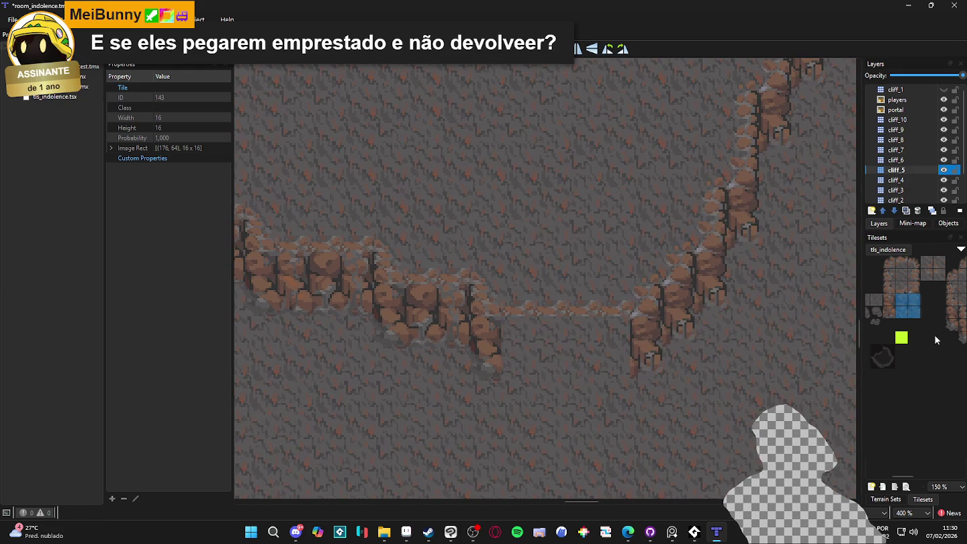
pyautogui.moveTo(887, 301); pyautogui.dragTo(918, 309)
pyautogui.click(591, 363)
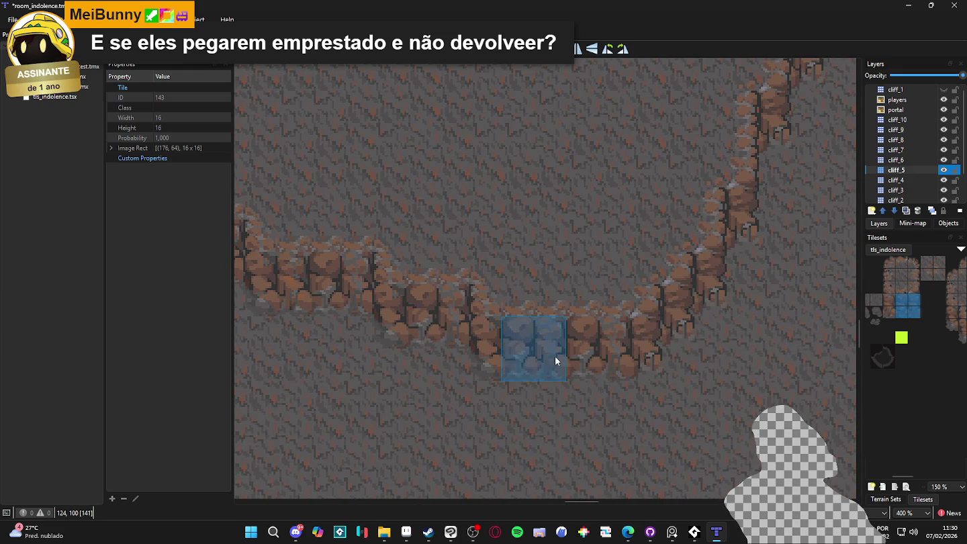
# - Pan and zoom along the ridge to look over the cliff lines further along
pyautogui.scroll(-2, 554, 356)
pyautogui.scroll(-2, 671, 370)
pyautogui.moveTo(399, 372); pyautogui.dragTo(425, 329)
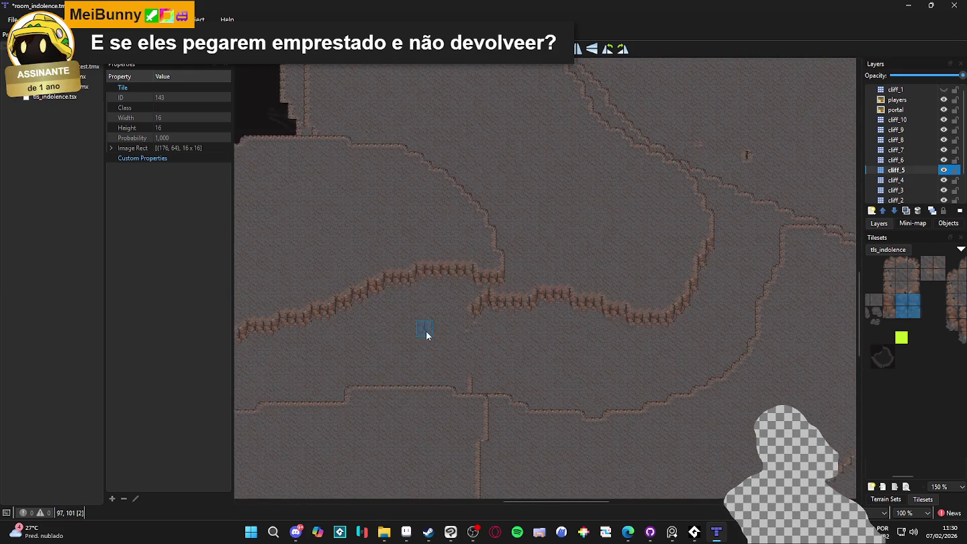
pyautogui.scroll(2, 443, 342)
pyautogui.scroll(-2, 445, 343)
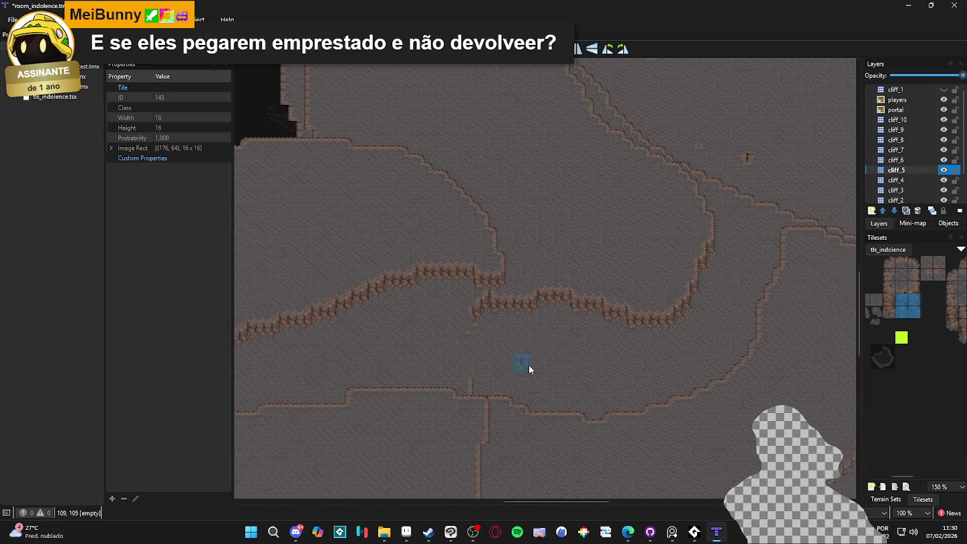
pyautogui.scroll(-2, 555, 378)
pyautogui.scroll(2, 633, 368)
pyautogui.moveTo(633, 368); pyautogui.dragTo(498, 369)
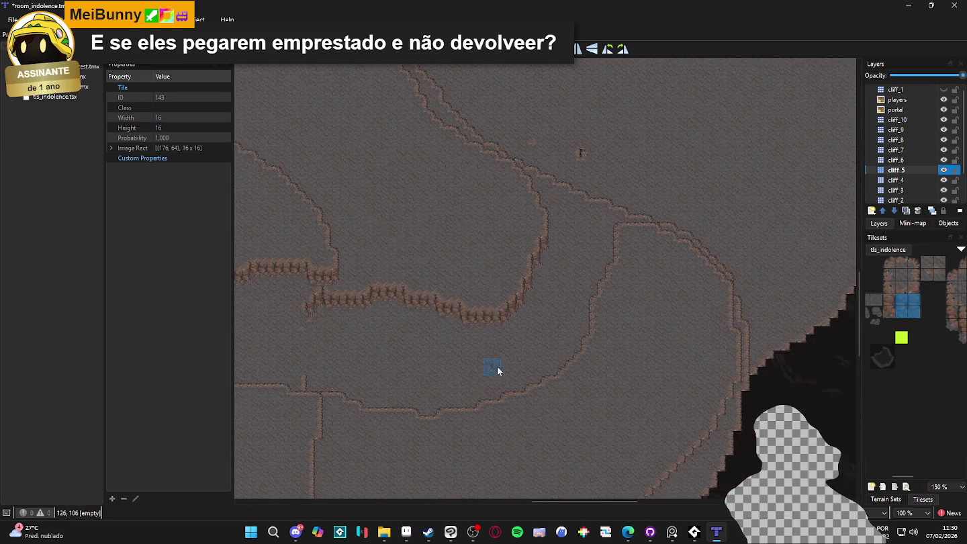
pyautogui.scroll(-2, 498, 371)
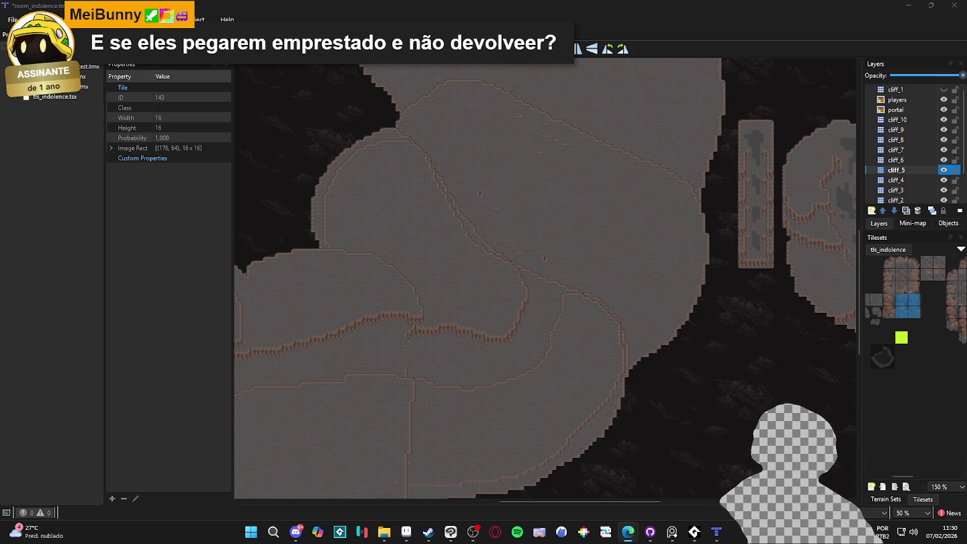
pyautogui.scroll(-2, 553, 352)
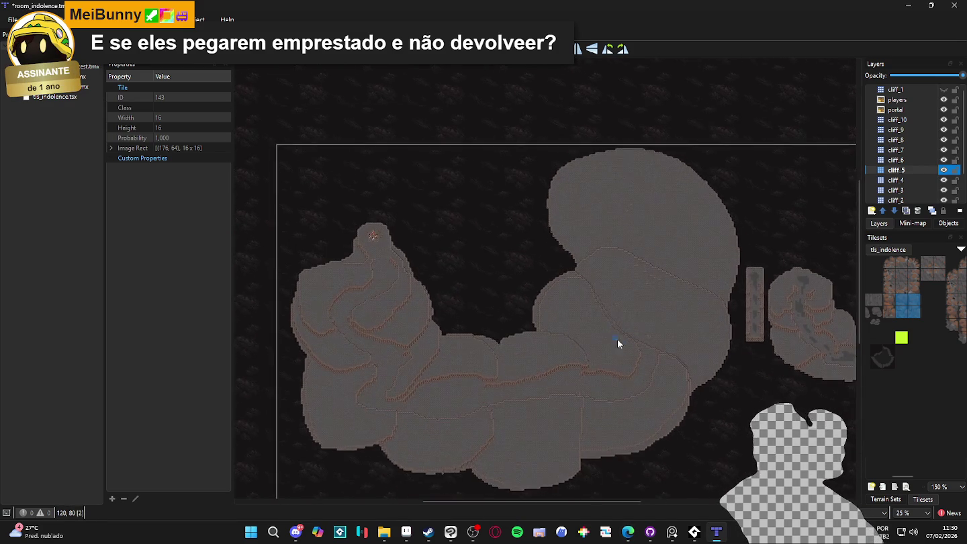
pyautogui.scroll(2, 617, 339)
pyautogui.moveTo(627, 364); pyautogui.dragTo(735, 285)
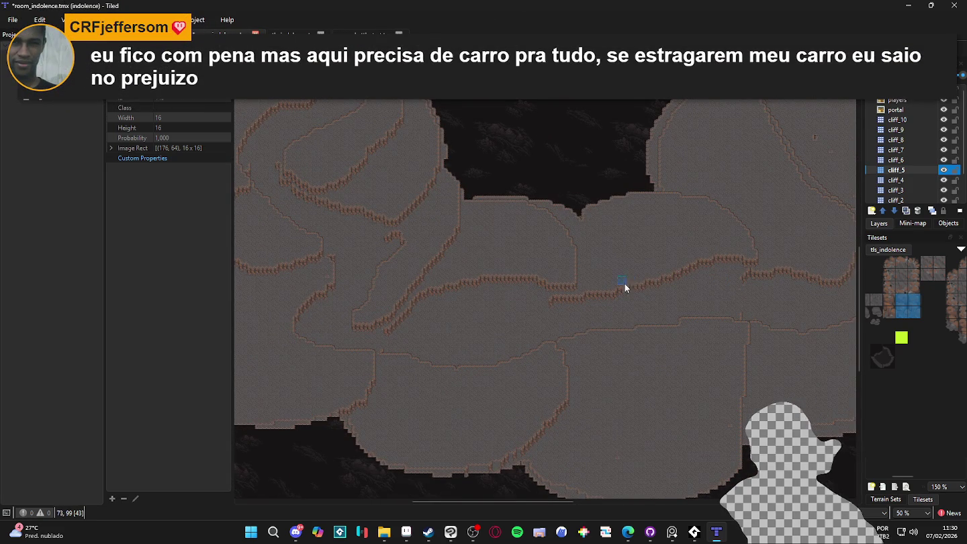
pyautogui.scroll(2, 576, 326)
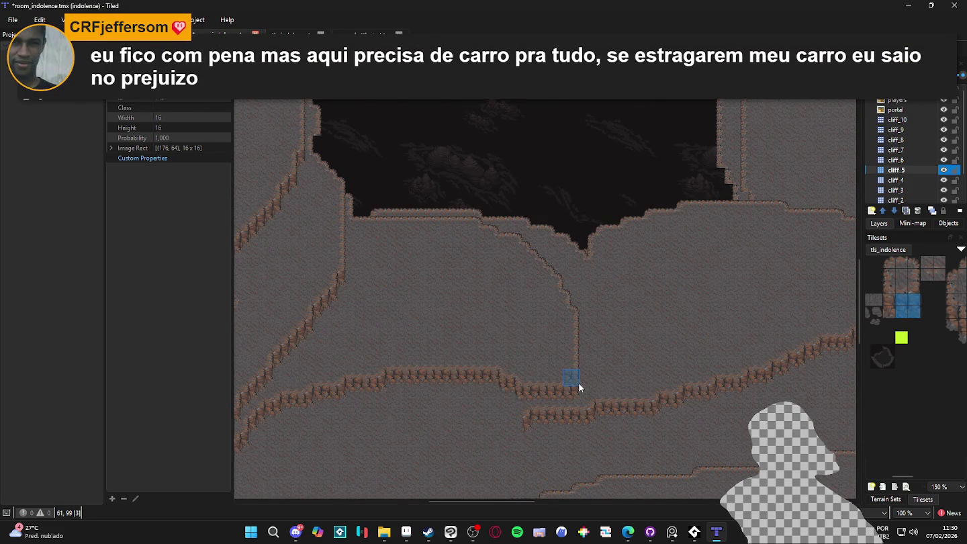
pyautogui.scroll(-1, 578, 387)
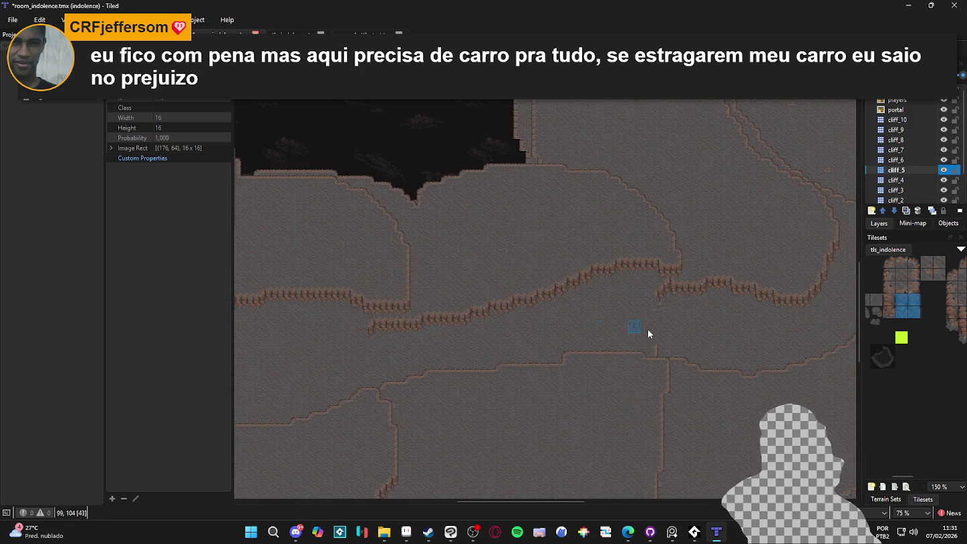
pyautogui.scroll(1, 618, 348)
pyautogui.scroll(1, 467, 351)
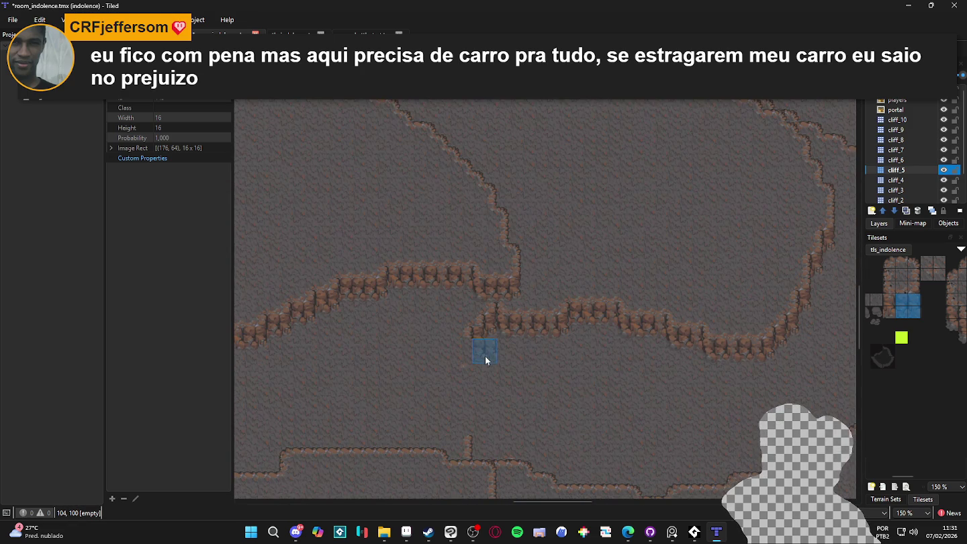
pyautogui.scroll(-1, 482, 380)
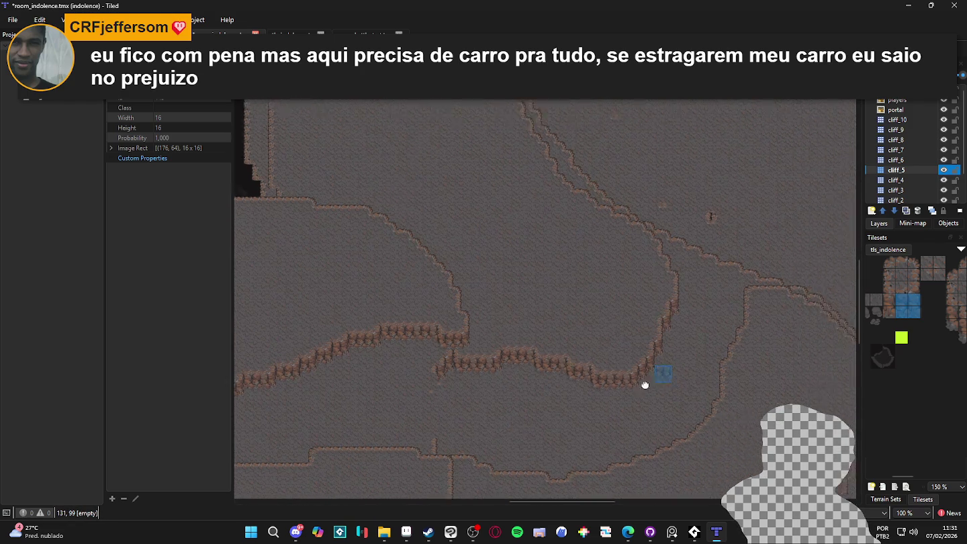
pyautogui.scroll(-2, 561, 384)
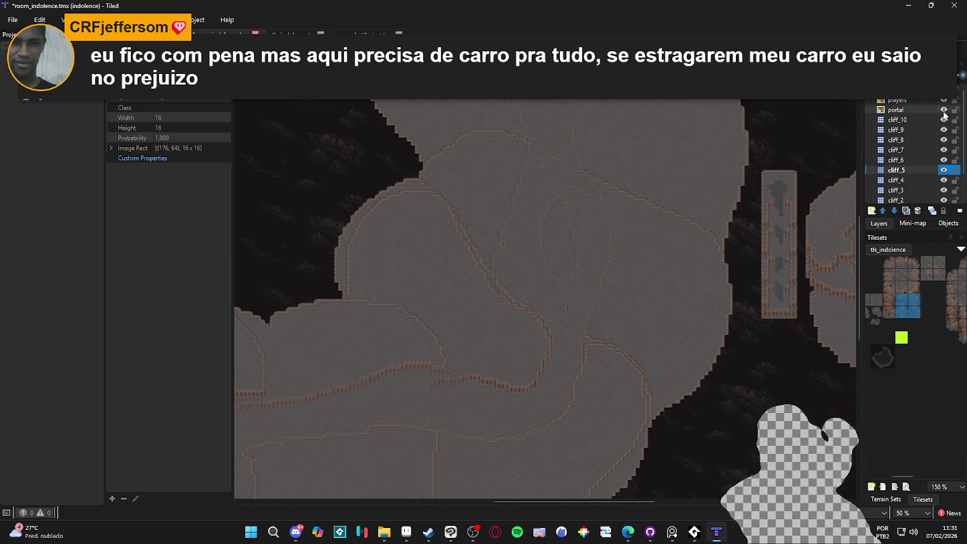
# - Compare cliff layers by toggling visibility, then ready big_cliff terrain on cliff_4
pyautogui.doubleClick(943, 170)
pyautogui.click(943, 170)
pyautogui.click(943, 169)
pyautogui.doubleClick(943, 180)
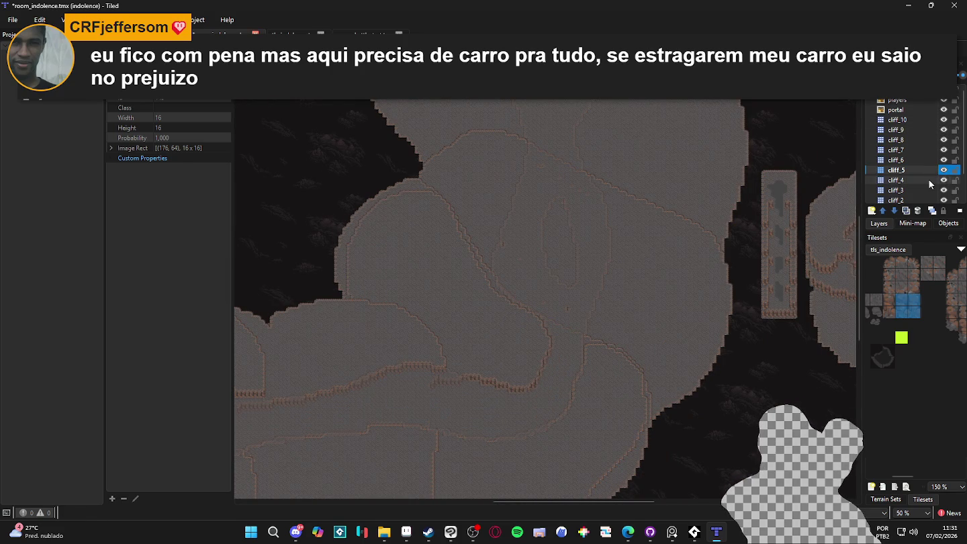
pyautogui.click(930, 181)
pyautogui.click(886, 498)
pyautogui.click(906, 400)
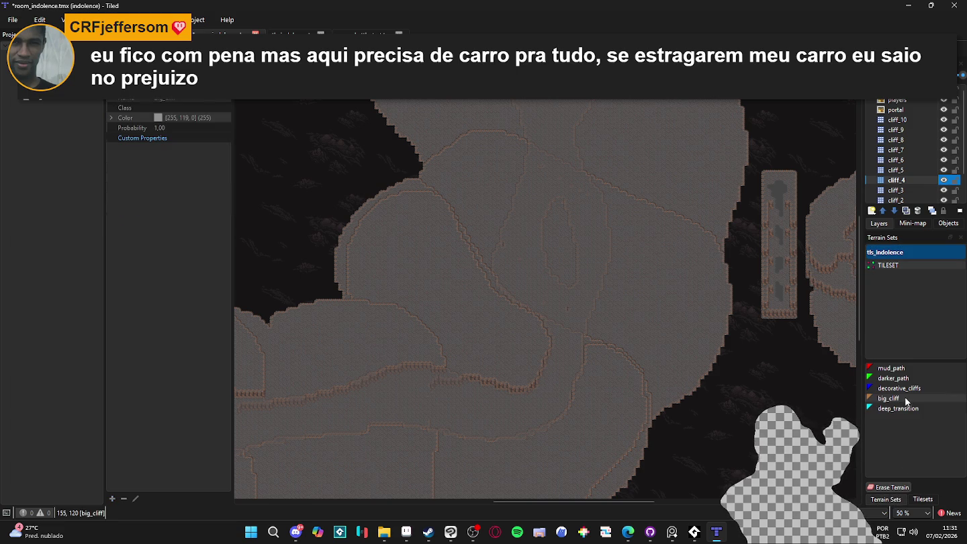
# - Paint big_cliff strips to reshape the cliff edges on the cave's right side
pyautogui.scroll(2, 625, 346)
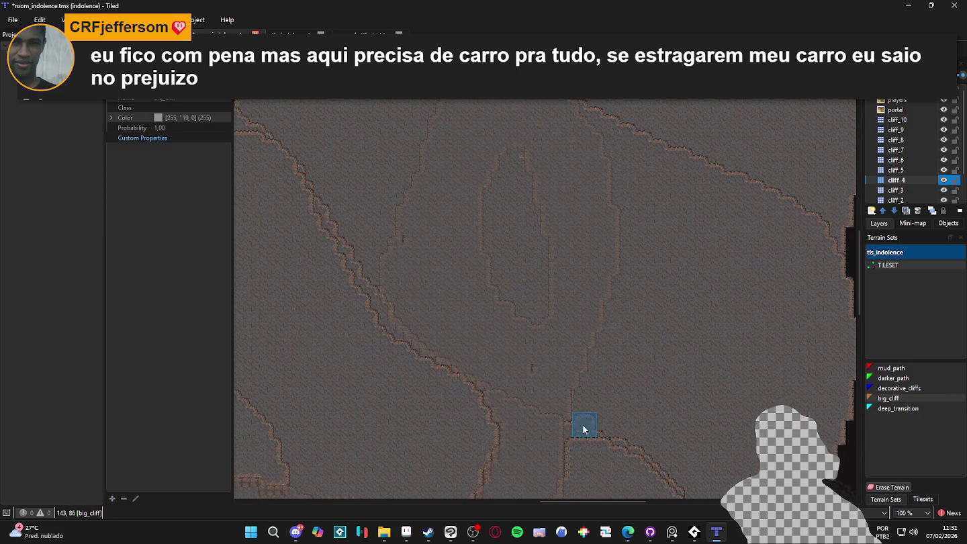
pyautogui.moveTo(576, 425)
pyautogui.mouseDown()
pyautogui.moveTo(625, 305)
pyautogui.moveTo(636, 209)
pyautogui.mouseUp()
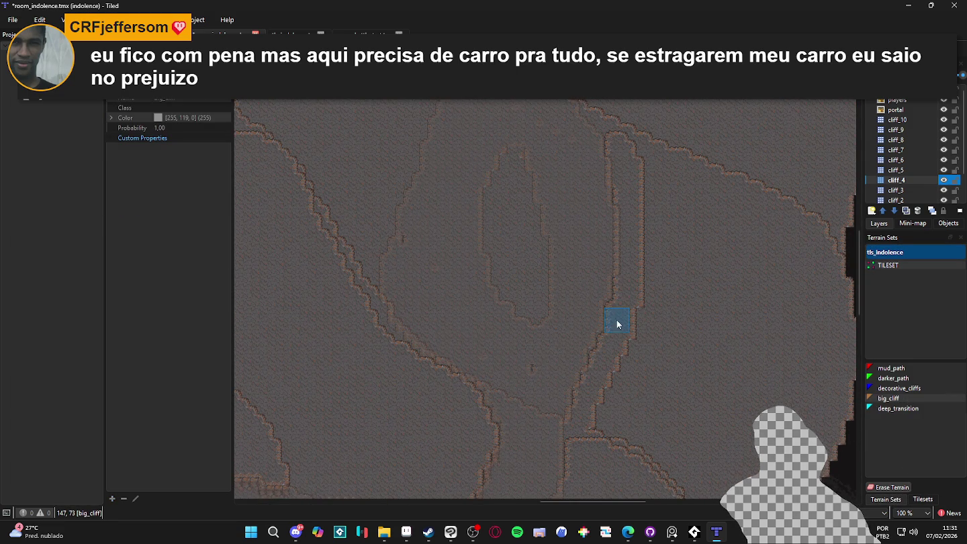
pyautogui.moveTo(622, 138)
pyautogui.mouseDown()
pyautogui.moveTo(787, 222)
pyautogui.moveTo(826, 281)
pyautogui.moveTo(783, 229)
pyautogui.moveTo(781, 360)
pyautogui.moveTo(705, 474)
pyautogui.moveTo(664, 487)
pyautogui.mouseUp()
pyautogui.moveTo(576, 339)
pyautogui.mouseDown()
pyautogui.moveTo(610, 208)
pyautogui.moveTo(608, 142)
pyautogui.moveTo(733, 191)
pyautogui.mouseUp()
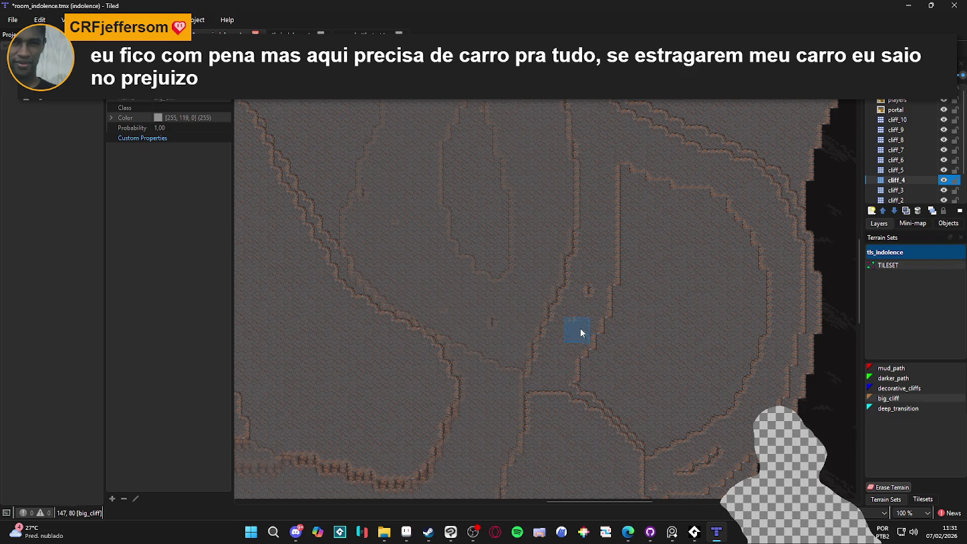
pyautogui.moveTo(600, 294)
pyautogui.mouseDown()
pyautogui.moveTo(571, 394)
pyautogui.moveTo(642, 407)
pyautogui.mouseUp()
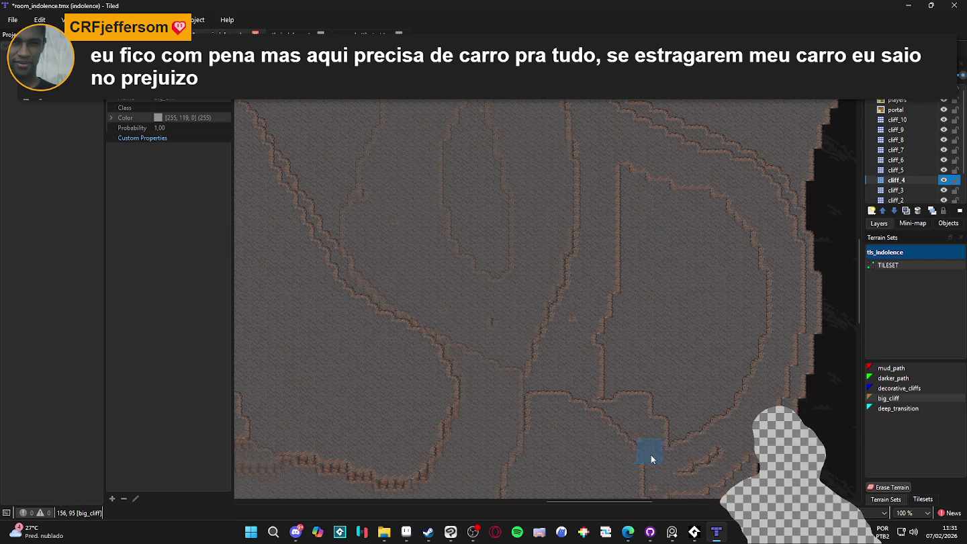
pyautogui.moveTo(644, 482)
pyautogui.mouseDown()
pyautogui.moveTo(729, 443)
pyautogui.moveTo(668, 425)
pyautogui.moveTo(614, 345)
pyautogui.moveTo(580, 327)
pyautogui.mouseUp()
pyautogui.moveTo(617, 385)
pyautogui.mouseDown()
pyautogui.moveTo(631, 155)
pyautogui.moveTo(621, 247)
pyautogui.mouseUp()
pyautogui.moveTo(598, 364)
pyautogui.mouseDown()
pyautogui.moveTo(692, 194)
pyautogui.moveTo(766, 276)
pyautogui.moveTo(697, 436)
pyautogui.moveTo(743, 239)
pyautogui.moveTo(665, 432)
pyautogui.moveTo(746, 232)
pyautogui.moveTo(635, 403)
pyautogui.moveTo(747, 216)
pyautogui.moveTo(611, 389)
pyautogui.moveTo(735, 218)
pyautogui.moveTo(632, 326)
pyautogui.moveTo(723, 218)
pyautogui.moveTo(678, 199)
pyautogui.mouseUp()
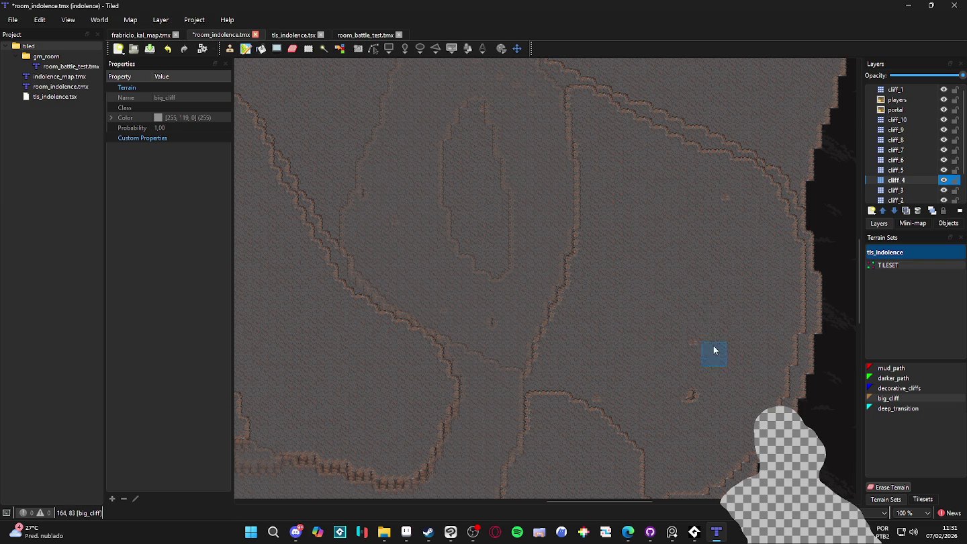
pyautogui.scroll(3, 720, 263)
pyautogui.hscroll(-3, 721, 262)
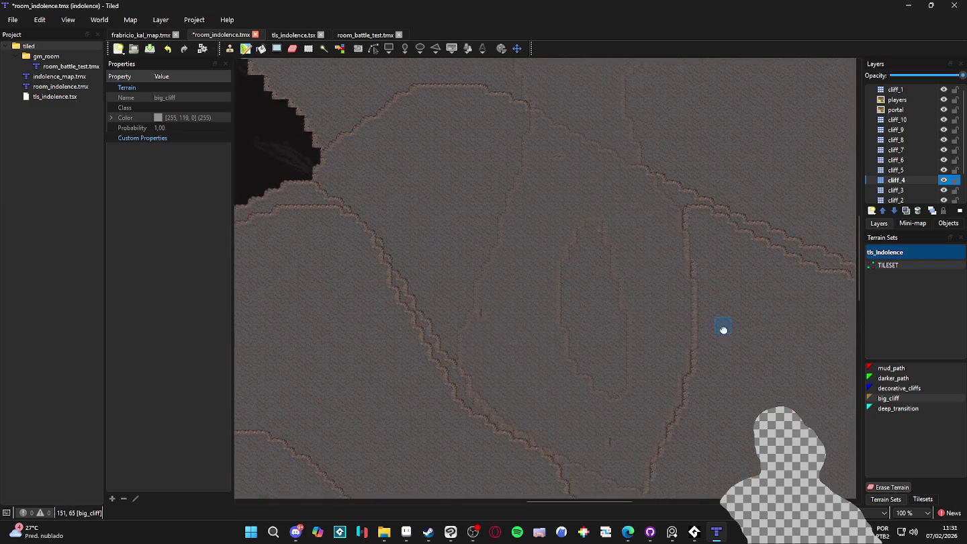
# - Paint big_cliff strips along the upper ridges, reshaping the top edge and notch
pyautogui.moveTo(581, 253)
pyautogui.mouseDown()
pyautogui.moveTo(574, 298)
pyautogui.moveTo(608, 390)
pyautogui.moveTo(626, 359)
pyautogui.moveTo(598, 255)
pyautogui.moveTo(602, 352)
pyautogui.moveTo(603, 331)
pyautogui.mouseUp()
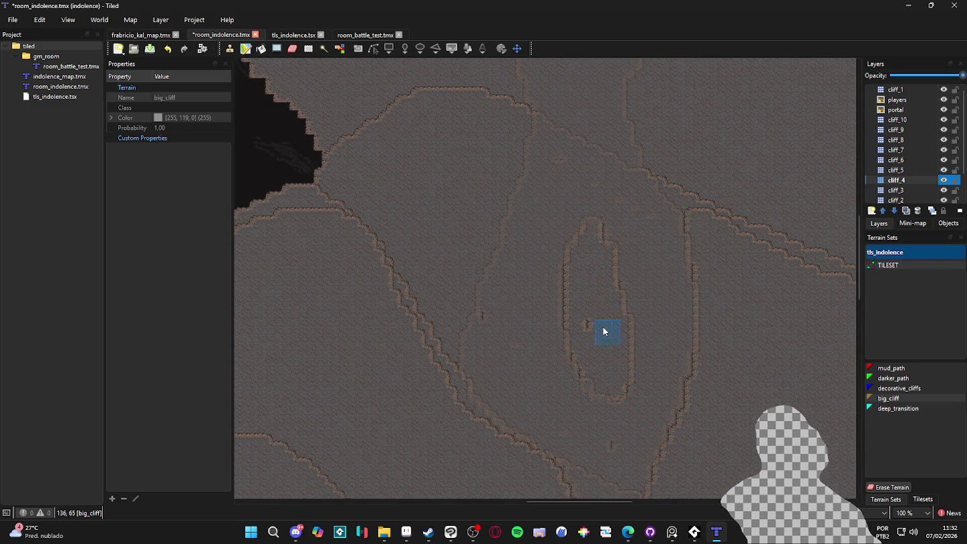
pyautogui.scroll(1, 584, 325)
pyautogui.hscroll(-1, 584, 325)
pyautogui.scroll(1, 547, 247)
pyautogui.hscroll(-1, 547, 247)
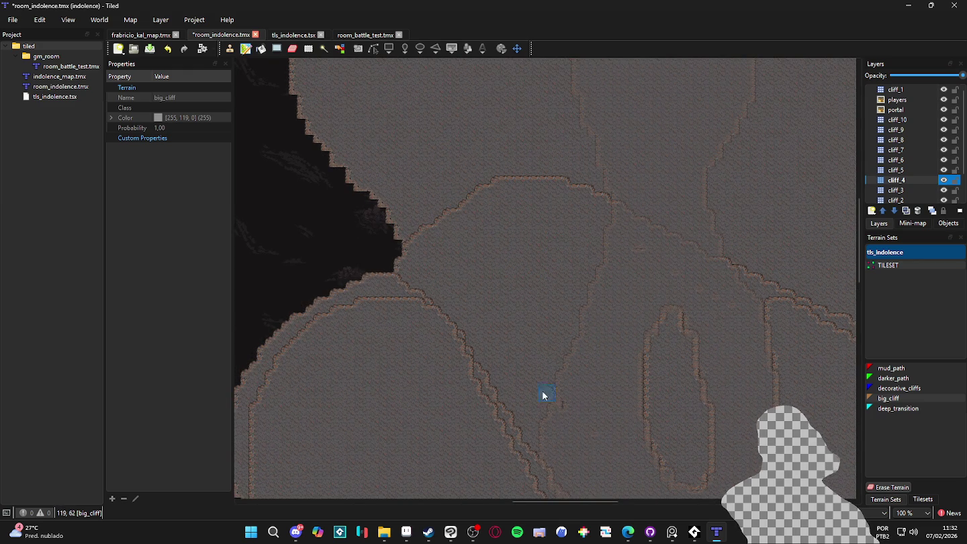
pyautogui.moveTo(528, 461)
pyautogui.mouseDown()
pyautogui.moveTo(531, 406)
pyautogui.moveTo(594, 255)
pyautogui.mouseUp()
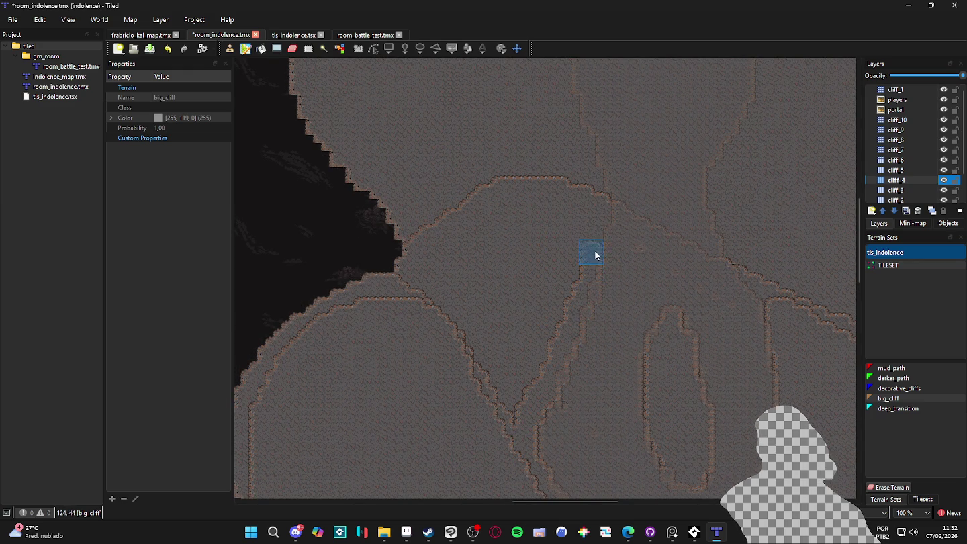
pyautogui.moveTo(598, 211)
pyautogui.mouseDown()
pyautogui.moveTo(564, 188)
pyautogui.moveTo(492, 198)
pyautogui.mouseUp()
pyautogui.moveTo(427, 249)
pyautogui.mouseDown()
pyautogui.moveTo(410, 281)
pyautogui.moveTo(546, 206)
pyautogui.moveTo(480, 236)
pyautogui.mouseUp()
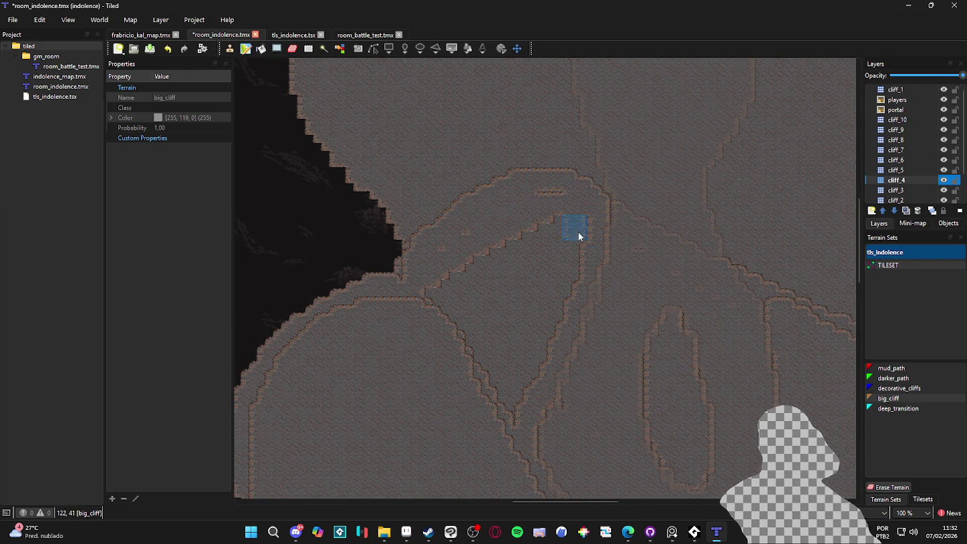
pyautogui.moveTo(505, 390)
pyautogui.mouseDown()
pyautogui.moveTo(546, 326)
pyautogui.moveTo(541, 356)
pyautogui.moveTo(583, 251)
pyautogui.moveTo(517, 347)
pyautogui.moveTo(565, 233)
pyautogui.moveTo(504, 315)
pyautogui.moveTo(542, 233)
pyautogui.moveTo(457, 264)
pyautogui.mouseUp()
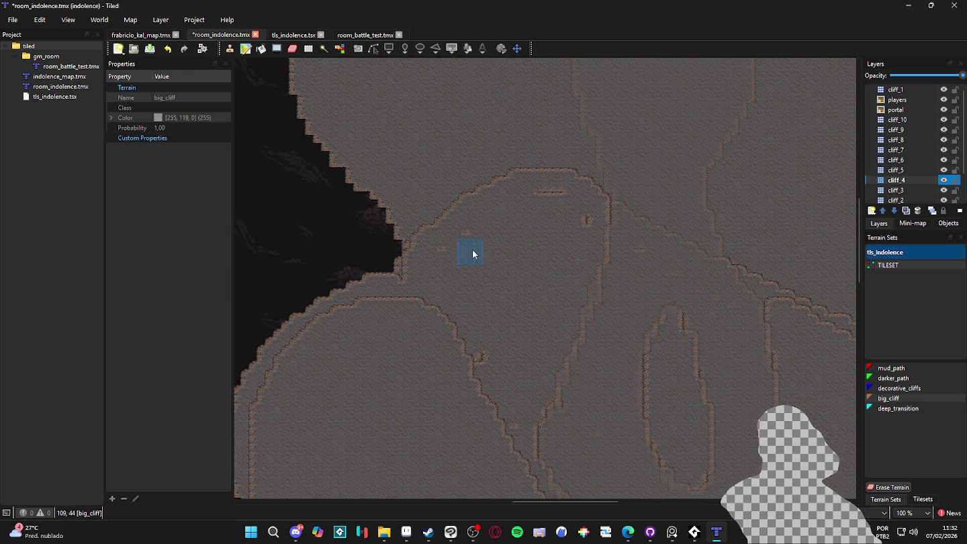
pyautogui.moveTo(546, 285); pyautogui.dragTo(468, 381)
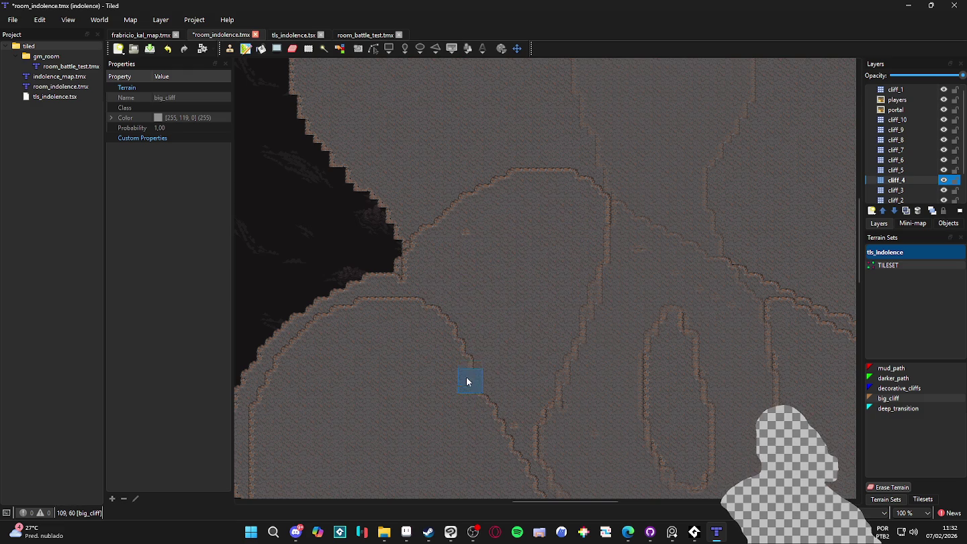
# - Erase a small cliff patch lower down to form a horizontal ledge edge
pyautogui.moveTo(519, 450); pyautogui.dragTo(476, 254)
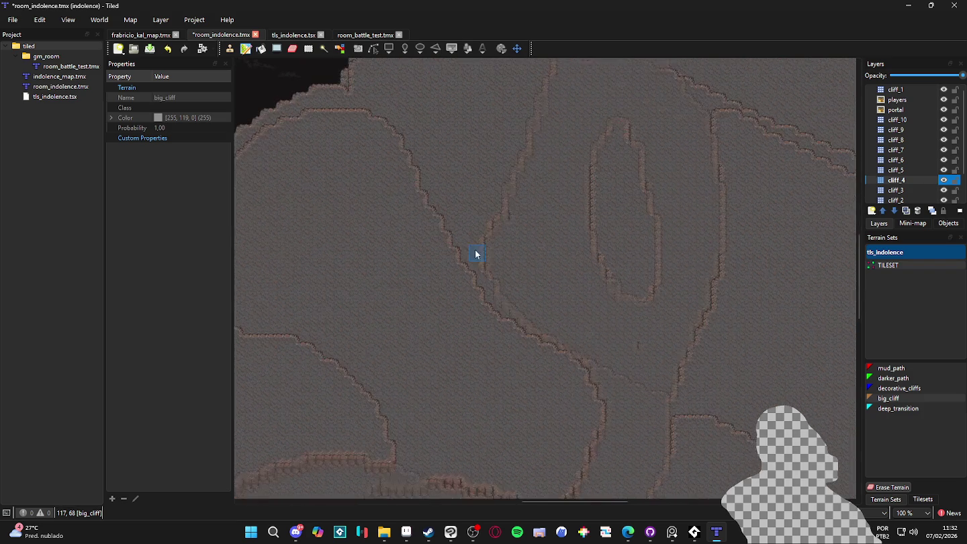
pyautogui.moveTo(524, 311)
pyautogui.mouseDown()
pyautogui.moveTo(492, 320)
pyautogui.moveTo(488, 239)
pyautogui.mouseUp()
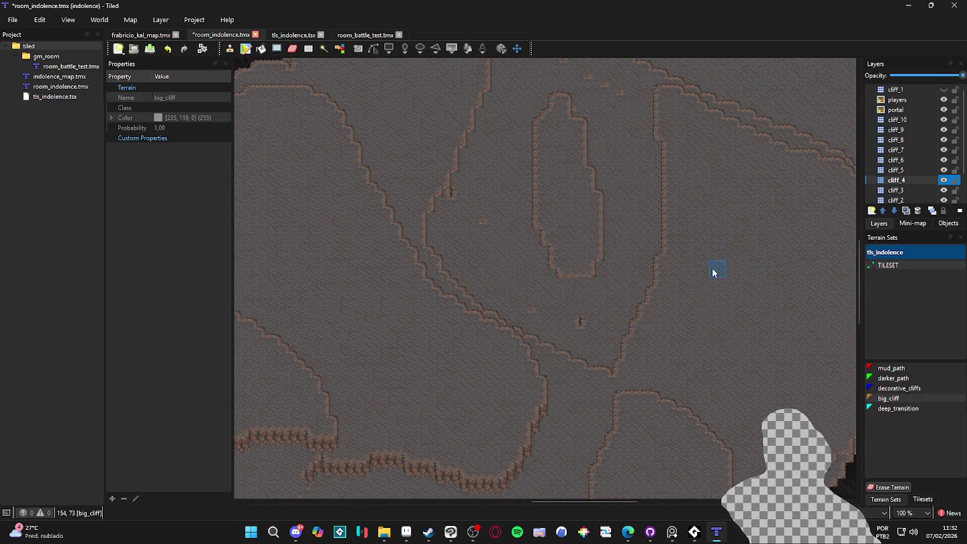
pyautogui.moveTo(693, 318); pyautogui.dragTo(662, 311)
pyautogui.moveTo(597, 343); pyautogui.dragTo(586, 352)
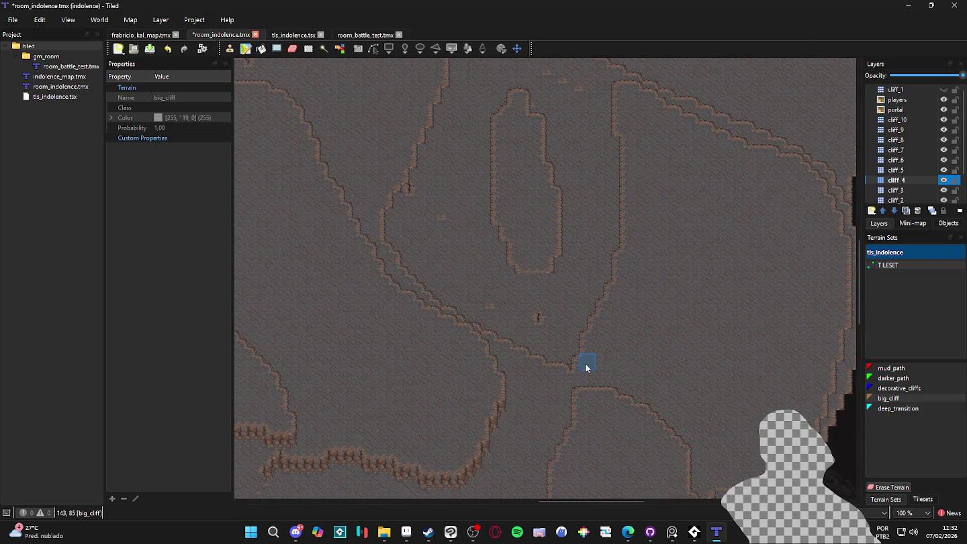
pyautogui.press('e')
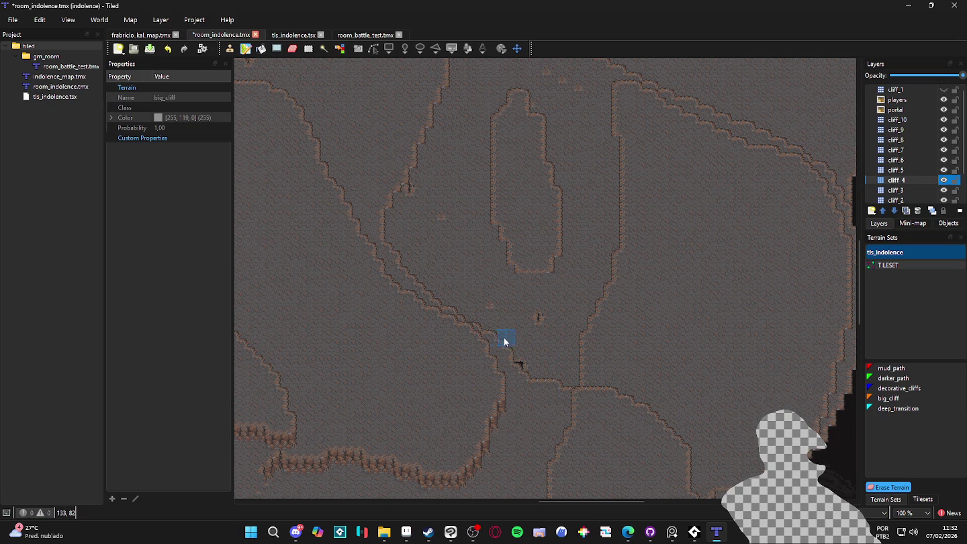
pyautogui.click(517, 368)
pyautogui.moveTo(516, 396); pyautogui.dragTo(556, 391)
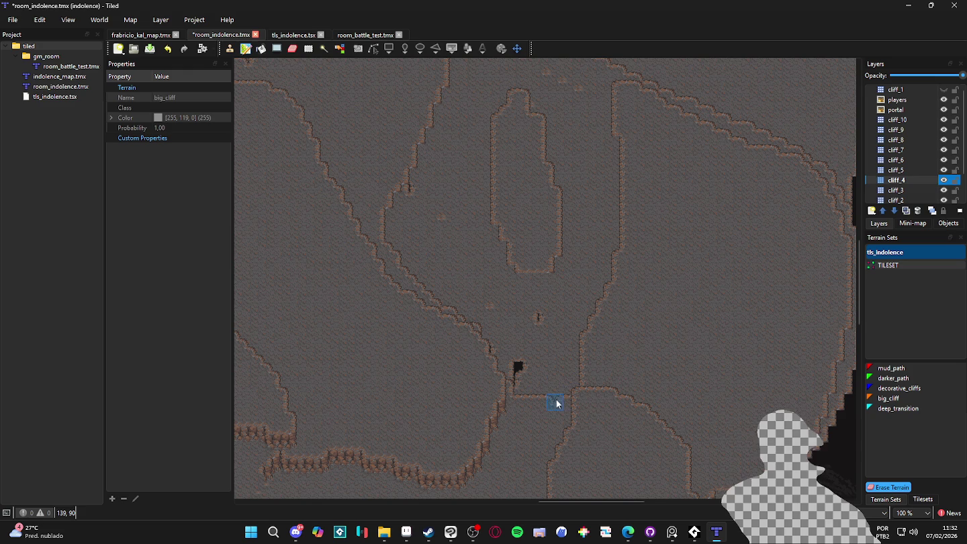
pyautogui.scroll(1, 552, 397)
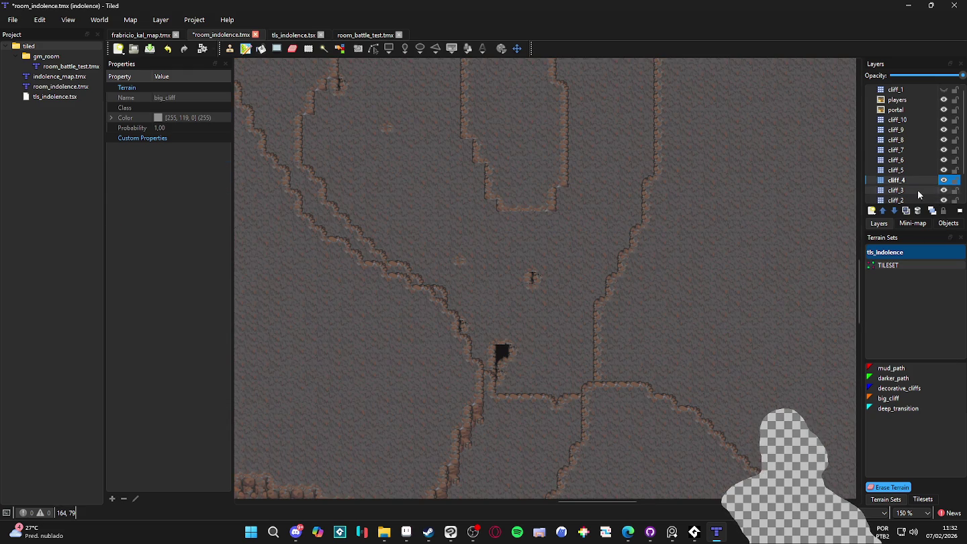
# - Fill the dark empty patch with big_cliff terrain on cliff_3
pyautogui.click(897, 190)
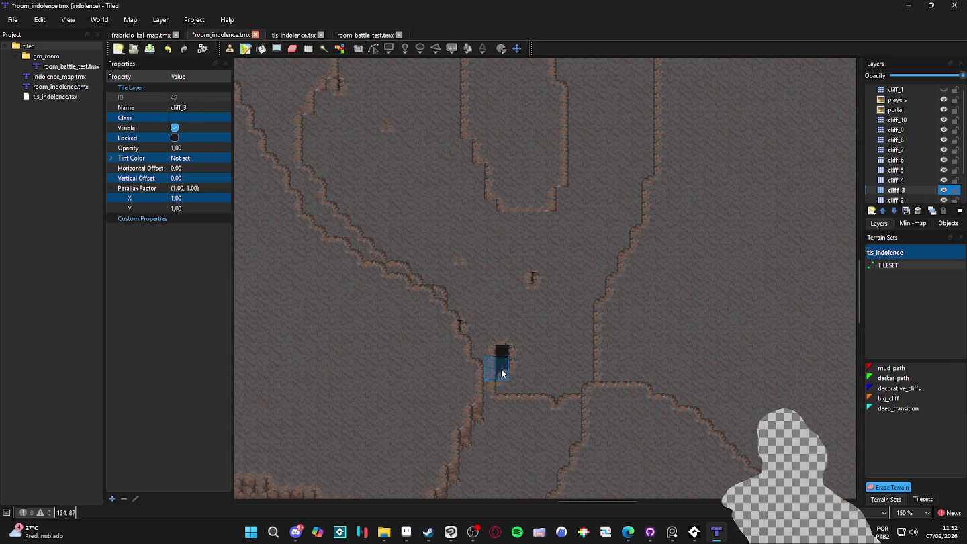
pyautogui.click(885, 408)
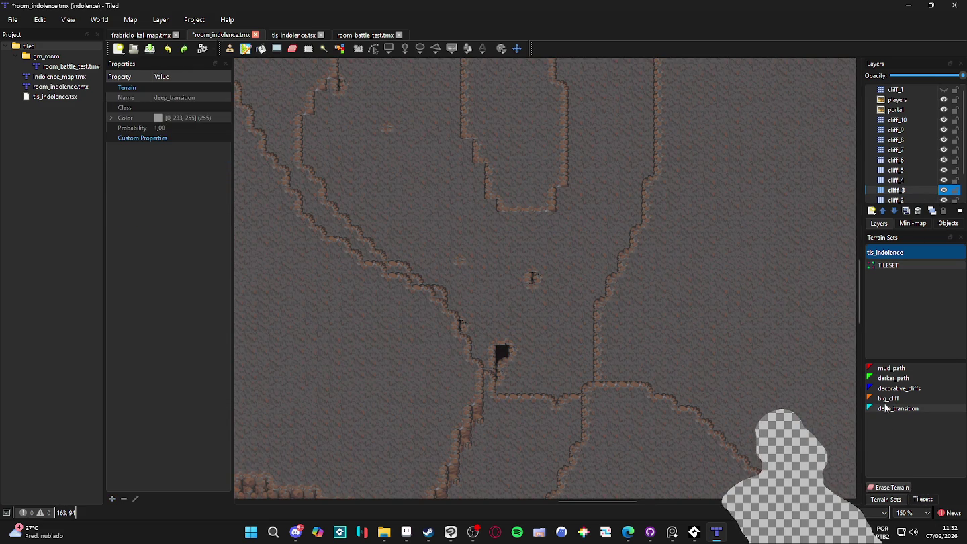
pyautogui.click(886, 398)
pyautogui.click(490, 368)
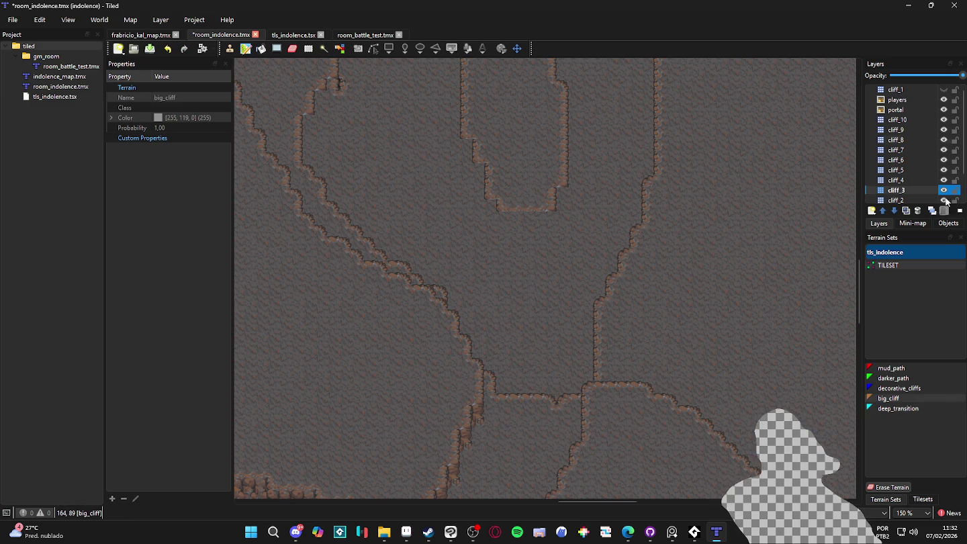
# - Touch up the ledge's cliff edge tiles on the cliff_4 layer
pyautogui.click(911, 181)
pyautogui.click(942, 180)
pyautogui.click(943, 179)
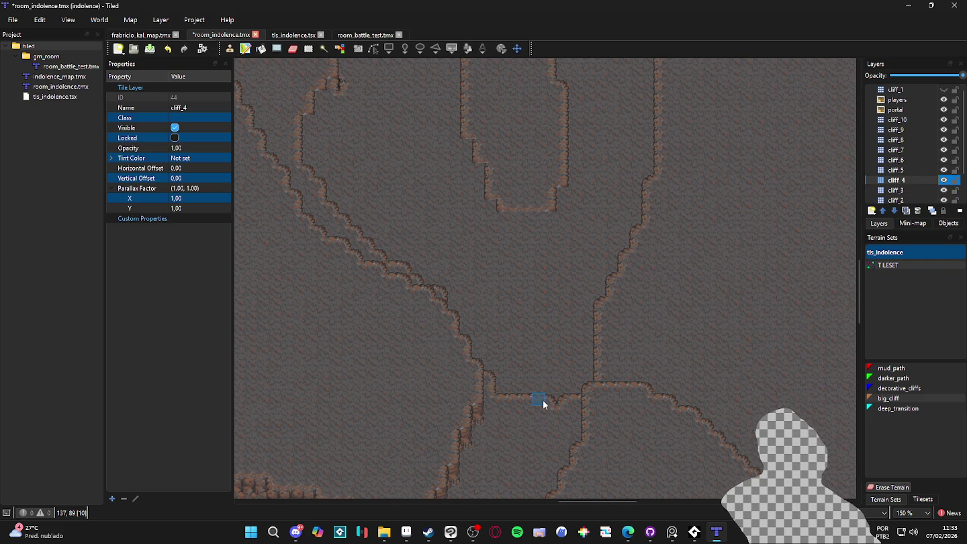
pyautogui.moveTo(504, 399); pyautogui.dragTo(547, 399)
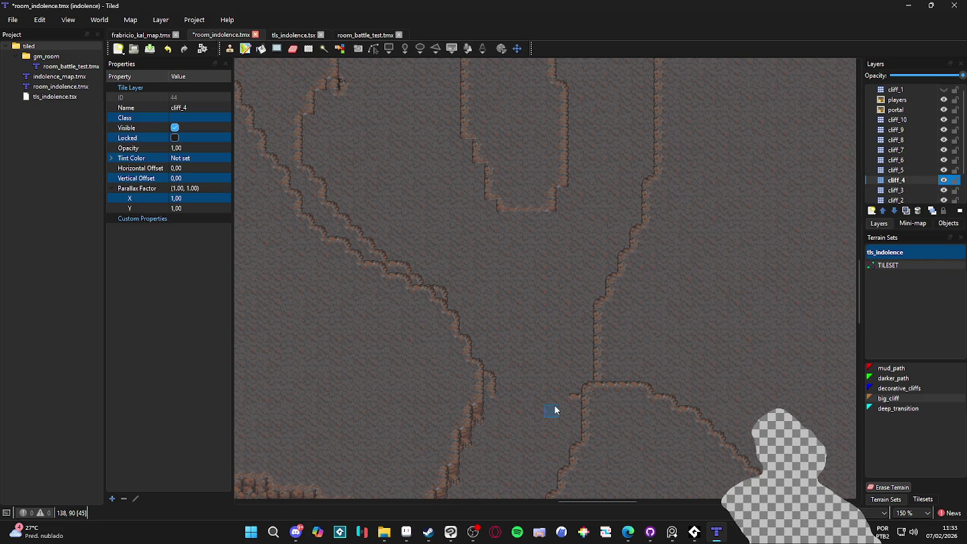
pyautogui.keyDown('ctrl'); pyautogui.scroll(-2, 559, 406); pyautogui.keyUp('ctrl')
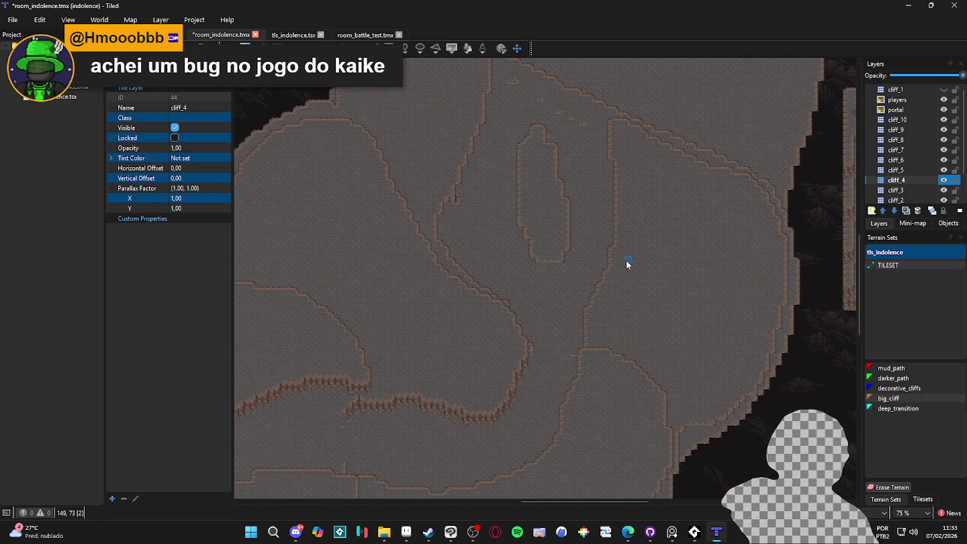
# - Save room_indolence.tmx and bring up the tileset's individual tiles
pyautogui.hotkey('ctrl', 's')
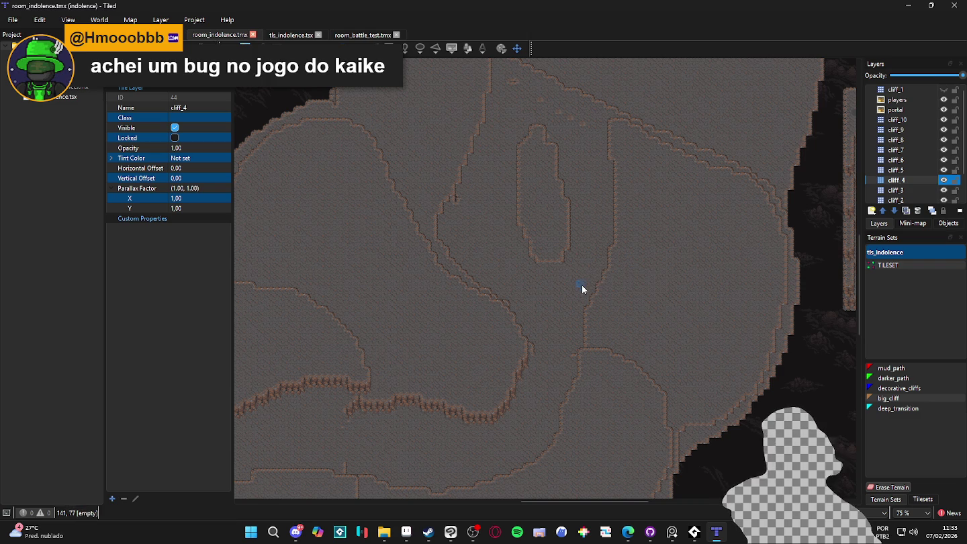
pyautogui.click(888, 406)
pyautogui.click(890, 398)
pyautogui.click(921, 500)
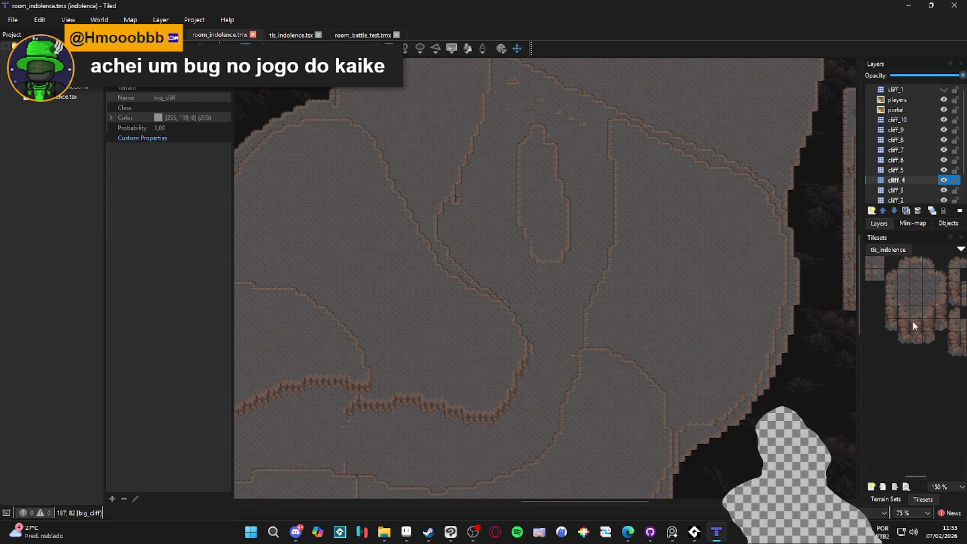
# - Stamp two stacked cliff-edge tiles at the ridge junction, redoing a misplaced stamp
pyautogui.moveTo(886, 313); pyautogui.dragTo(891, 327)
pyautogui.scroll(2, 541, 268)
pyautogui.scroll(1, 541, 269)
pyautogui.scroll(2, 541, 266)
pyautogui.click(487, 233)
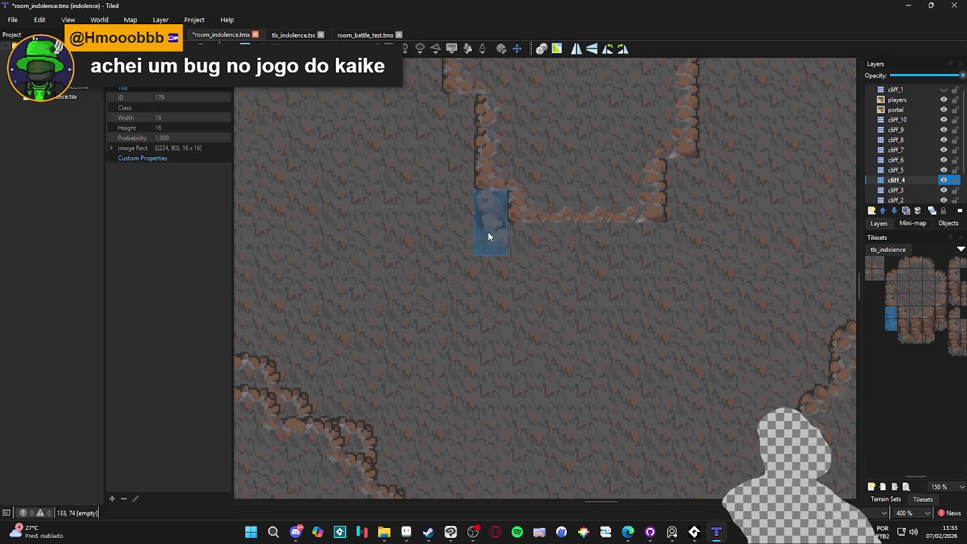
pyautogui.scroll(-1, 488, 232)
pyautogui.scroll(2, 522, 287)
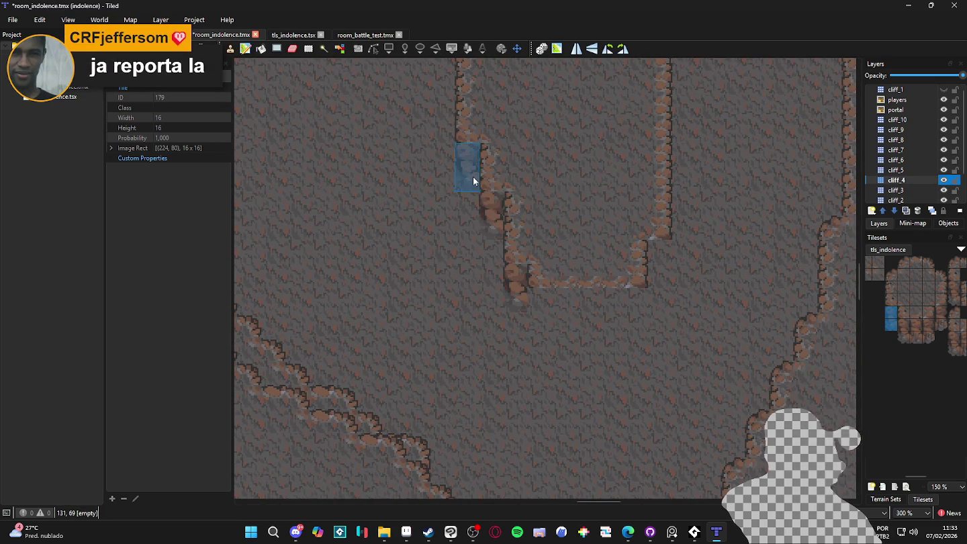
pyautogui.scroll(-1, 597, 282)
pyautogui.hotkey('ctrl', 'z')
pyautogui.click(496, 261)
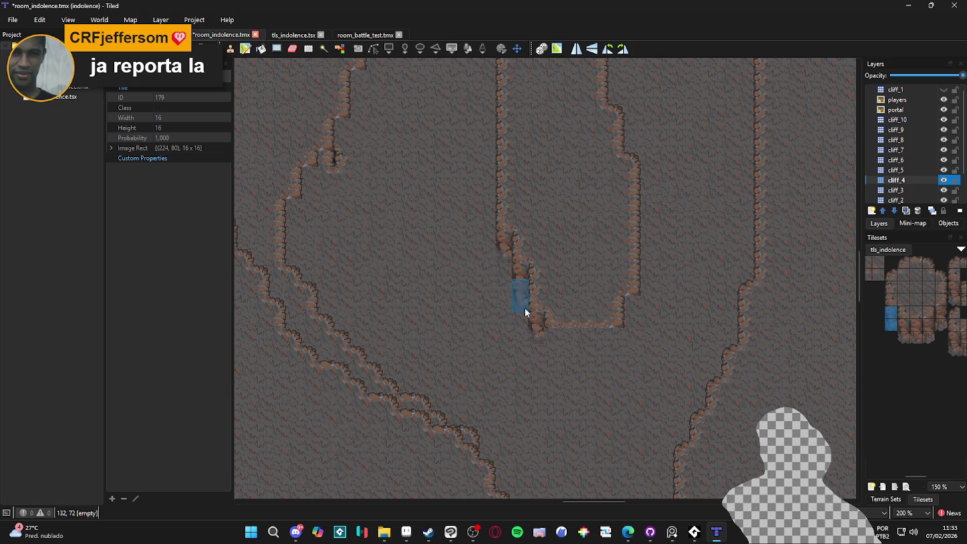
# - Browse the tls_indolence tileset and select another cliff-edge tile
pyautogui.moveTo(939, 327); pyautogui.dragTo(939, 313)
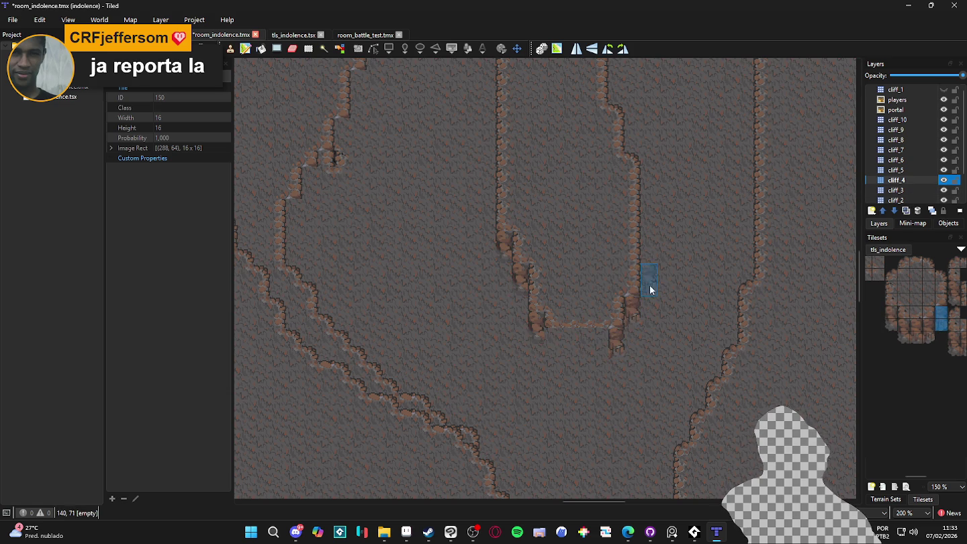
pyautogui.scroll(1, 650, 290)
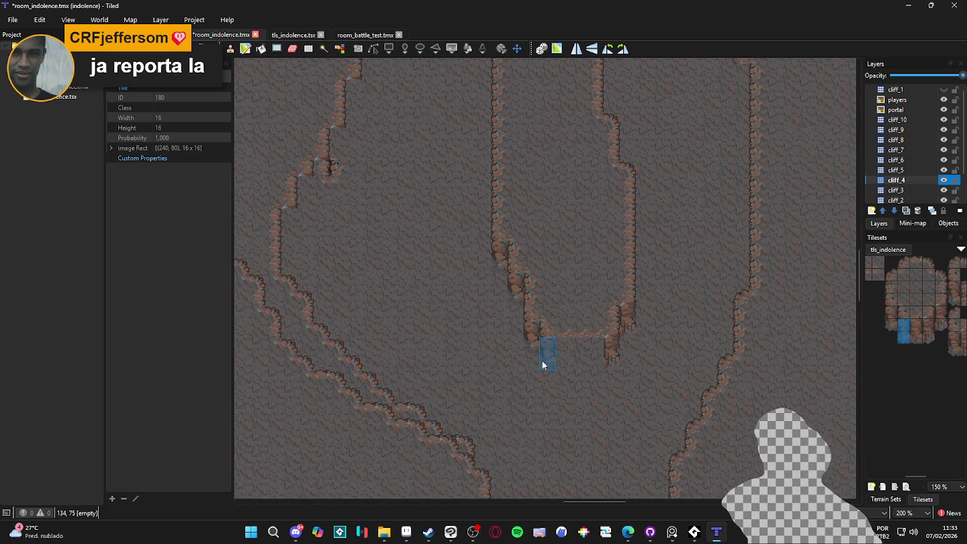
pyautogui.moveTo(897, 338); pyautogui.dragTo(943, 329)
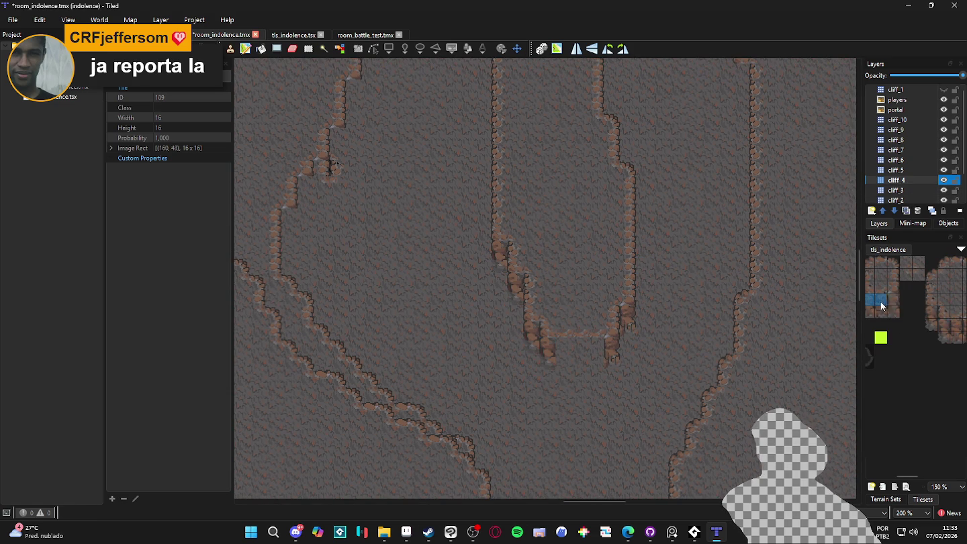
pyautogui.scroll(-1, 600, 355)
pyautogui.scroll(-1, 611, 301)
pyautogui.scroll(-1, 619, 295)
pyautogui.scroll(1, 565, 300)
pyautogui.scroll(1, 588, 329)
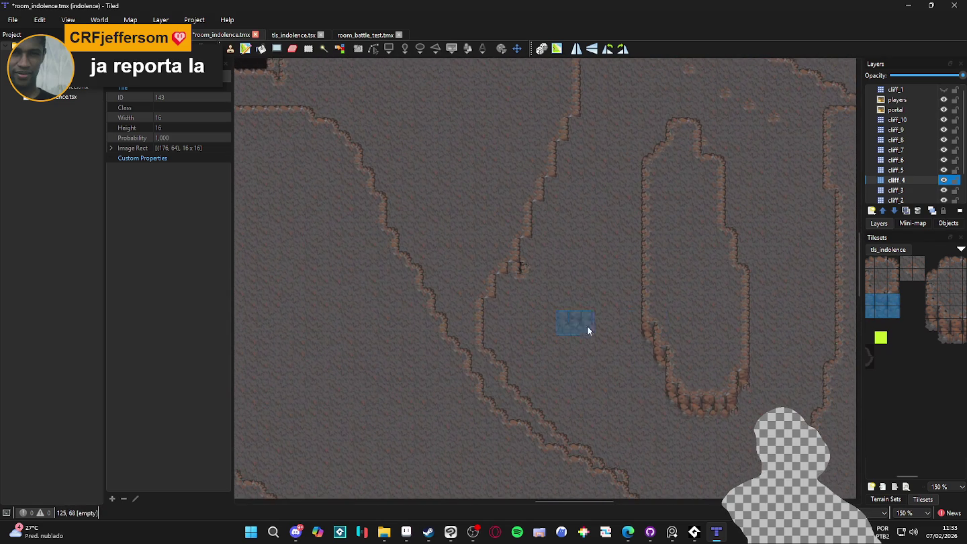
pyautogui.moveTo(948, 332); pyautogui.dragTo(883, 327)
pyautogui.click(920, 316)
# - Inspect the upper ridge and top-left area for gaps, picking a block of cliff tiles
pyautogui.scroll(1, 529, 276)
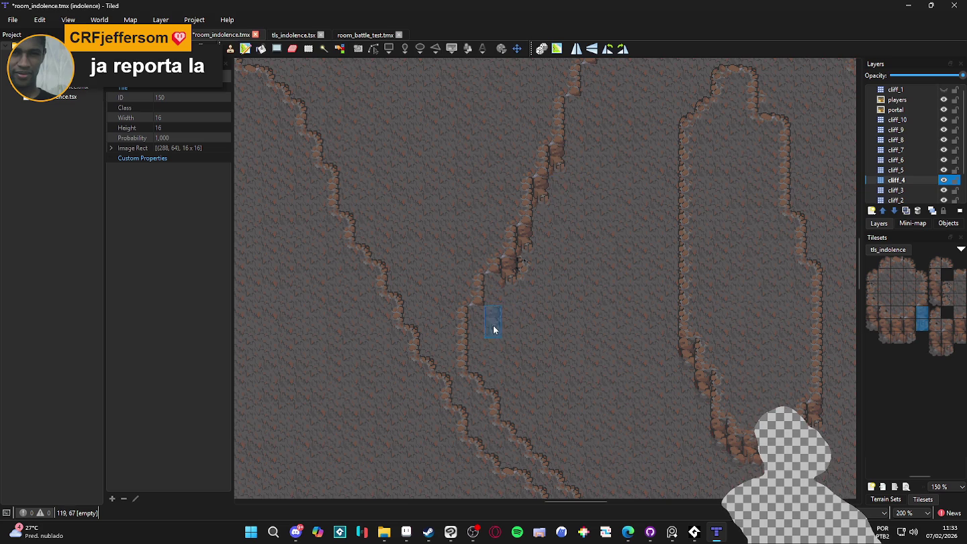
pyautogui.scroll(-1, 478, 329)
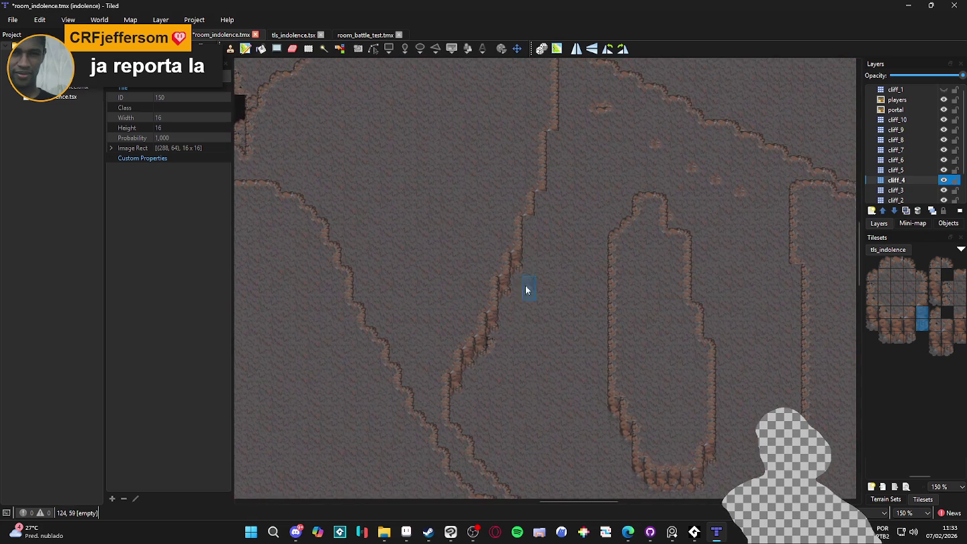
pyautogui.moveTo(577, 201); pyautogui.dragTo(582, 253)
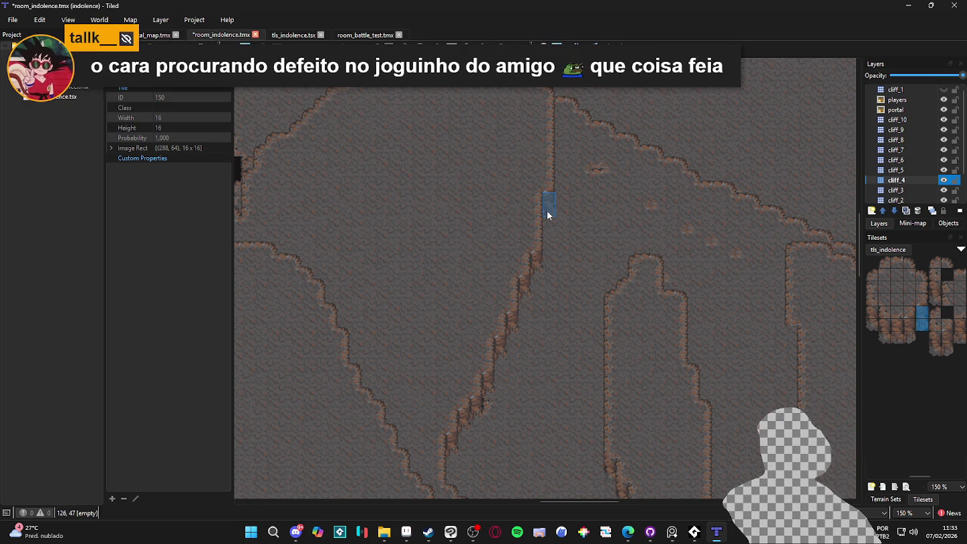
pyautogui.scroll(-2, 772, 275)
pyautogui.hscroll(3, 771, 275)
pyautogui.moveTo(890, 311)
pyautogui.mouseDown()
pyautogui.moveTo(882, 325)
pyautogui.moveTo(889, 327)
pyautogui.mouseUp()
pyautogui.scroll(-1, 682, 365)
pyautogui.scroll(-2, 597, 232)
pyautogui.scroll(-2, 606, 278)
pyautogui.hscroll(2, 602, 291)
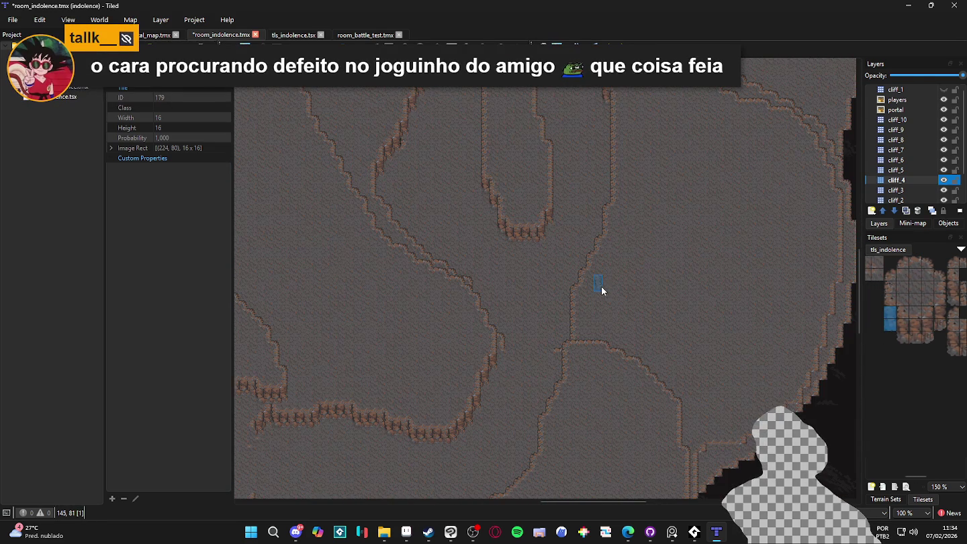
pyautogui.moveTo(558, 243); pyautogui.dragTo(647, 360)
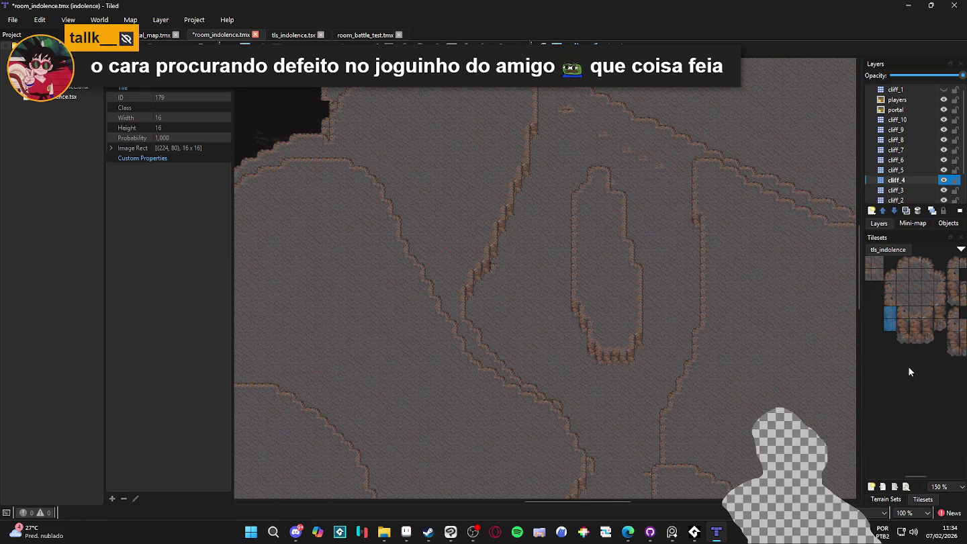
# - With cliff_3 selected, pick the big_cliff terrain in Terrain Sets
pyautogui.click(885, 498)
pyautogui.click(899, 191)
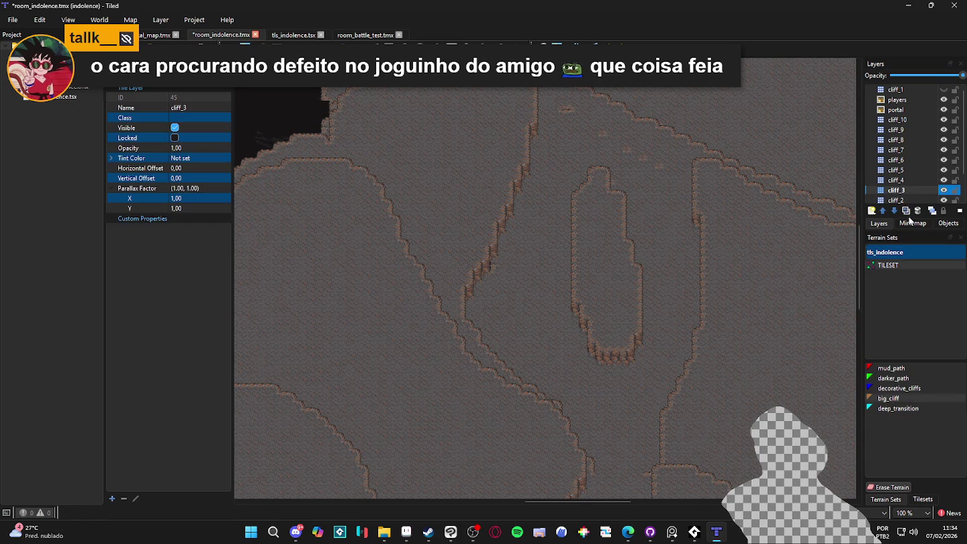
pyautogui.click(943, 191)
pyautogui.click(943, 191)
pyautogui.click(889, 399)
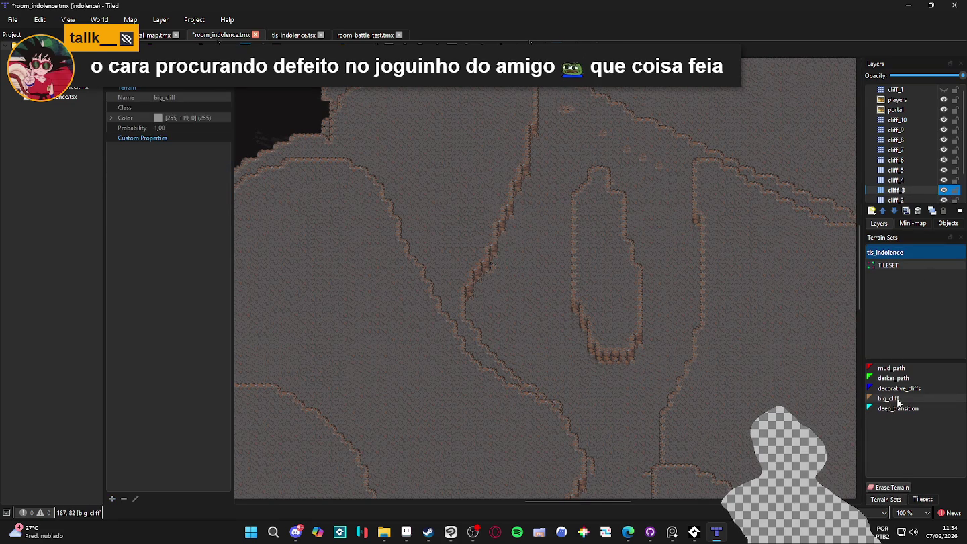
# - Pan and scroll the map to bring the upper ridge area into view
pyautogui.scroll(3, 660, 162)
pyautogui.moveTo(615, 111)
pyautogui.mouseDown()
pyautogui.moveTo(706, 226)
pyautogui.moveTo(707, 254)
pyautogui.mouseUp()
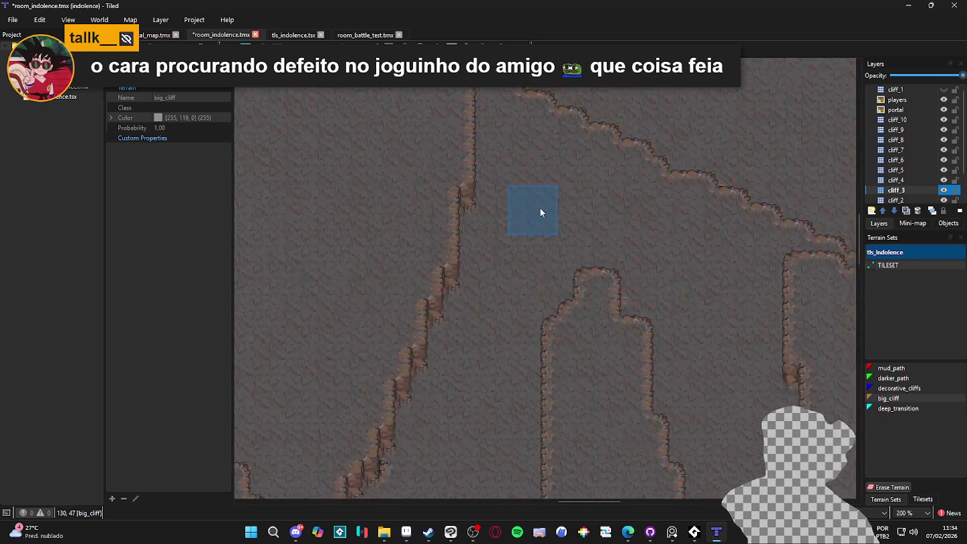
pyautogui.scroll(-5, 541, 208)
pyautogui.scroll(1, 372, 360)
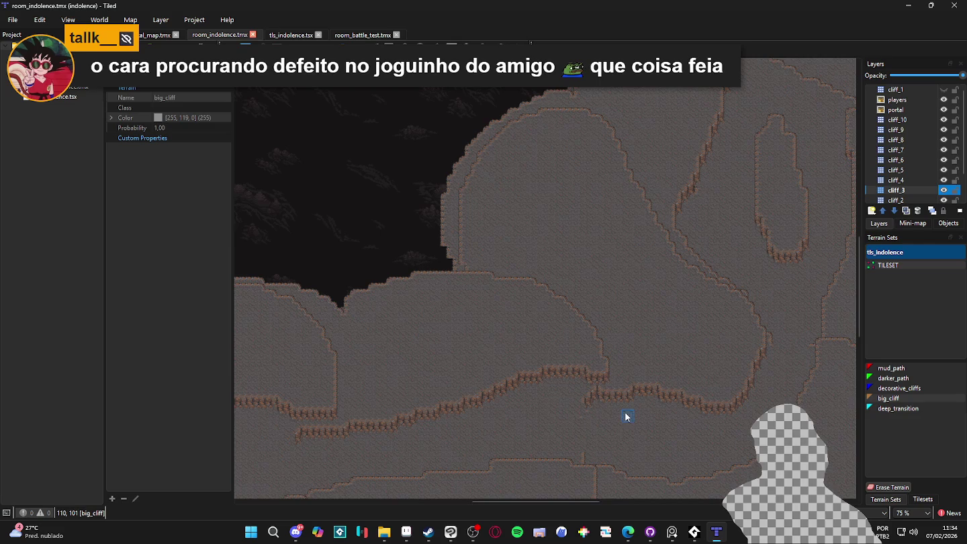
pyautogui.scroll(-1, 641, 382)
pyautogui.hscroll(-3, 694, 316)
pyautogui.scroll(-1, 587, 300)
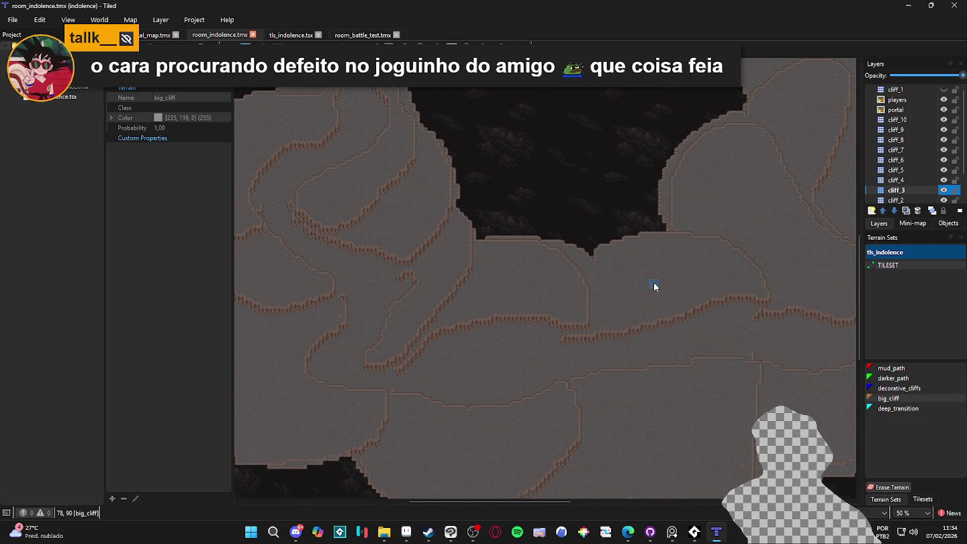
pyautogui.scroll(1, 655, 288)
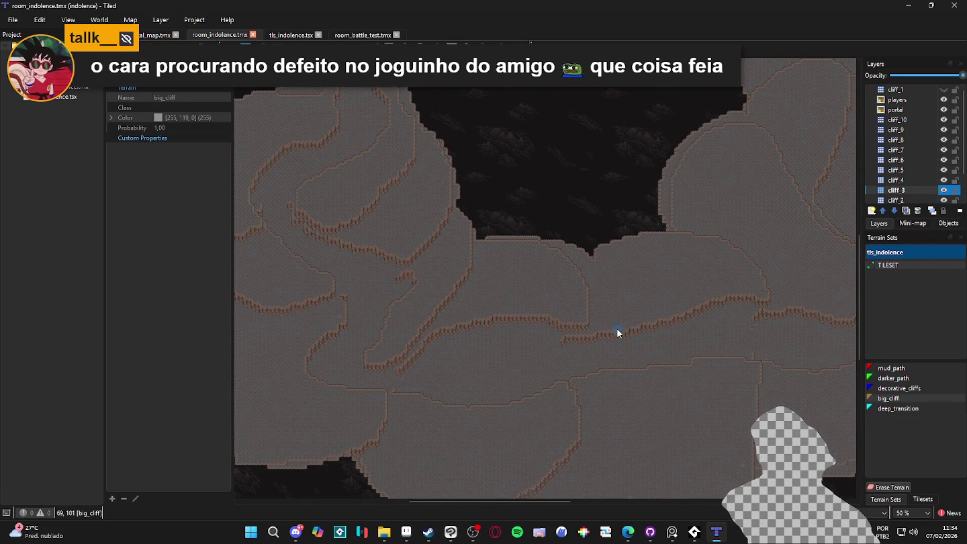
pyautogui.scroll(2, 617, 330)
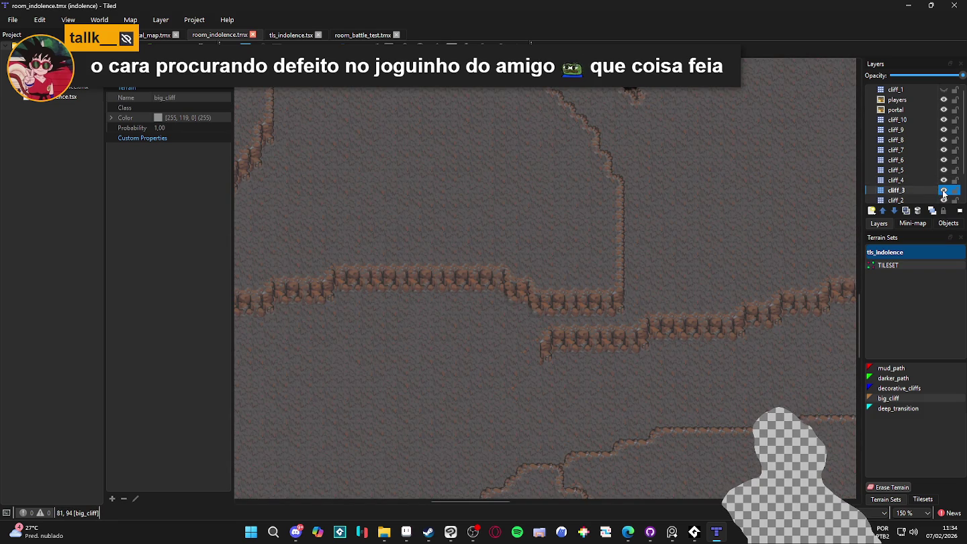
# - Toggle cliff_5, cliff_6 and cliff_7 visibility to locate ridge edges, then select cliff_7
pyautogui.click(945, 170)
pyautogui.click(944, 170)
pyautogui.click(944, 160)
pyautogui.click(944, 159)
pyautogui.click(944, 149)
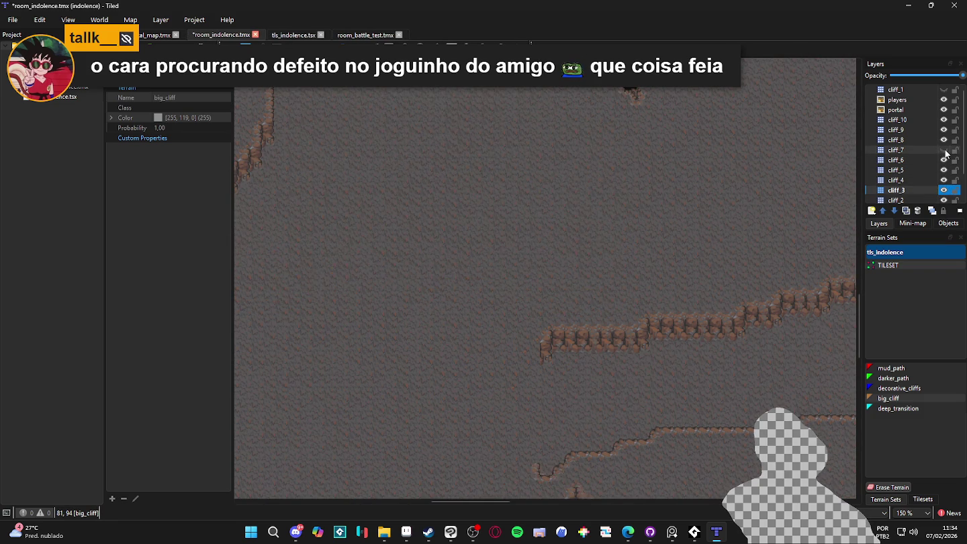
pyautogui.click(944, 150)
pyautogui.click(931, 150)
# - Paint big_cliff terrain onto the ridge on cliff_7
pyautogui.click(890, 397)
pyautogui.click(894, 388)
pyautogui.click(889, 398)
pyautogui.click(599, 300)
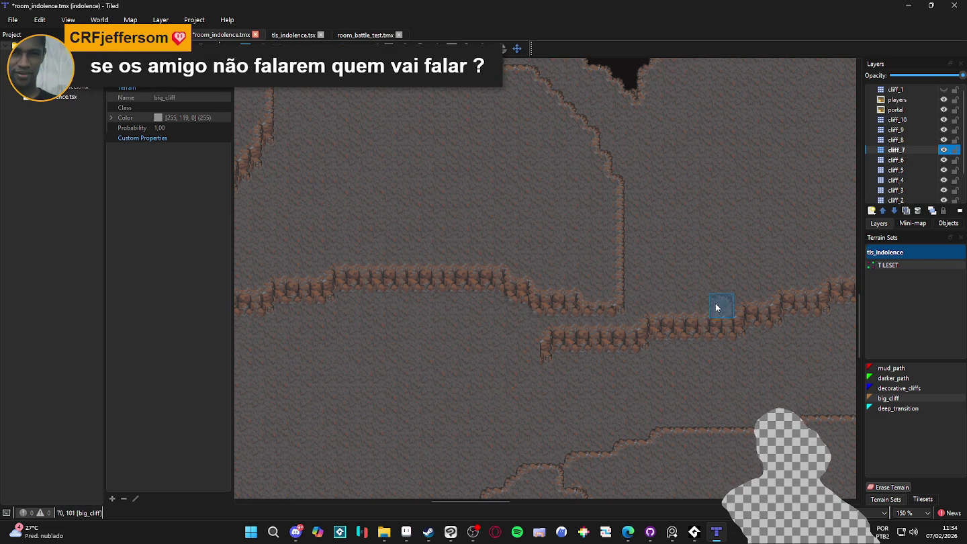
# - Stamp a two-tile vertical cliff column from tls_indolence onto the ridge junction
pyautogui.click(920, 498)
pyautogui.click(901, 328)
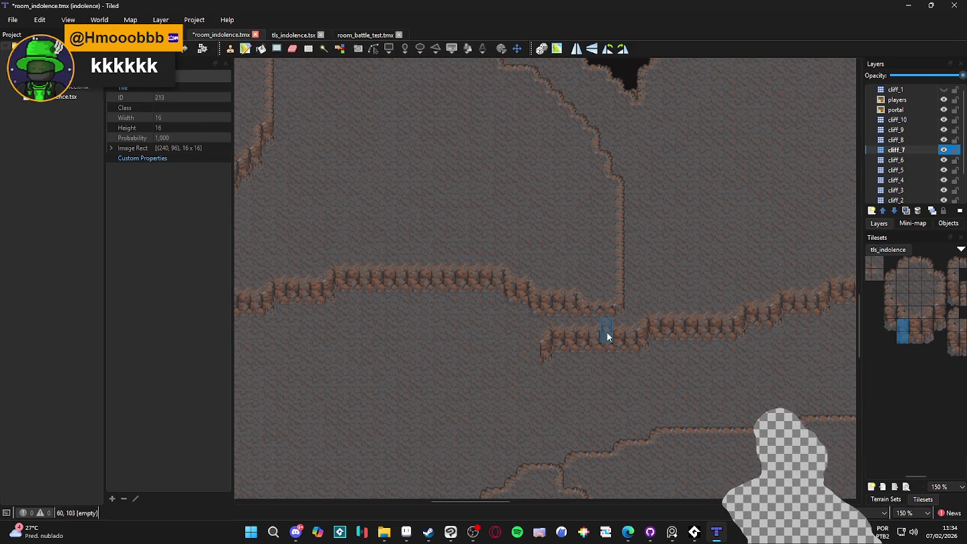
pyautogui.moveTo(927, 324); pyautogui.dragTo(926, 337)
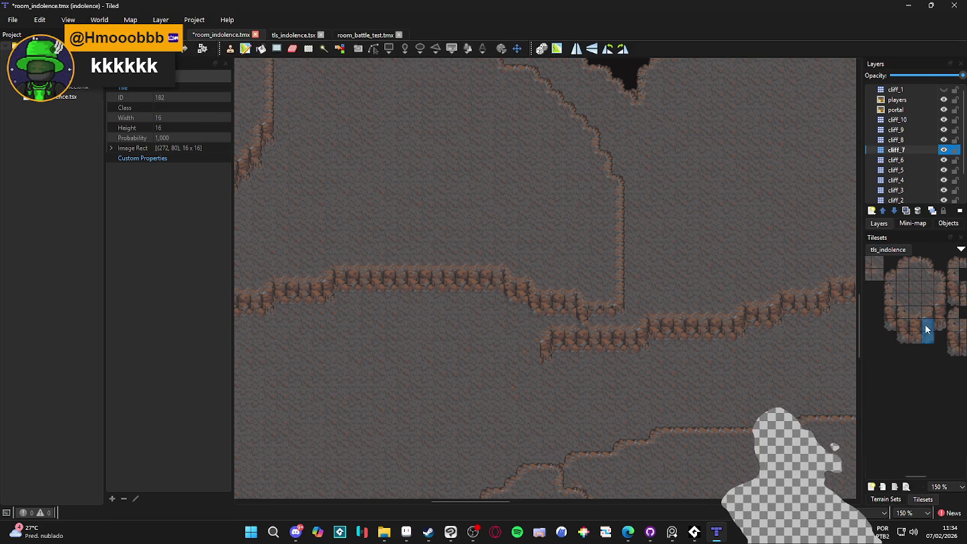
pyautogui.click(620, 320)
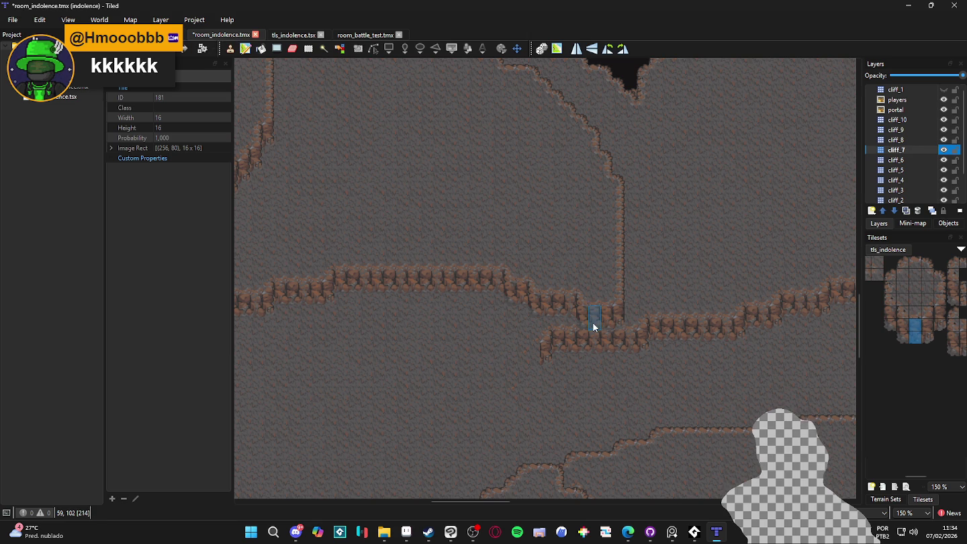
# - Check the stamped junction and save room_indolence.tmx
pyautogui.scroll(1, 665, 409)
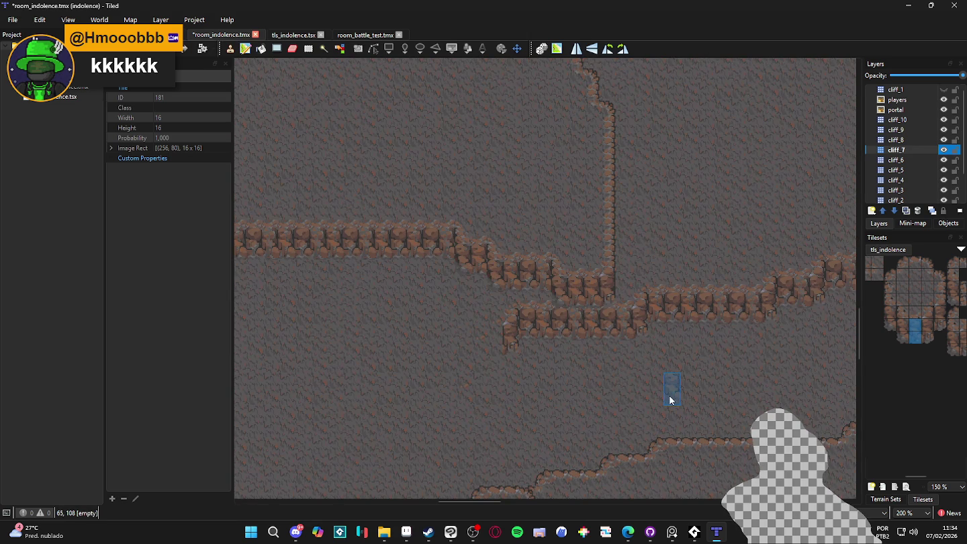
pyautogui.scroll(-1, 669, 400)
pyautogui.scroll(-1, 685, 397)
pyautogui.scroll(-1, 673, 402)
pyautogui.scroll(1, 631, 387)
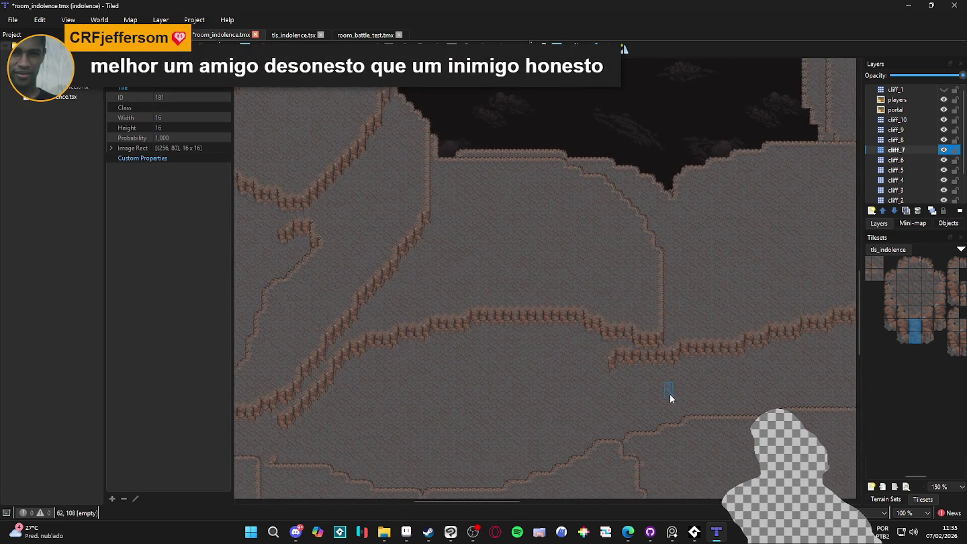
pyautogui.scroll(1, 662, 376)
pyautogui.scroll(-1, 724, 399)
pyautogui.scroll(1, 671, 395)
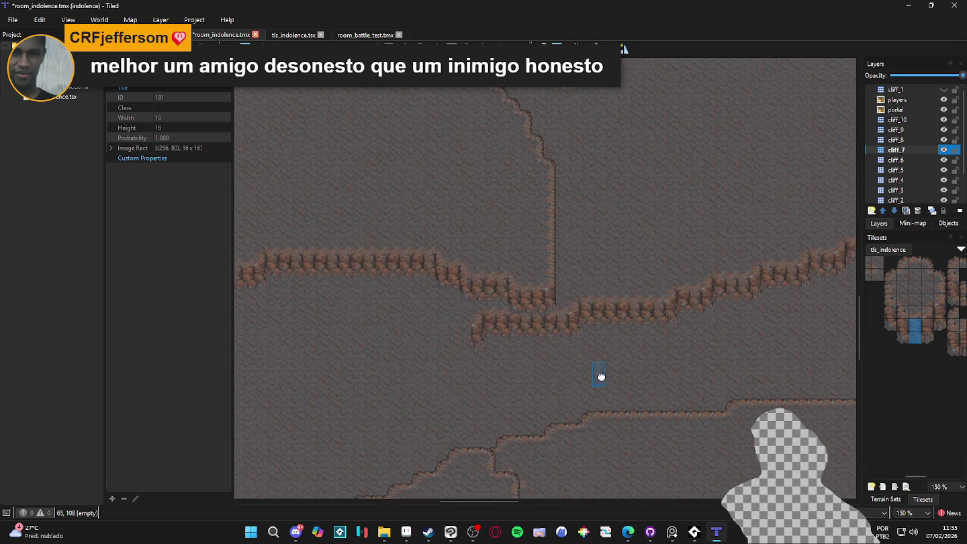
pyautogui.scroll(-1, 604, 375)
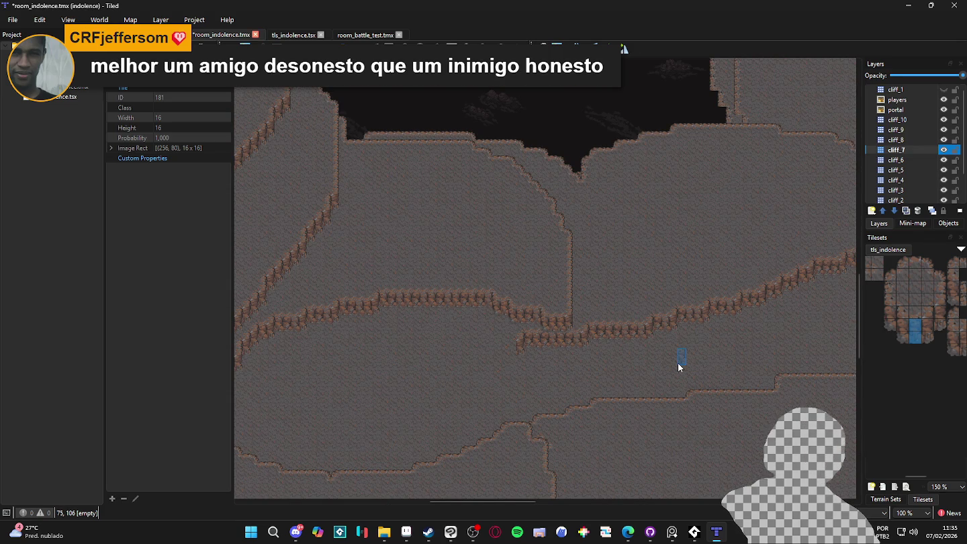
pyautogui.hotkey('ctrl', 's')
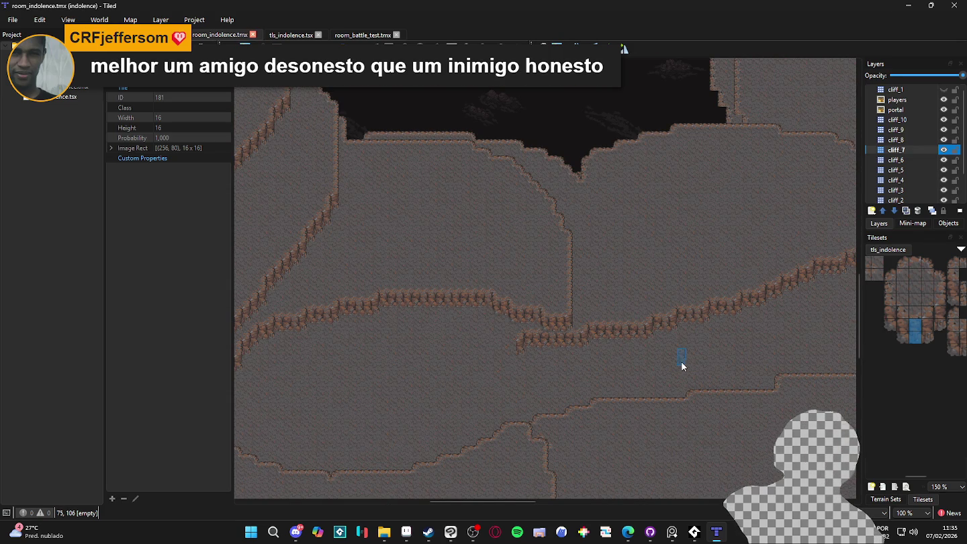
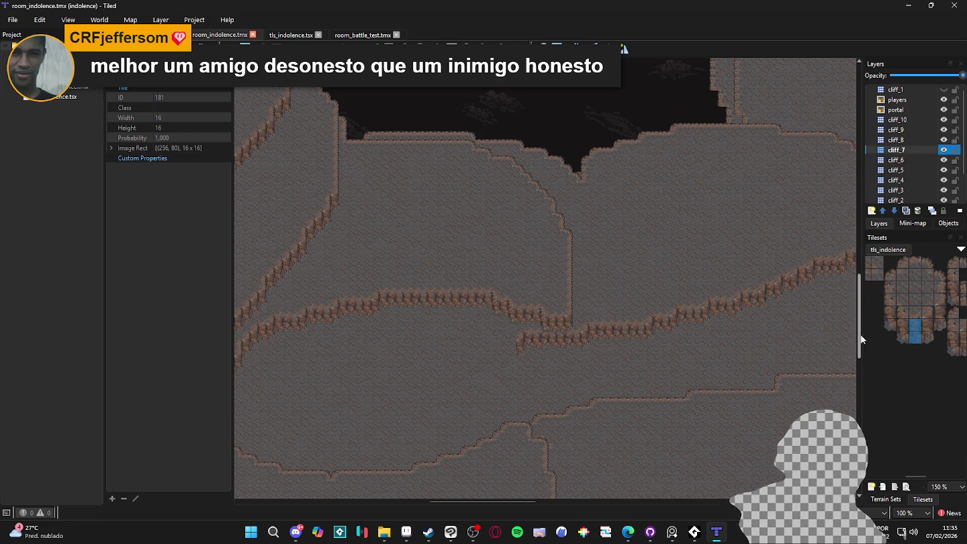
# - Hide and reshow cliff_7 and cliff_6 to compare what each adds to the map
pyautogui.keyDown('ctrl'); pyautogui.scroll(-1, 824, 373); pyautogui.keyUp('ctrl')
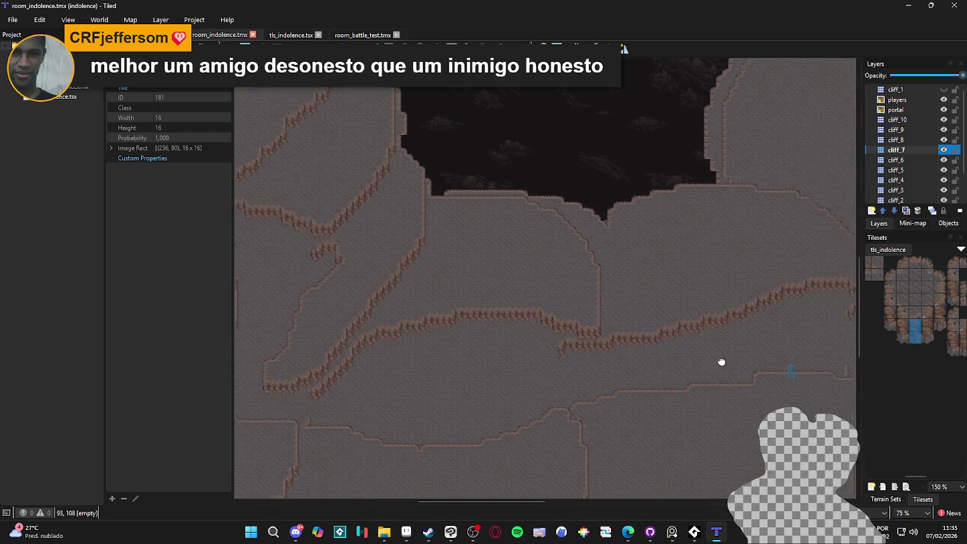
pyautogui.hscroll(5, 723, 361)
pyautogui.hscroll(3, 711, 386)
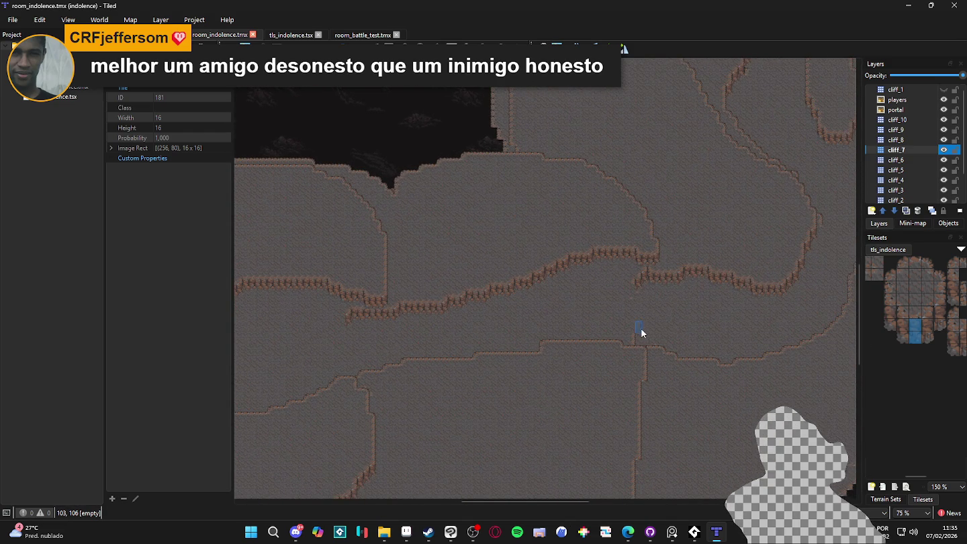
pyautogui.keyDown('ctrl'); pyautogui.scroll(1, 643, 302); pyautogui.keyUp('ctrl')
pyautogui.click(943, 151)
pyautogui.click(942, 150)
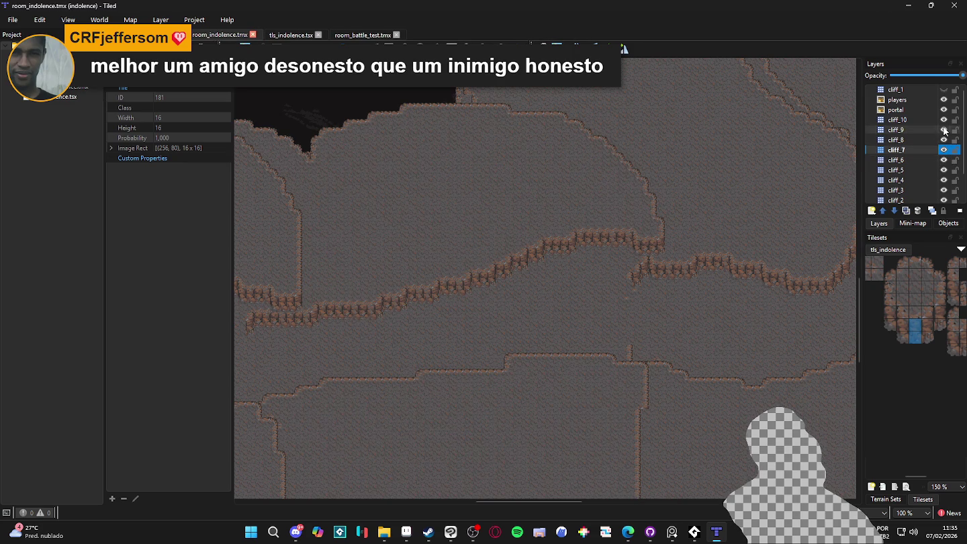
pyautogui.click(944, 159)
pyautogui.click(943, 159)
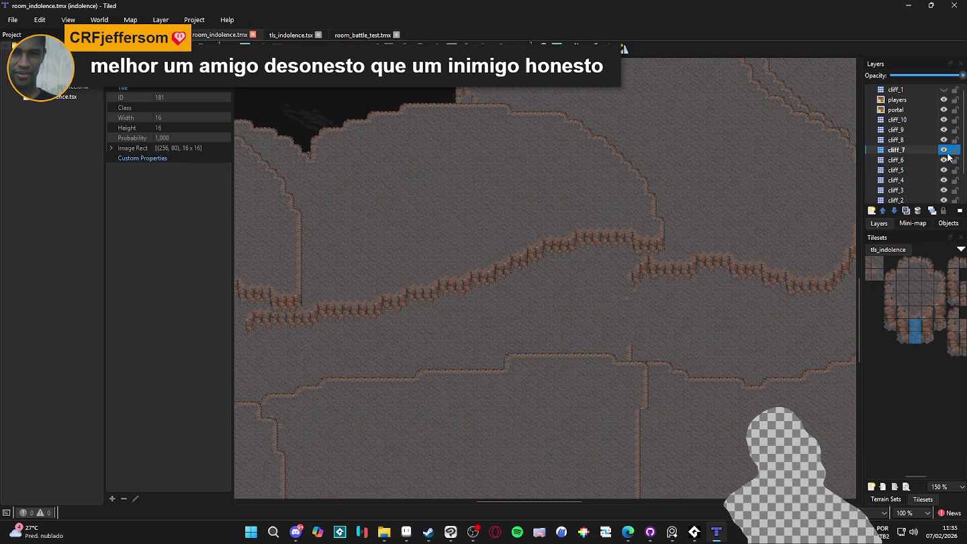
pyautogui.click(944, 160)
pyautogui.click(945, 161)
pyautogui.click(943, 152)
pyautogui.click(943, 153)
# - Pan to another area of the map and toggle the cliff_1 layer's visibility
pyautogui.moveTo(643, 279); pyautogui.dragTo(501, 334)
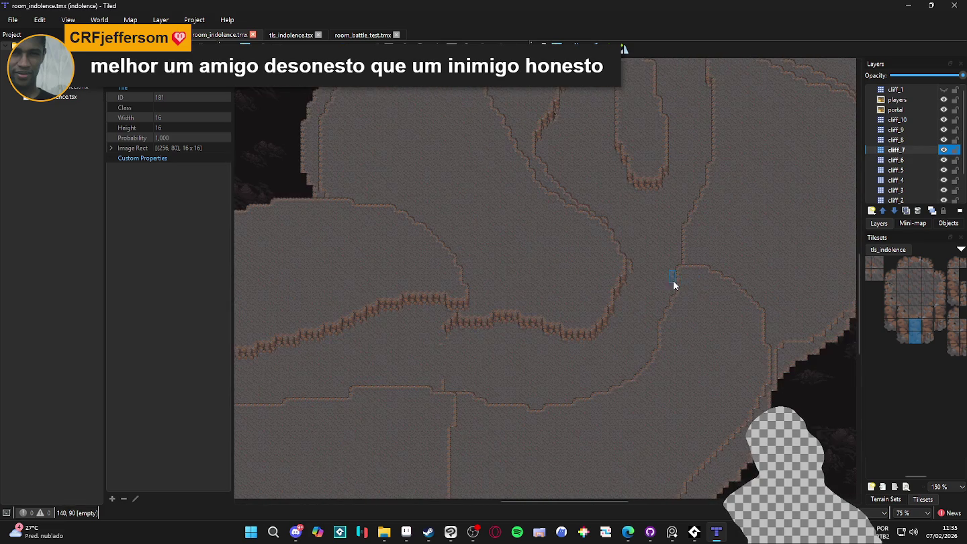
pyautogui.scroll(5, 692, 268)
pyautogui.scroll(-1, 635, 335)
pyautogui.scroll(-2, 626, 327)
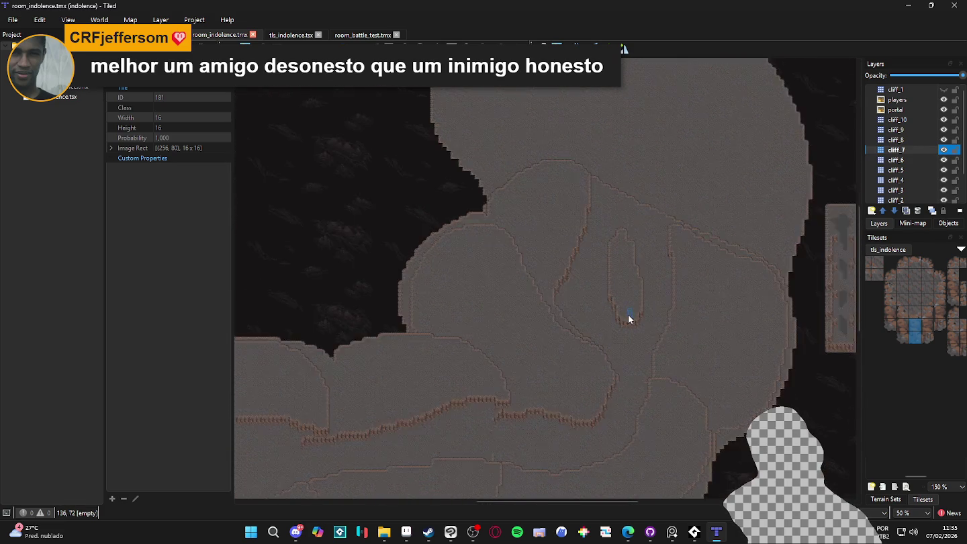
pyautogui.scroll(-1, 627, 314)
pyautogui.click(944, 90)
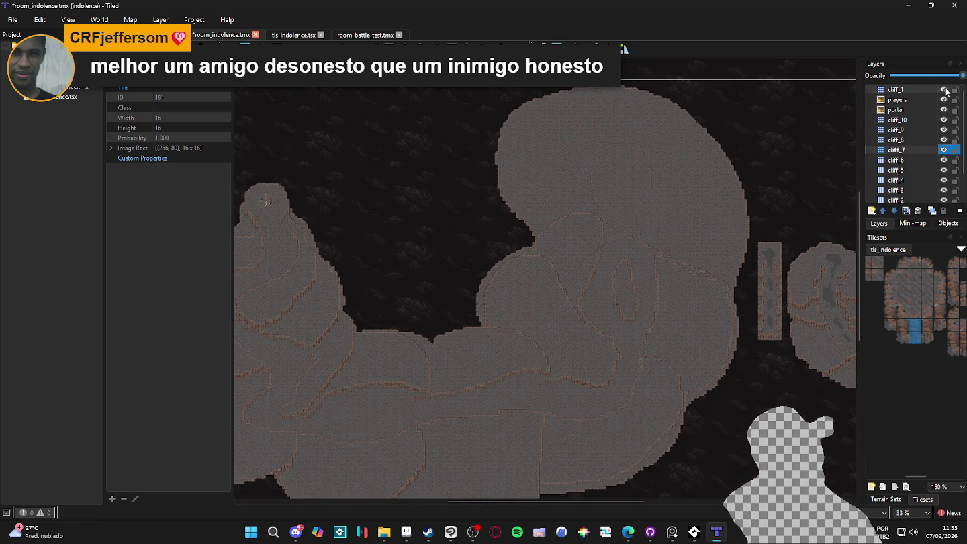
pyautogui.scroll(1, 629, 233)
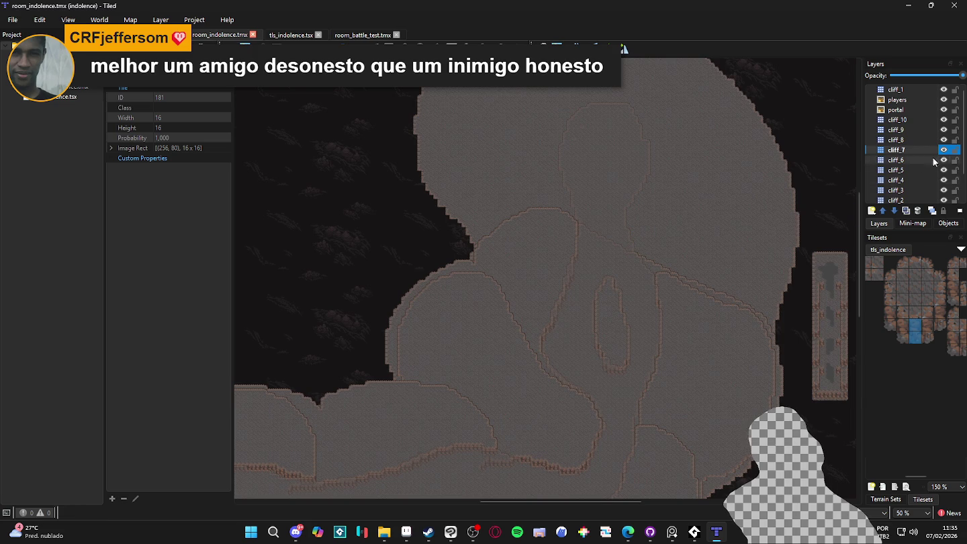
# - Save room_indolence.tmx, undo an accidental cliff_6 hide, and select the cliff_4 layer
pyautogui.hotkey('ctrl', 's')
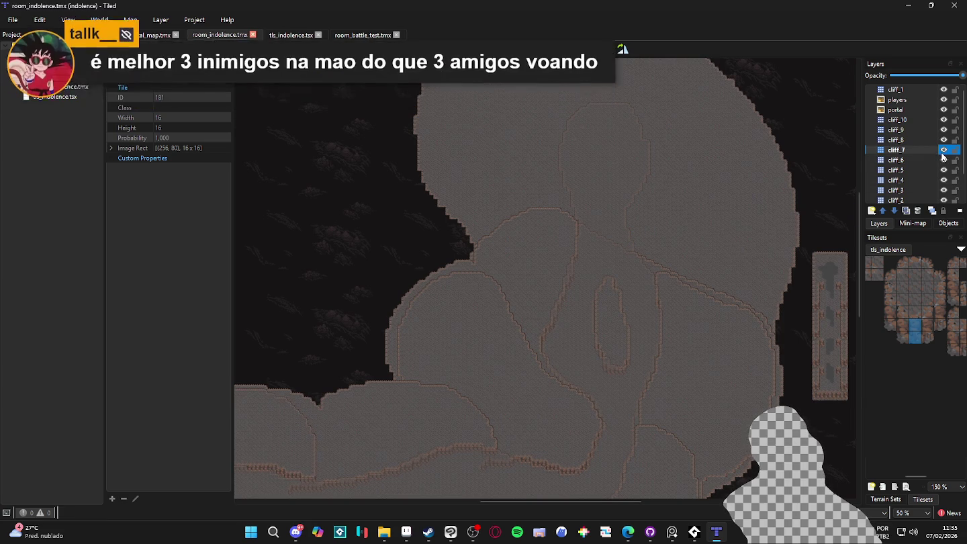
pyautogui.click(943, 160)
pyautogui.hotkey('ctrl', 'z')
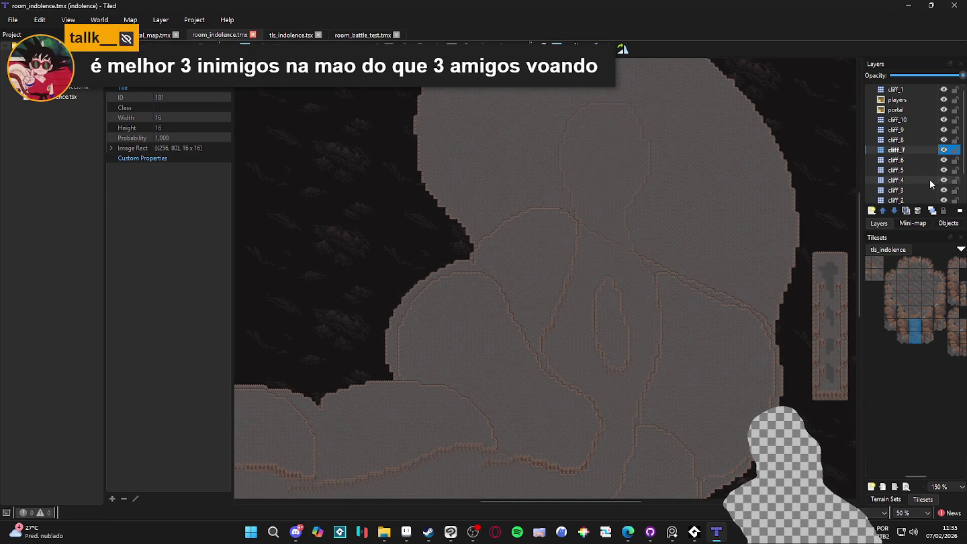
pyautogui.click(944, 181)
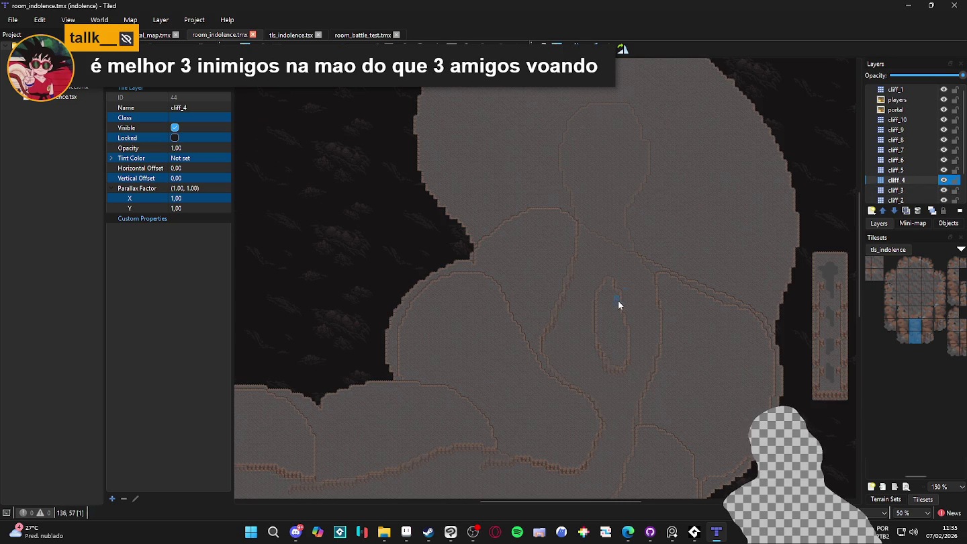
# - Choose big_cliff in Terrain Sets, paint a first cliff_4 edge tile, and save
pyautogui.scroll(3, 620, 304)
pyautogui.click(883, 500)
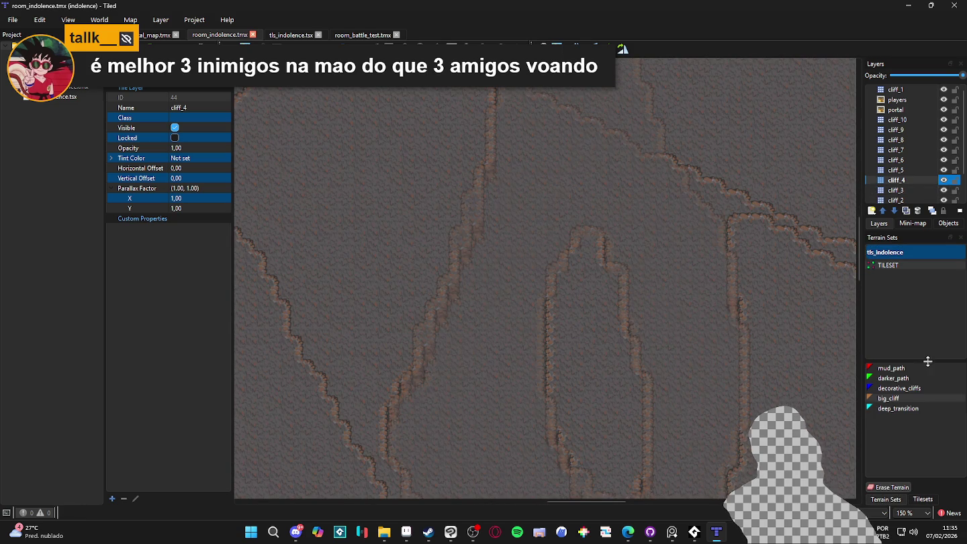
pyautogui.click(897, 389)
pyautogui.click(888, 398)
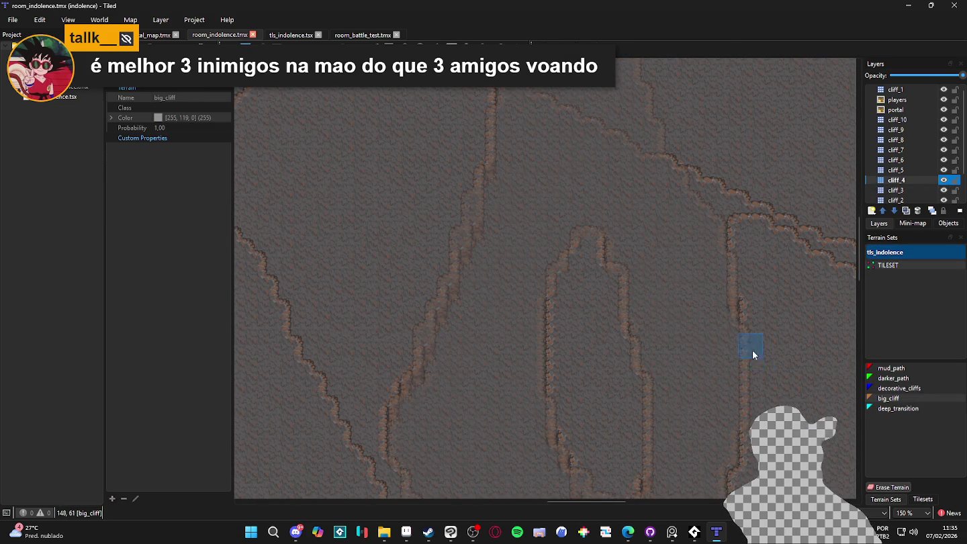
pyautogui.scroll(-2, 751, 349)
pyautogui.click(688, 314)
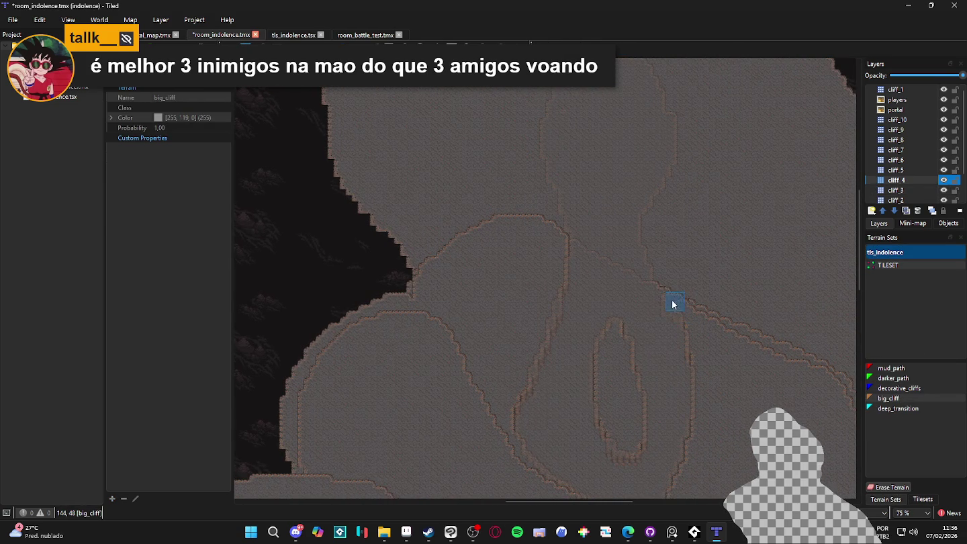
pyautogui.hotkey('ctrl', 's')
# - Paint more big_cliff tiles along the cliff_4 edge and toggle the layer to check outlines
pyautogui.click(694, 316)
pyautogui.moveTo(679, 302); pyautogui.dragTo(625, 285)
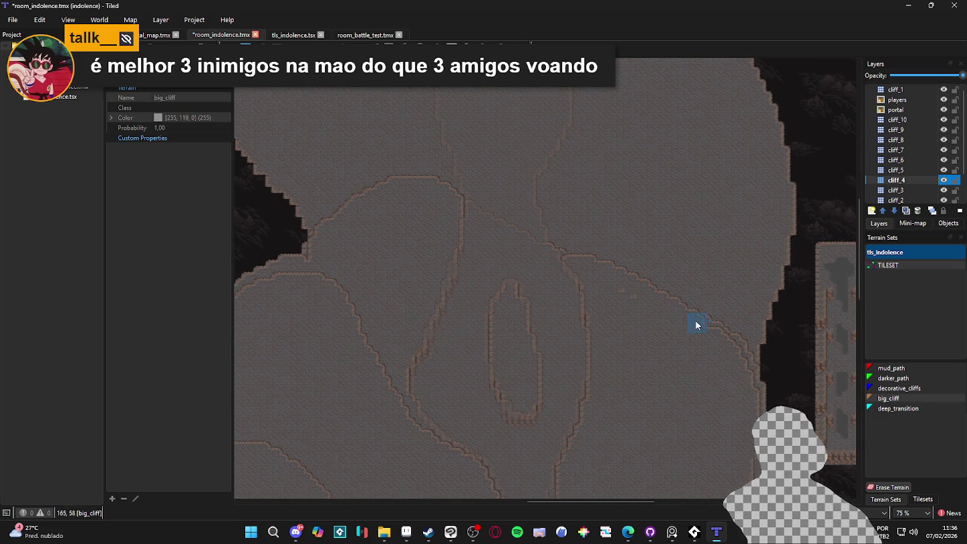
pyautogui.scroll(1, 698, 349)
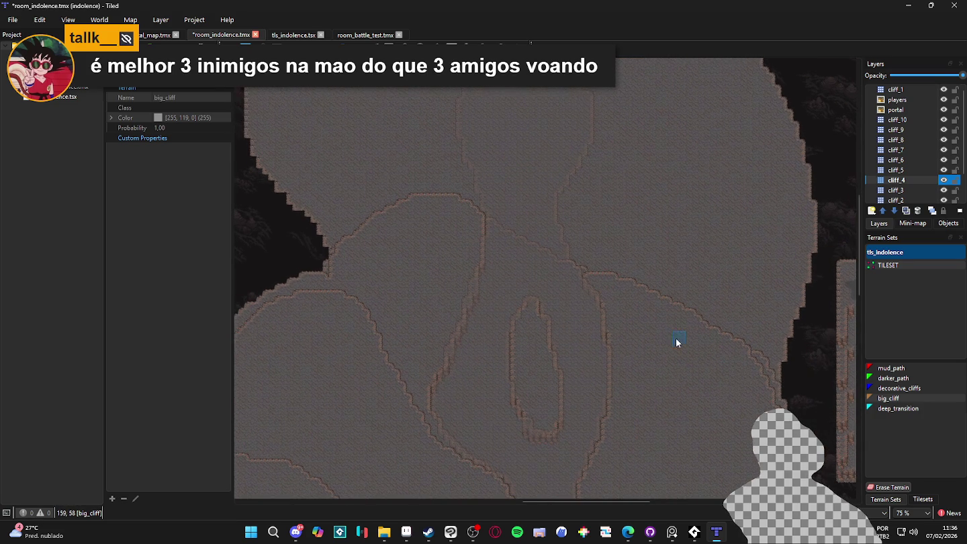
pyautogui.click(943, 182)
pyautogui.click(943, 182)
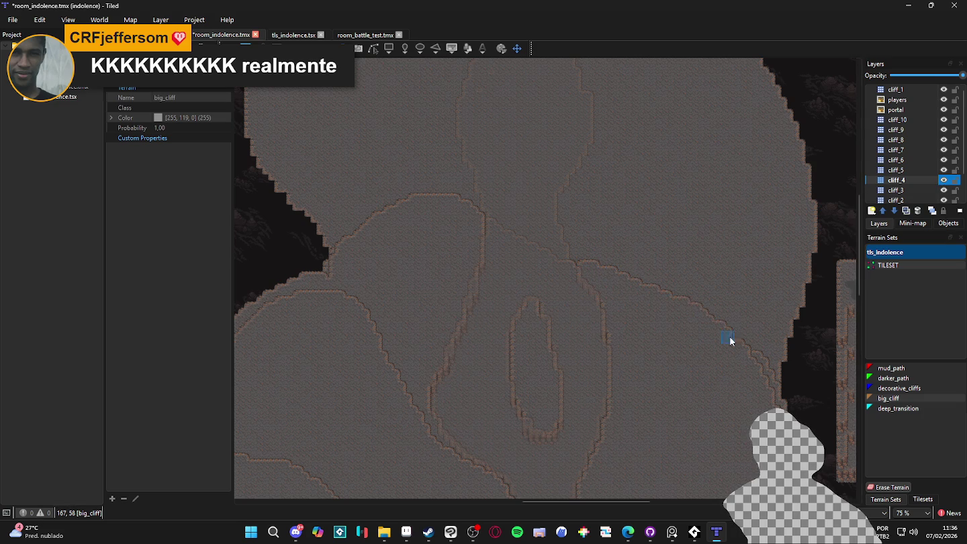
# - Save the map, turn on the tile grid, and select the cliff_3 layer
pyautogui.scroll(-1, 630, 356)
pyautogui.hscroll(-1, 629, 356)
pyautogui.hotkey('ctrl', 's')
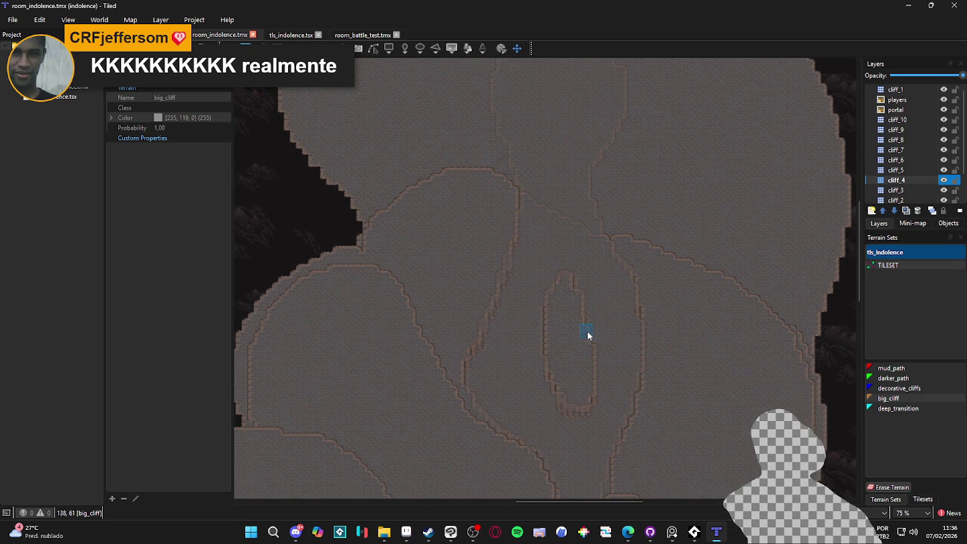
pyautogui.hotkey('ctrl', 'g')
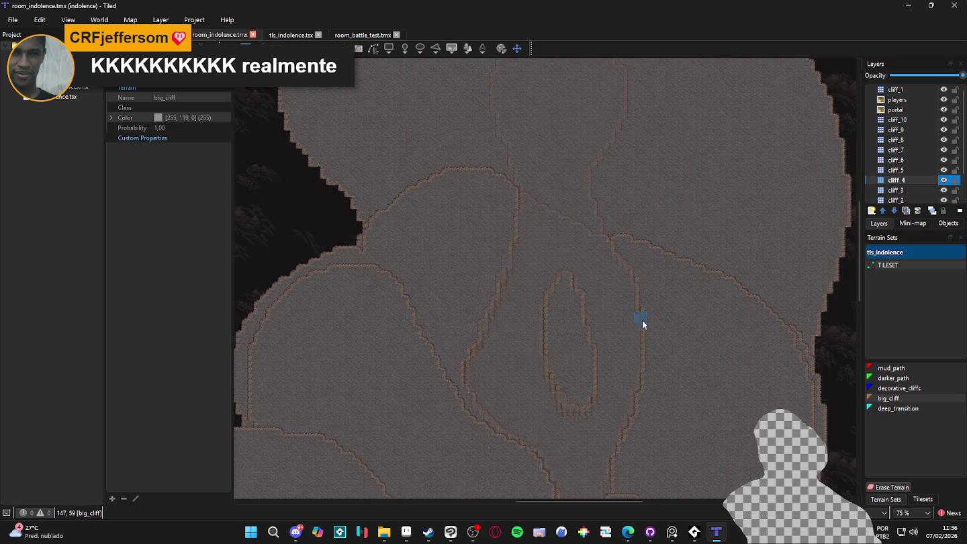
pyautogui.scroll(-1, 562, 353)
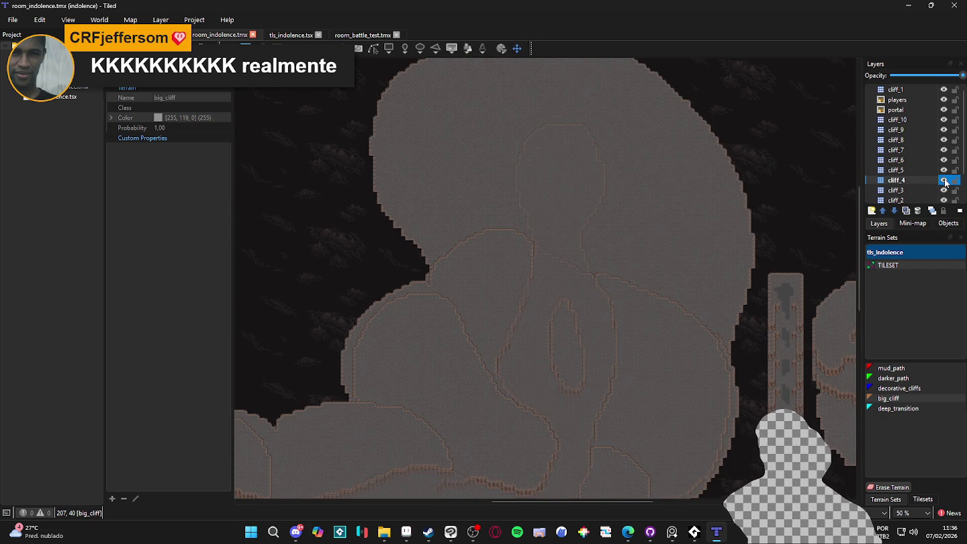
pyautogui.scroll(2, 636, 293)
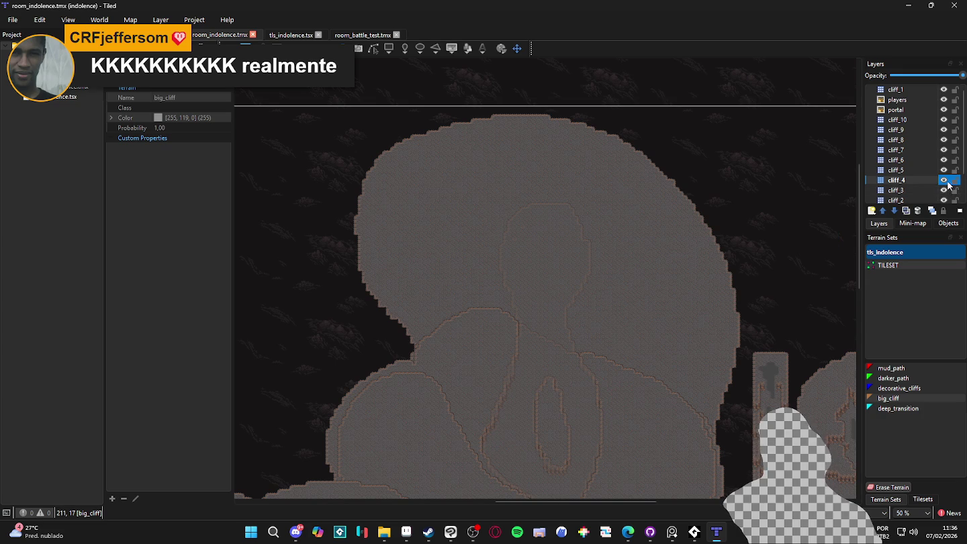
pyautogui.click(930, 191)
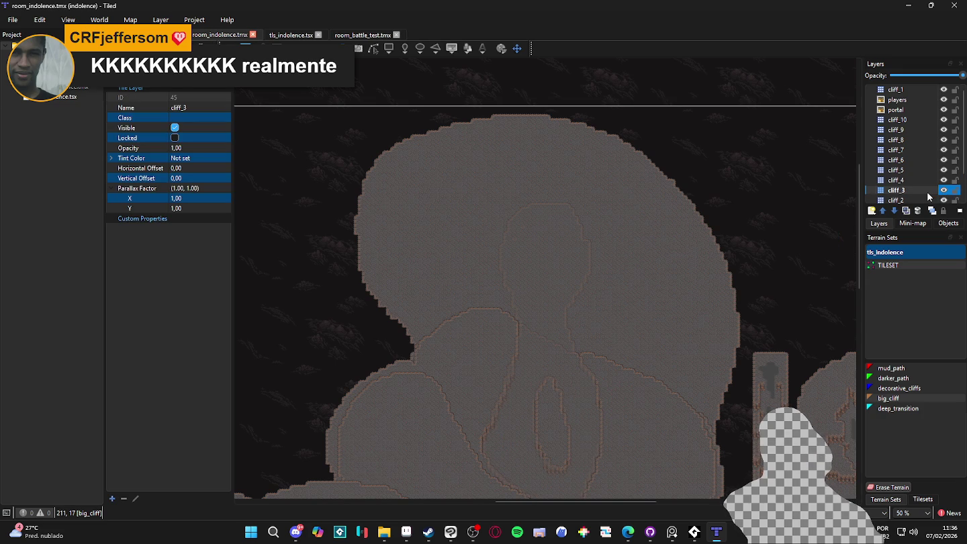
# - Paint a big_cliff tile on cliff_2 and save the map
pyautogui.click(934, 201)
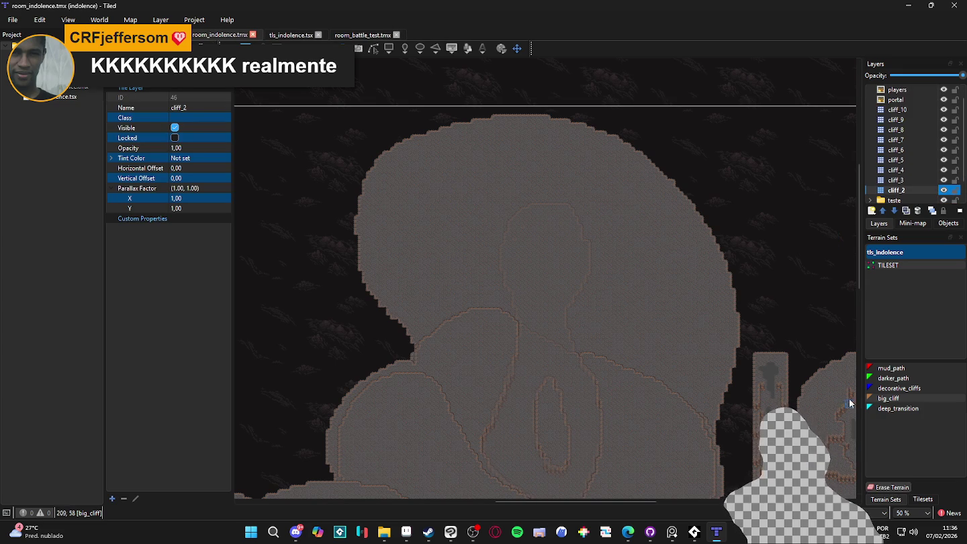
pyautogui.click(879, 398)
pyautogui.scroll(2, 555, 360)
pyautogui.scroll(2, 605, 356)
pyautogui.click(593, 339)
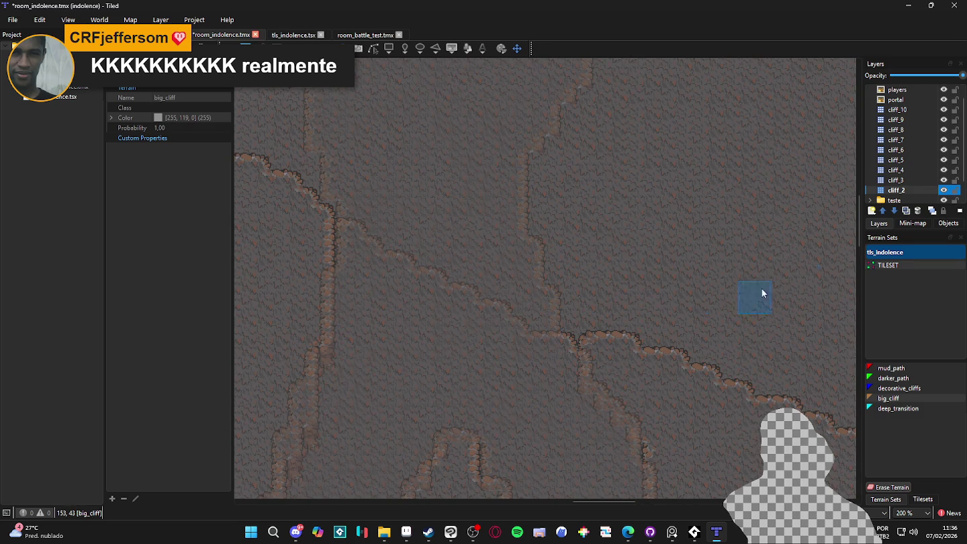
pyautogui.hotkey('ctrl', 's')
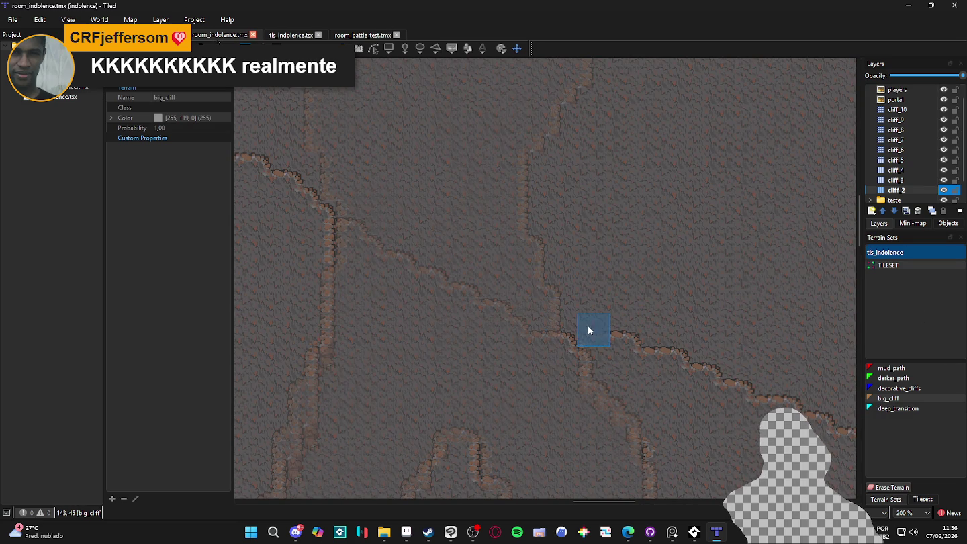
# - Toggle cliff_2's visibility to check its tiles, then make cliff_3 the active layer
pyautogui.click(944, 191)
pyautogui.click(945, 190)
pyautogui.doubleClick(944, 190)
pyautogui.click(922, 181)
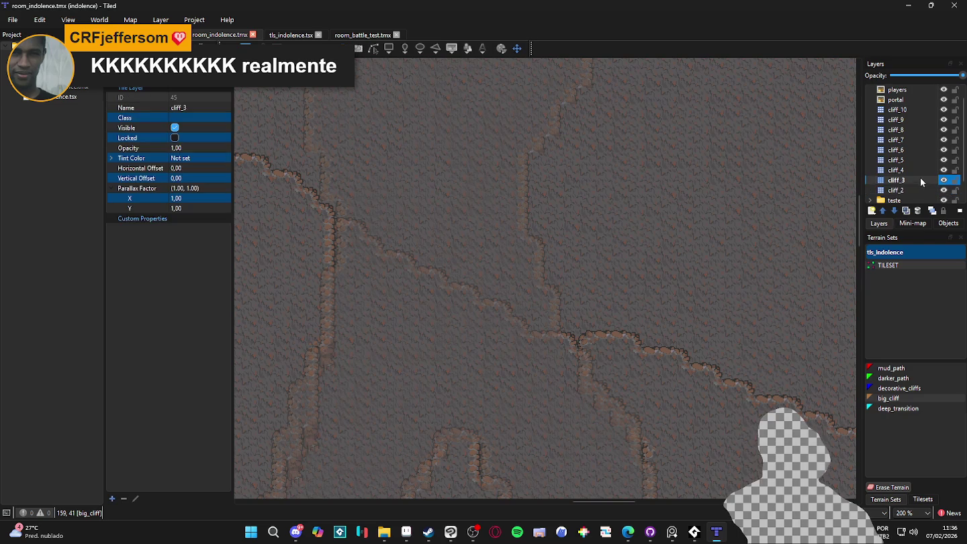
# - Repaint and widen the big_cliff edge on cliff_3
pyautogui.keyDown('ctrl'); pyautogui.scroll(-2, 631, 325); pyautogui.keyUp('ctrl')
pyautogui.moveTo(610, 348); pyautogui.dragTo(581, 270)
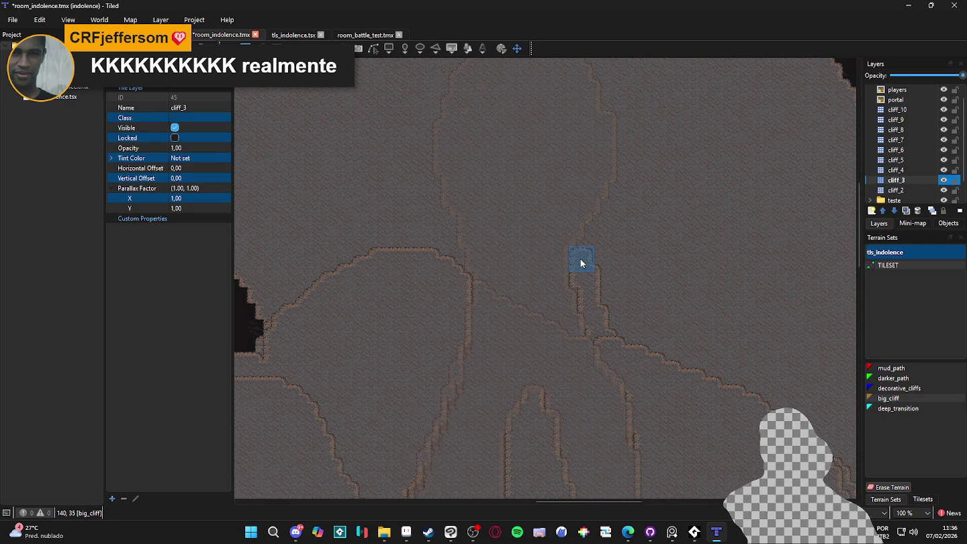
pyautogui.moveTo(630, 183)
pyautogui.mouseDown()
pyautogui.moveTo(615, 320)
pyautogui.moveTo(608, 261)
pyautogui.moveTo(656, 325)
pyautogui.moveTo(600, 268)
pyautogui.mouseUp()
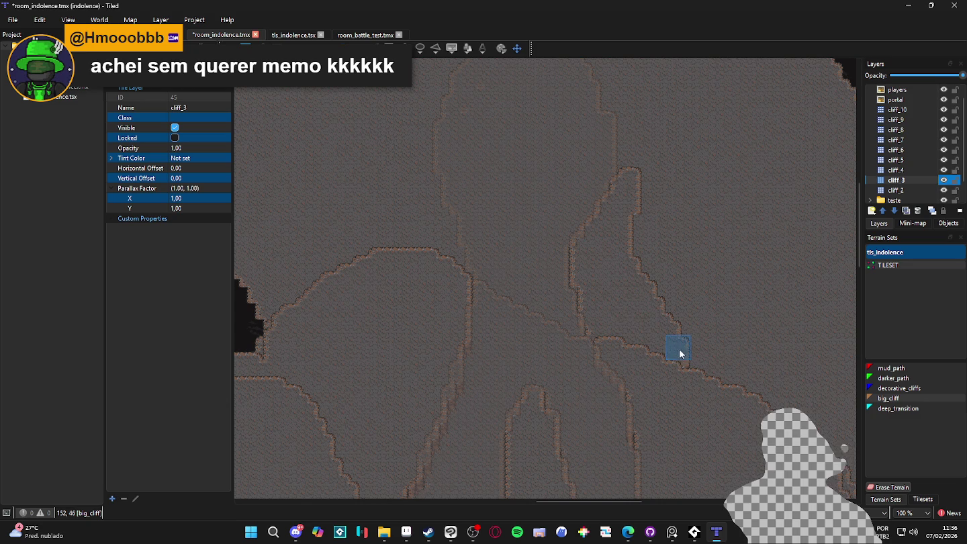
pyautogui.moveTo(710, 351); pyautogui.dragTo(681, 357)
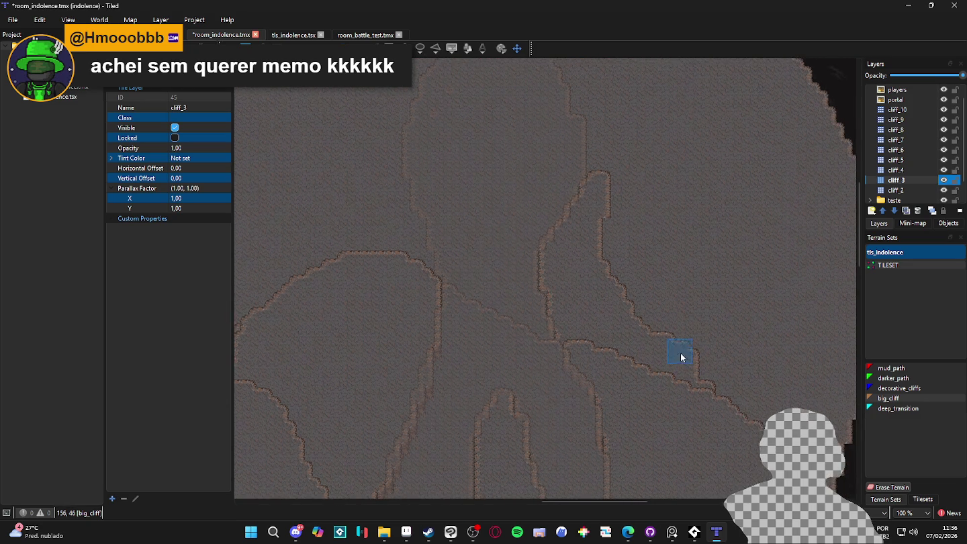
pyautogui.scroll(-1, 680, 357)
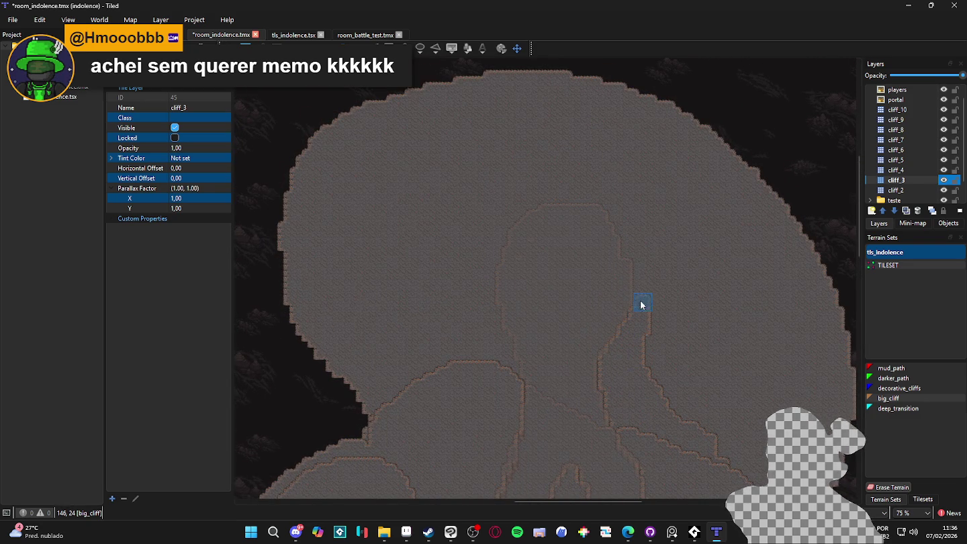
pyautogui.scroll(1, 654, 272)
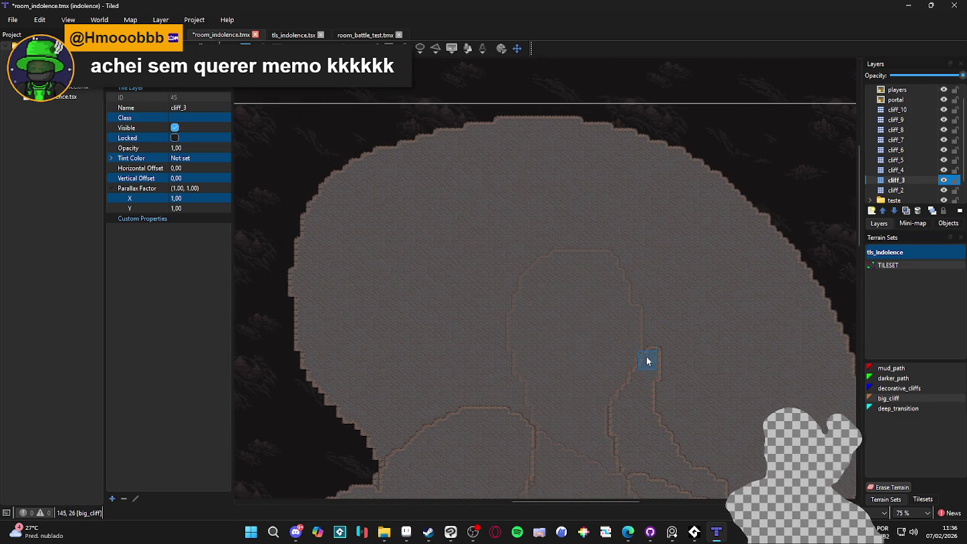
# - Redraw the right-hand big_cliff edges around the notch on cliff_3
pyautogui.moveTo(623, 266)
pyautogui.mouseDown()
pyautogui.moveTo(593, 240)
pyautogui.moveTo(537, 252)
pyautogui.moveTo(513, 282)
pyautogui.moveTo(502, 337)
pyautogui.moveTo(522, 414)
pyautogui.moveTo(417, 430)
pyautogui.moveTo(395, 450)
pyautogui.moveTo(349, 366)
pyautogui.moveTo(335, 238)
pyautogui.moveTo(534, 147)
pyautogui.moveTo(774, 249)
pyautogui.moveTo(808, 345)
pyautogui.moveTo(681, 238)
pyautogui.mouseUp()
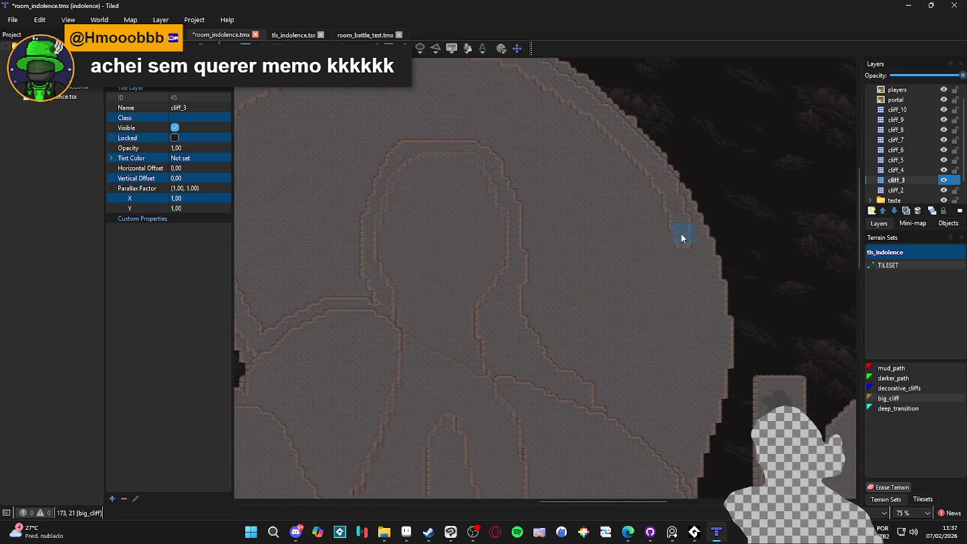
pyautogui.moveTo(697, 358)
pyautogui.mouseDown()
pyautogui.moveTo(643, 457)
pyautogui.moveTo(653, 446)
pyautogui.moveTo(518, 456)
pyautogui.moveTo(557, 425)
pyautogui.moveTo(578, 336)
pyautogui.moveTo(655, 368)
pyautogui.moveTo(597, 420)
pyautogui.moveTo(669, 383)
pyautogui.moveTo(658, 447)
pyautogui.moveTo(686, 382)
pyautogui.mouseUp()
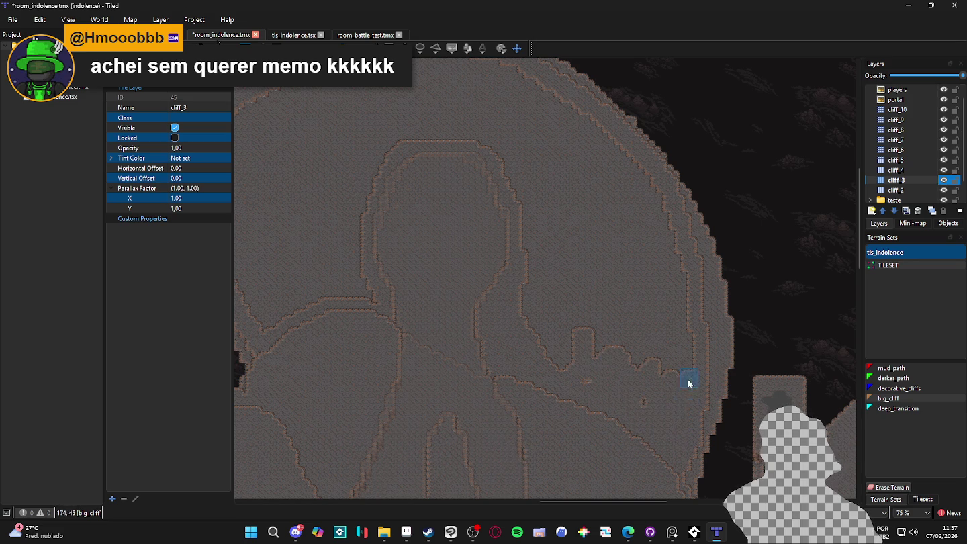
pyautogui.moveTo(691, 338)
pyautogui.mouseDown()
pyautogui.moveTo(628, 440)
pyautogui.moveTo(561, 311)
pyautogui.moveTo(526, 294)
pyautogui.mouseUp()
pyautogui.moveTo(568, 398)
pyautogui.mouseDown()
pyautogui.moveTo(570, 287)
pyautogui.moveTo(613, 287)
pyautogui.moveTo(604, 366)
pyautogui.moveTo(573, 255)
pyautogui.mouseUp()
pyautogui.moveTo(557, 296)
pyautogui.mouseDown()
pyautogui.moveTo(528, 281)
pyautogui.moveTo(524, 205)
pyautogui.moveTo(537, 308)
pyautogui.moveTo(567, 231)
pyautogui.moveTo(567, 291)
pyautogui.moveTo(598, 231)
pyautogui.moveTo(663, 404)
pyautogui.mouseUp()
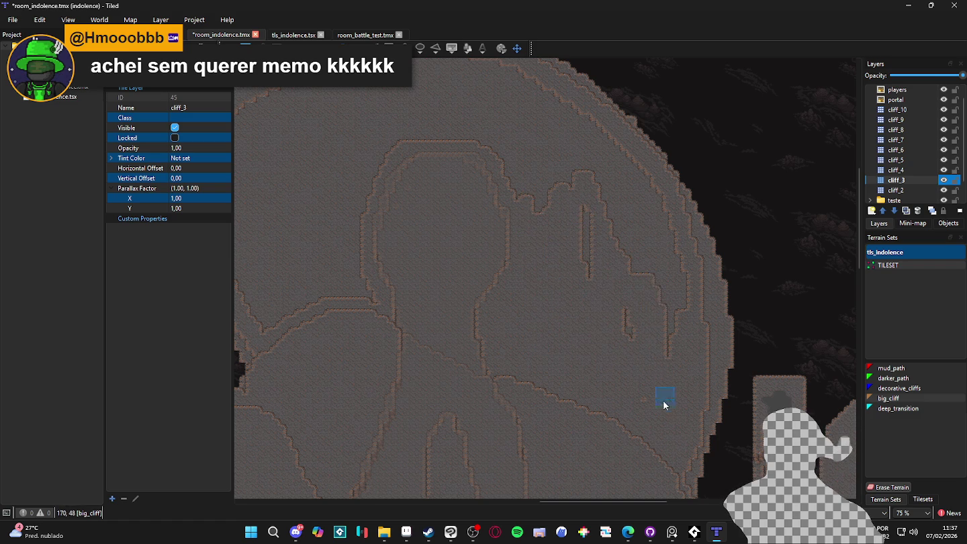
# - Paint over stray cliff fragments on the right side of cliff_3
pyautogui.moveTo(656, 323)
pyautogui.mouseDown()
pyautogui.moveTo(657, 363)
pyautogui.moveTo(641, 335)
pyautogui.moveTo(676, 283)
pyautogui.moveTo(671, 221)
pyautogui.moveTo(590, 138)
pyautogui.moveTo(557, 131)
pyautogui.moveTo(648, 240)
pyautogui.moveTo(633, 192)
pyautogui.mouseUp()
pyautogui.moveTo(689, 290)
pyautogui.mouseDown()
pyautogui.moveTo(684, 261)
pyautogui.moveTo(716, 350)
pyautogui.moveTo(641, 251)
pyautogui.moveTo(633, 314)
pyautogui.mouseUp()
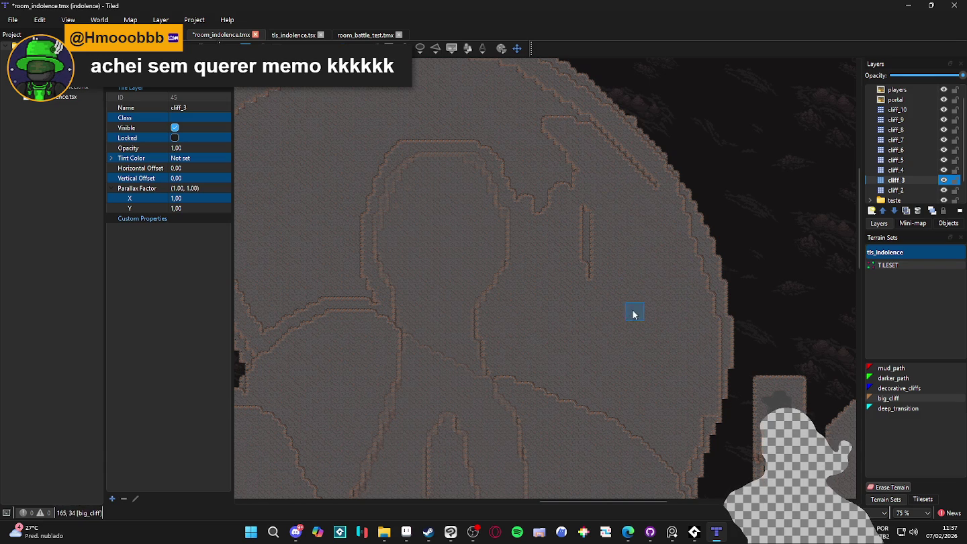
pyautogui.scroll(-2, 579, 228)
pyautogui.scroll(2, 757, 384)
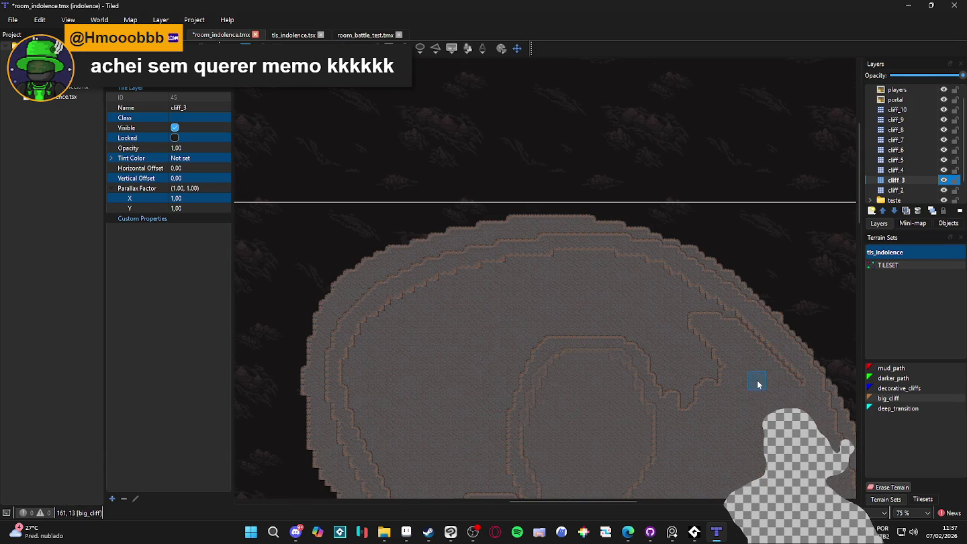
# - Smooth the upper cliff edges and protrusion into diagonal big_cliff edges
pyautogui.moveTo(792, 379)
pyautogui.mouseDown()
pyautogui.moveTo(648, 282)
pyautogui.moveTo(535, 268)
pyautogui.moveTo(725, 302)
pyautogui.moveTo(502, 267)
pyautogui.mouseUp()
pyautogui.moveTo(591, 255)
pyautogui.mouseDown()
pyautogui.moveTo(406, 327)
pyautogui.moveTo(435, 294)
pyautogui.moveTo(341, 393)
pyautogui.moveTo(376, 371)
pyautogui.moveTo(617, 312)
pyautogui.mouseUp()
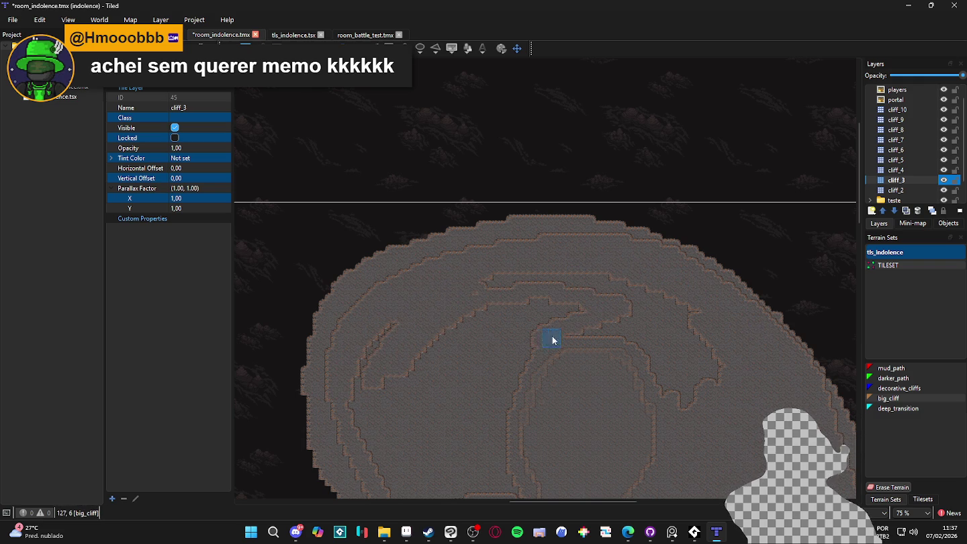
pyautogui.moveTo(619, 333)
pyautogui.mouseDown()
pyautogui.moveTo(680, 396)
pyautogui.moveTo(666, 365)
pyautogui.moveTo(728, 388)
pyautogui.moveTo(636, 309)
pyautogui.moveTo(683, 342)
pyautogui.moveTo(688, 309)
pyautogui.moveTo(467, 286)
pyautogui.mouseUp()
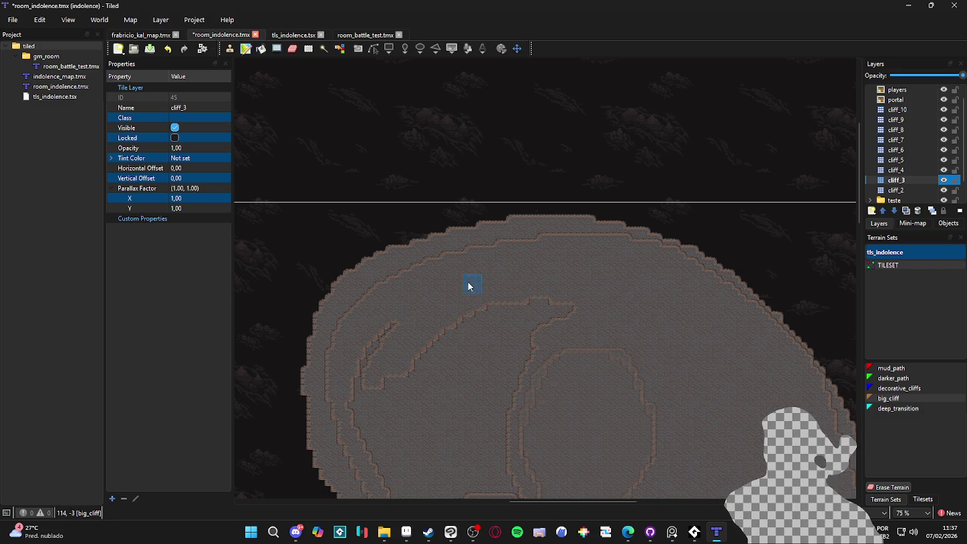
pyautogui.scroll(-2, 511, 327)
pyautogui.hscroll(-2, 510, 327)
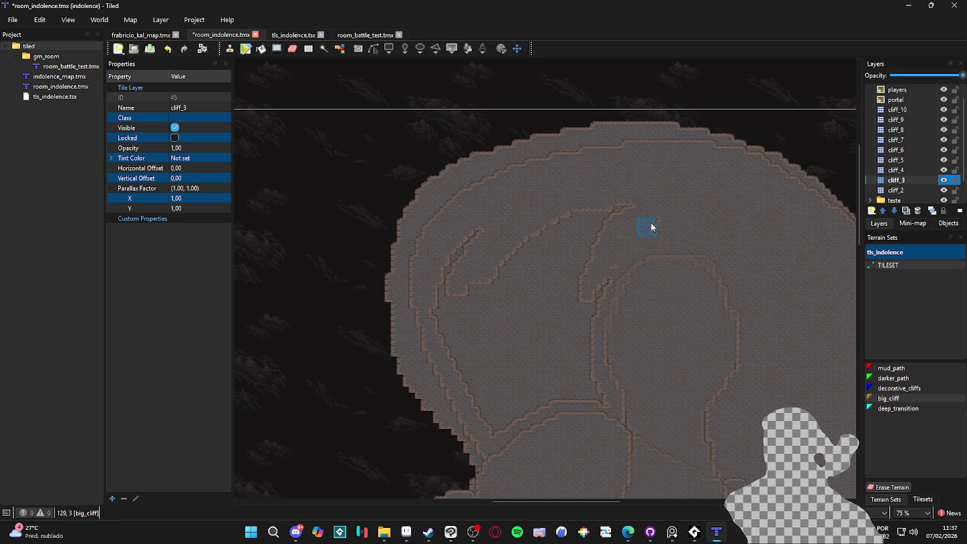
pyautogui.moveTo(574, 287)
pyautogui.mouseDown()
pyautogui.moveTo(605, 206)
pyautogui.moveTo(546, 230)
pyautogui.moveTo(520, 255)
pyautogui.moveTo(448, 259)
pyautogui.mouseUp()
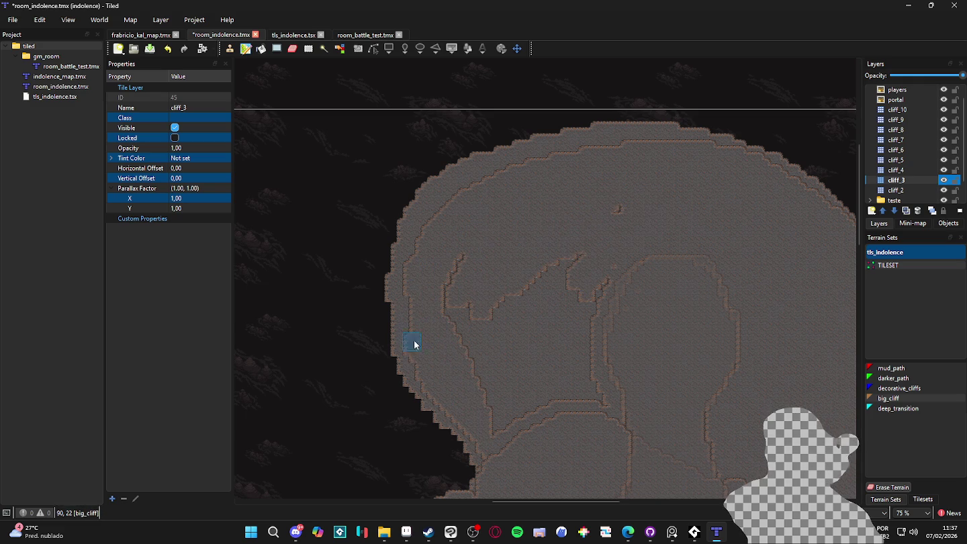
# - Shift the inner cliff edge left as a vertical channel and cover leftover edge lines
pyautogui.click(571, 264)
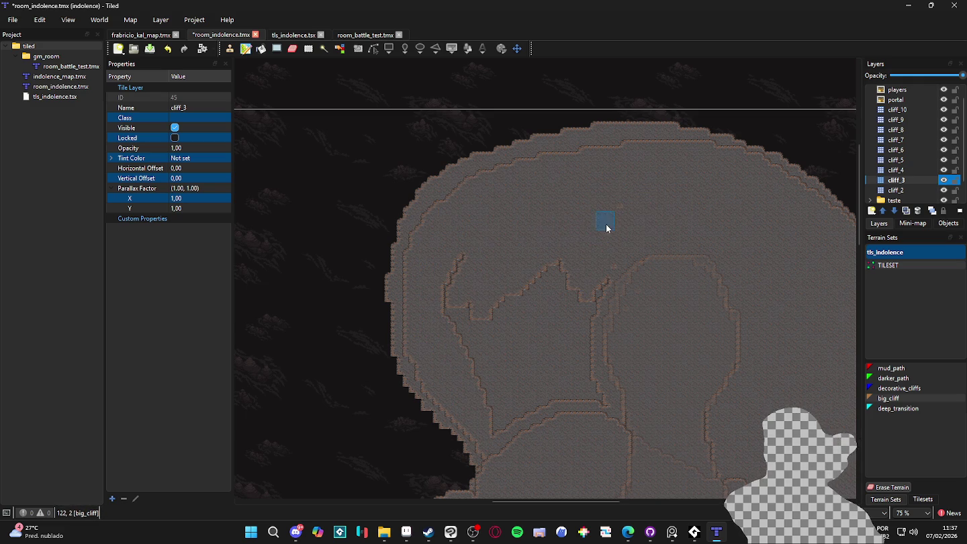
pyautogui.moveTo(606, 270)
pyautogui.mouseDown()
pyautogui.moveTo(578, 366)
pyautogui.moveTo(605, 403)
pyautogui.moveTo(583, 380)
pyautogui.moveTo(588, 314)
pyautogui.mouseUp()
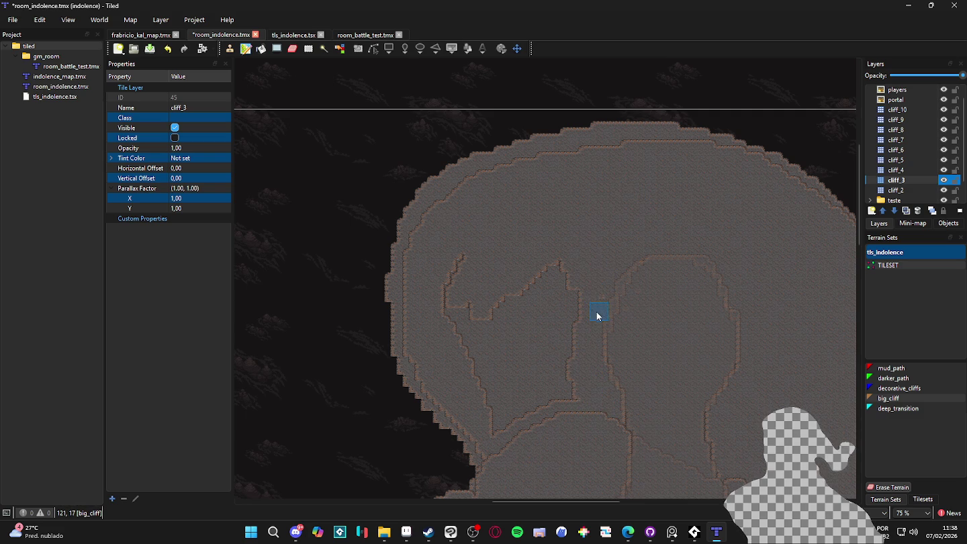
pyautogui.moveTo(563, 373)
pyautogui.mouseDown()
pyautogui.moveTo(572, 232)
pyautogui.moveTo(556, 370)
pyautogui.moveTo(526, 390)
pyautogui.mouseUp()
pyautogui.moveTo(547, 281)
pyautogui.mouseDown()
pyautogui.moveTo(502, 439)
pyautogui.moveTo(466, 332)
pyautogui.mouseUp()
pyautogui.moveTo(500, 398)
pyautogui.mouseDown()
pyautogui.moveTo(492, 317)
pyautogui.moveTo(453, 345)
pyautogui.moveTo(458, 263)
pyautogui.mouseUp()
# - Hide the cliff_1 layer
pyautogui.hscroll(2, 479, 290)
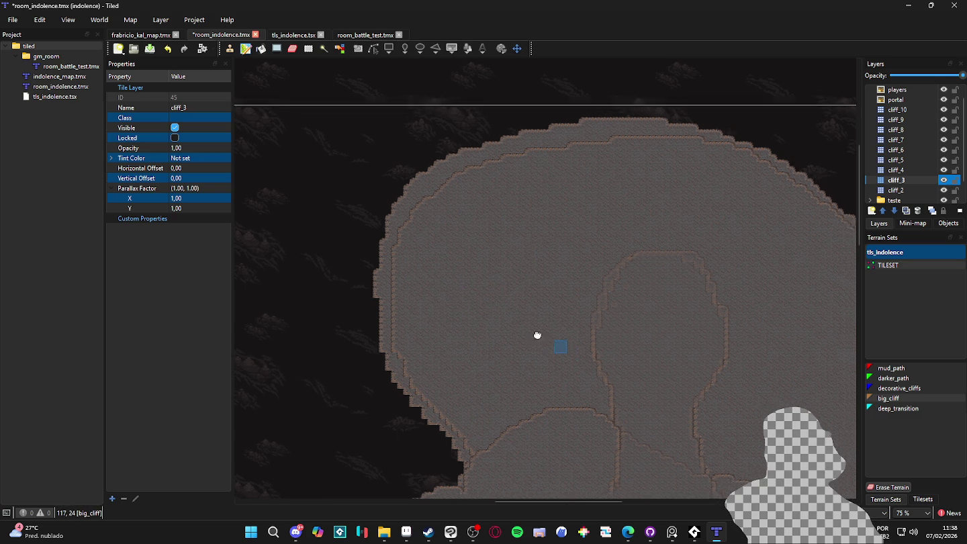
pyautogui.scroll(-2, 535, 334)
pyautogui.scroll(1, 591, 363)
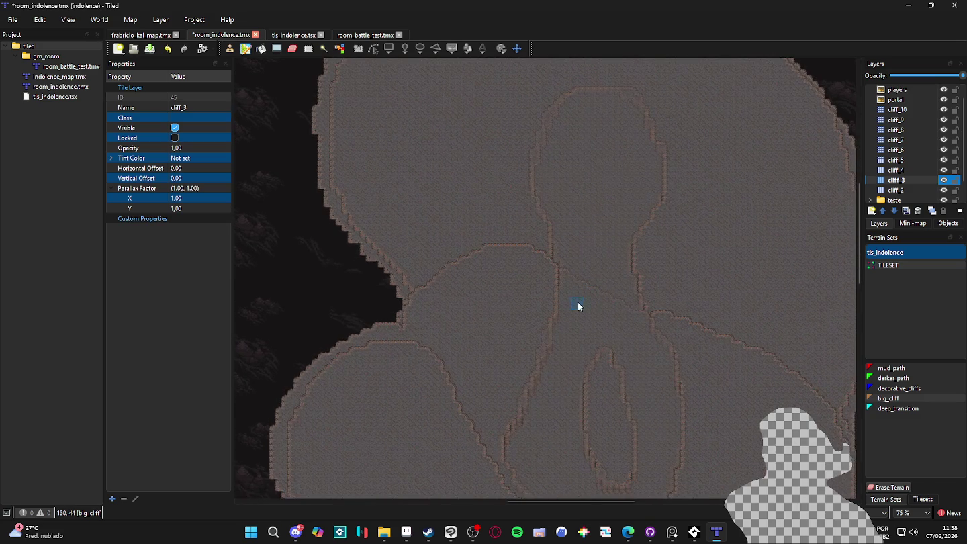
pyautogui.scroll(2, 557, 295)
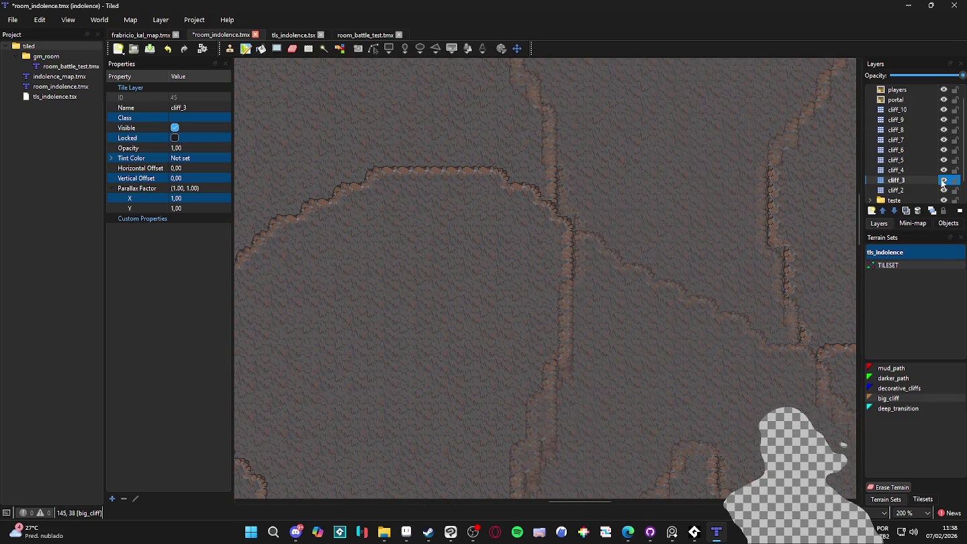
pyautogui.scroll(-2, 543, 346)
pyautogui.scroll(1, 952, 106)
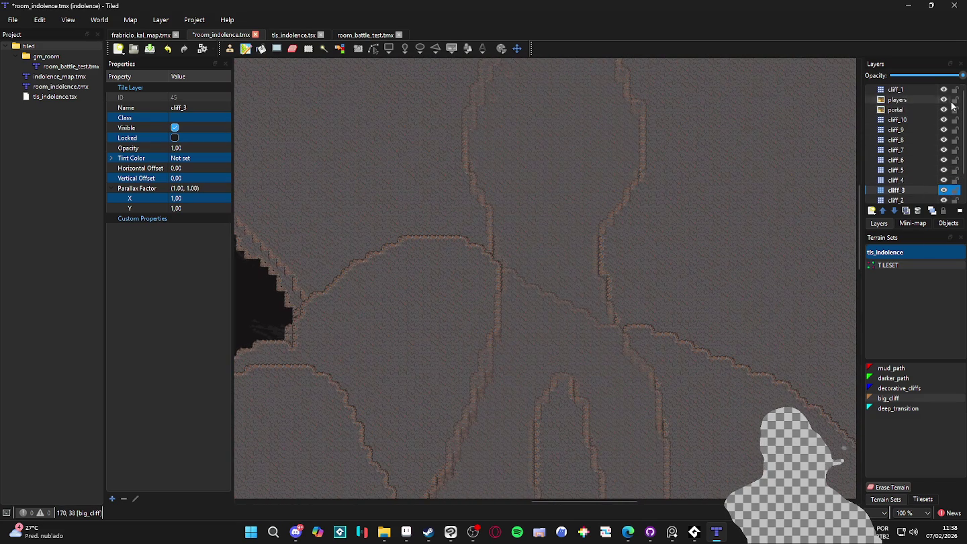
pyautogui.click(943, 89)
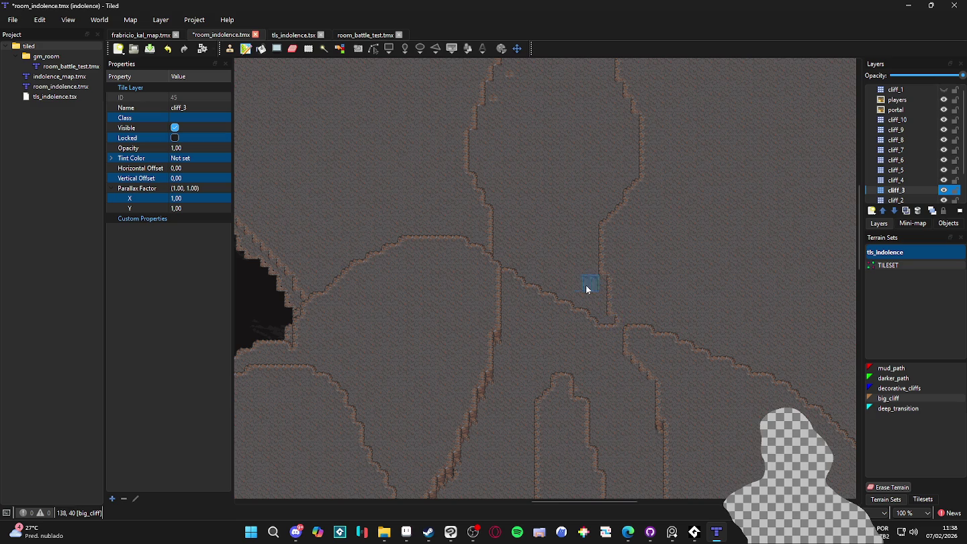
# - Erase the short stray cliff edge segment with Erase Terrain
pyautogui.rightClick(621, 325)
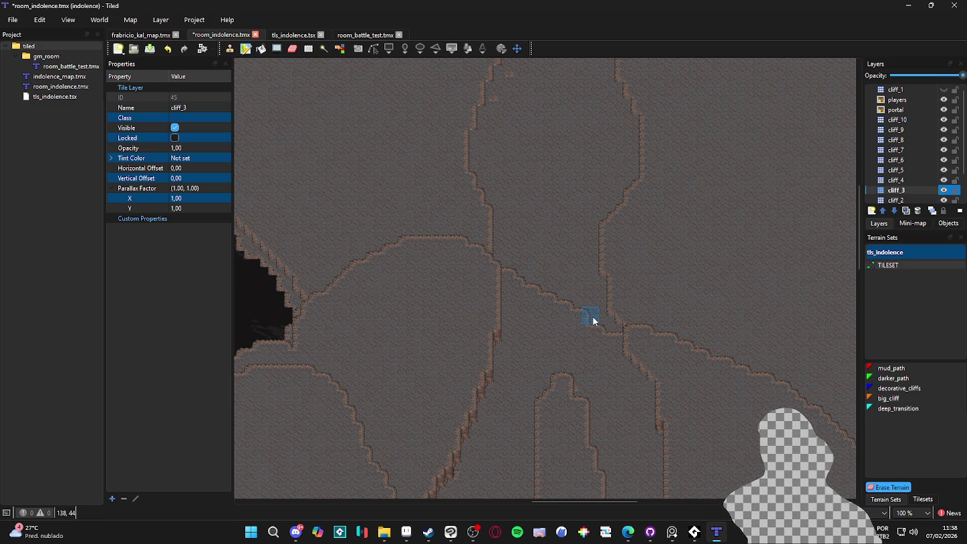
pyautogui.moveTo(618, 326)
pyautogui.mouseDown()
pyautogui.moveTo(557, 309)
pyautogui.moveTo(512, 281)
pyautogui.mouseUp()
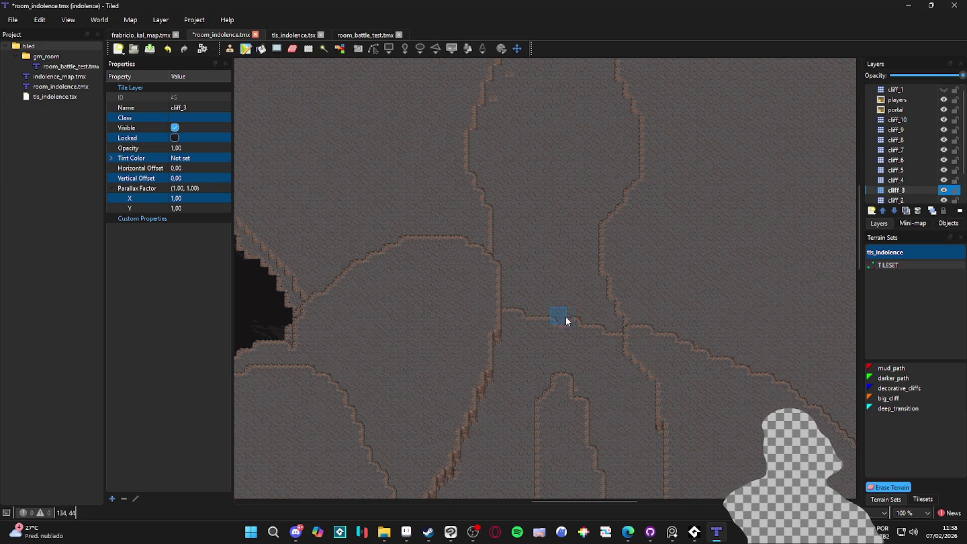
pyautogui.moveTo(530, 325); pyautogui.dragTo(577, 318)
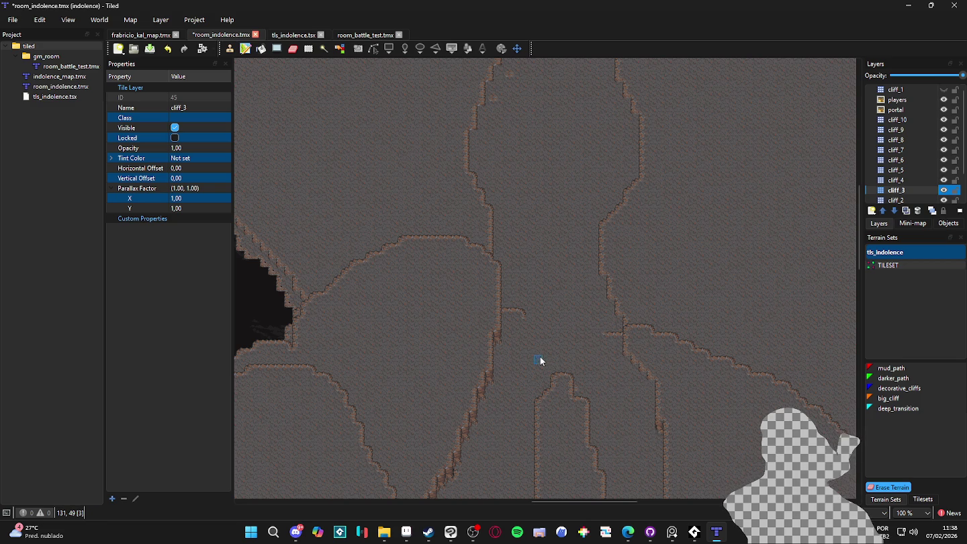
pyautogui.scroll(-1, 558, 369)
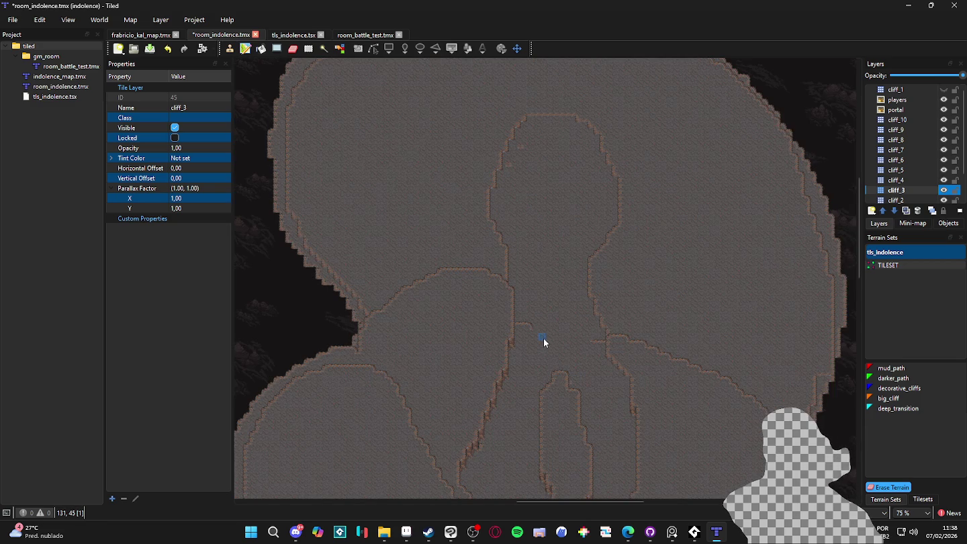
pyautogui.scroll(2, 543, 342)
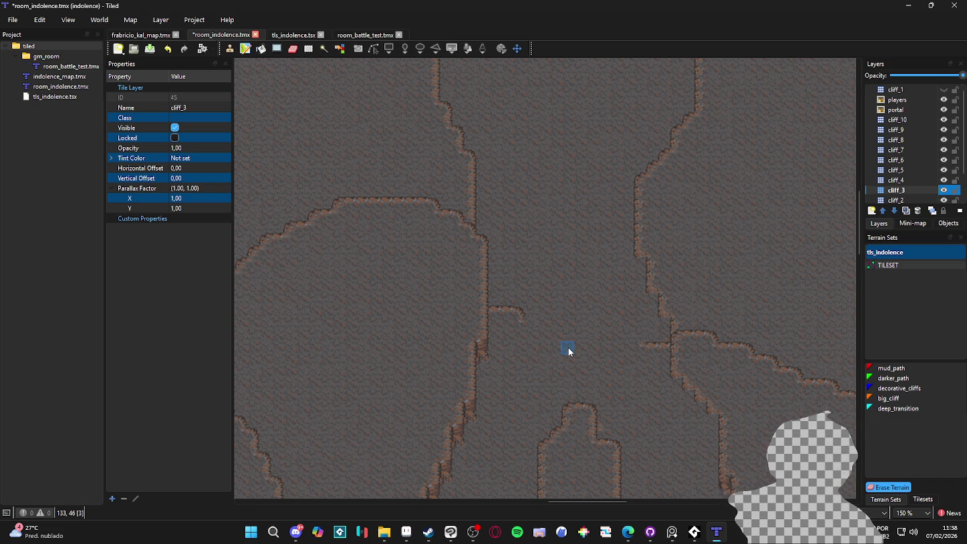
pyautogui.scroll(-3, 572, 327)
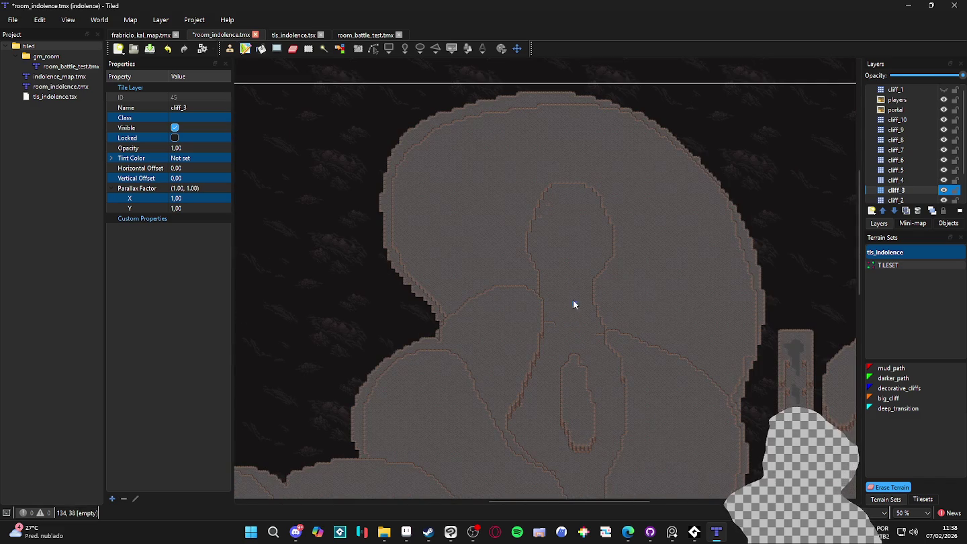
# - Make cliff_2 the active layer with Terrain Sets showing, and save the map
pyautogui.click(943, 202)
pyautogui.click(922, 500)
pyautogui.click(886, 499)
pyautogui.hotkey('ctrl', 's')
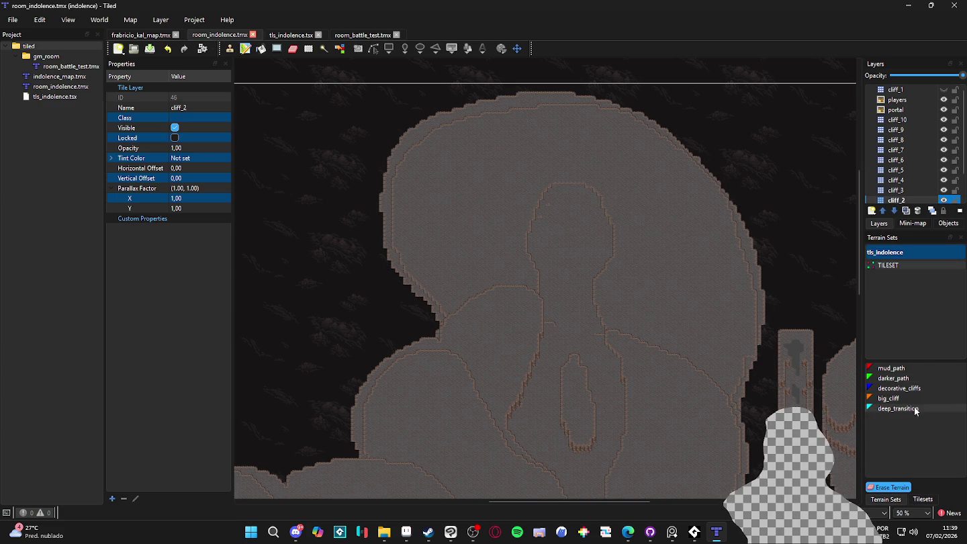
# - Pick big_cliff and try a test stroke on cliff_2
pyautogui.click(900, 398)
pyautogui.scroll(4, 535, 218)
pyautogui.click(546, 226)
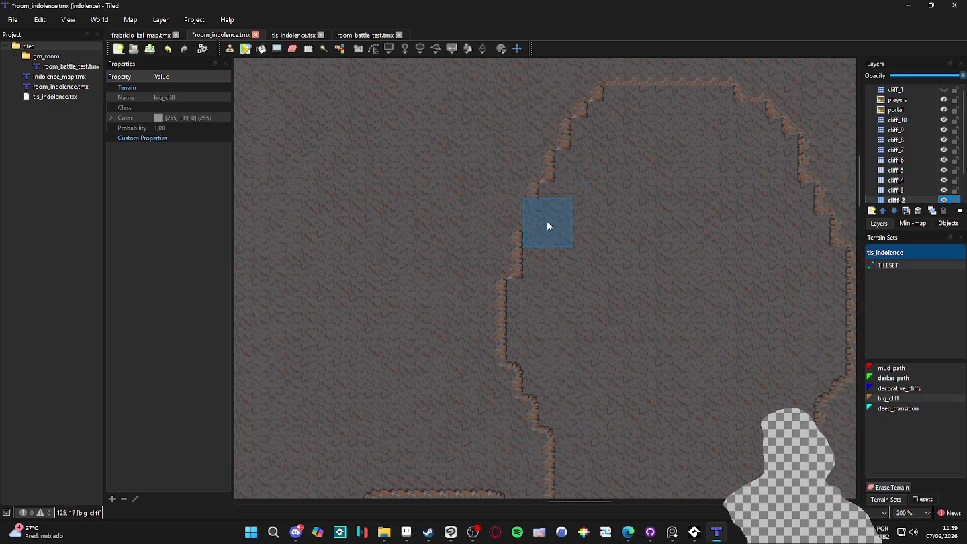
pyautogui.scroll(-4, 582, 233)
pyautogui.hotkey('ctrl', 's')
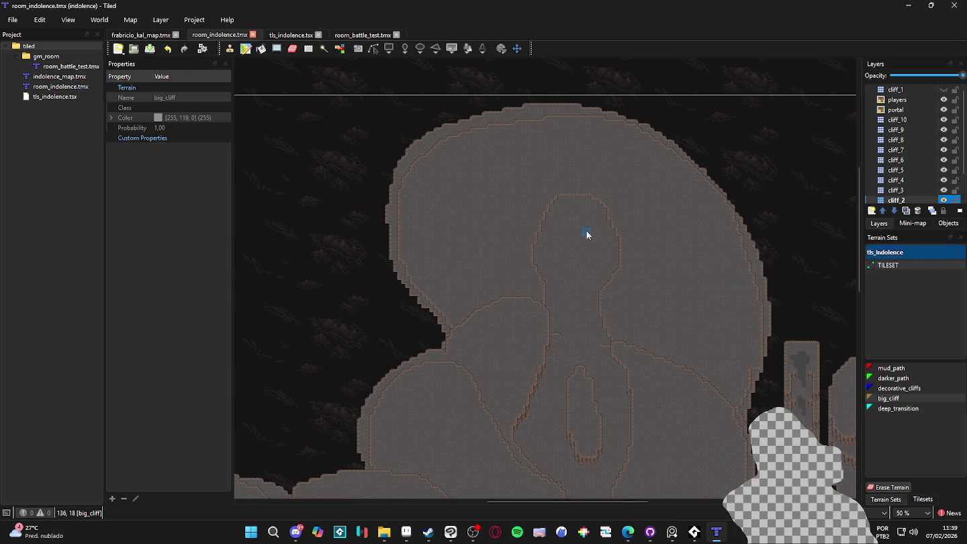
pyautogui.scroll(-3, 573, 247)
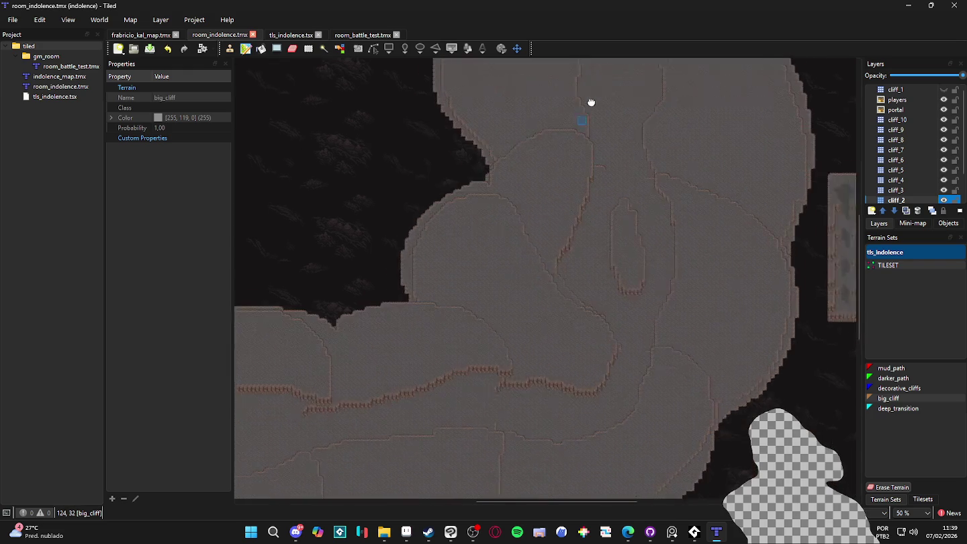
pyautogui.keyDown('ctrl'); pyautogui.scroll(-1, 608, 197); pyautogui.keyUp('ctrl')
pyautogui.keyDown('ctrl'); pyautogui.scroll(1, 686, 207); pyautogui.keyUp('ctrl')
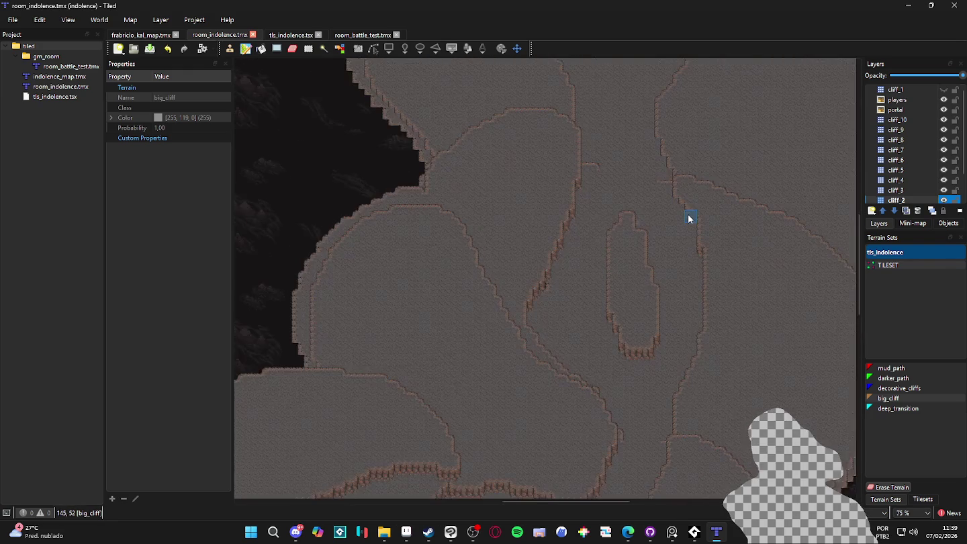
pyautogui.scroll(2, 687, 216)
pyautogui.hscroll(-3, 425, 346)
pyautogui.keyDown('ctrl'); pyautogui.scroll(1, 486, 318); pyautogui.keyUp('ctrl')
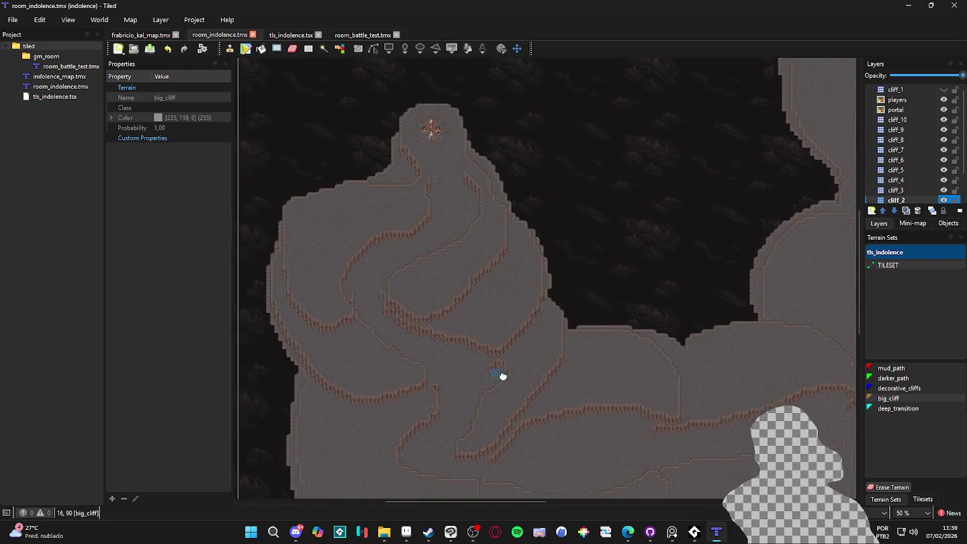
pyautogui.keyDown('ctrl'); pyautogui.scroll(1, 413, 272); pyautogui.keyUp('ctrl')
pyautogui.scroll(2, 433, 233)
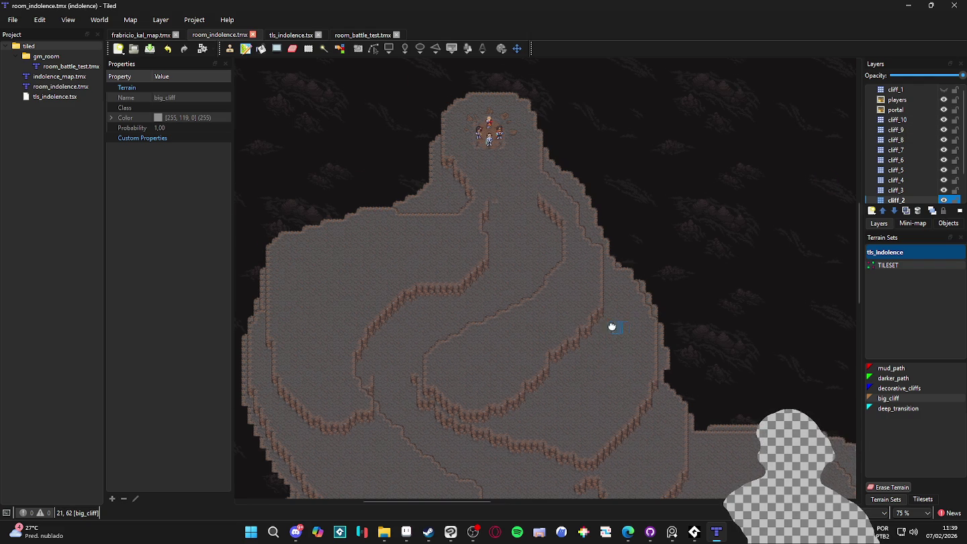
pyautogui.scroll(2, 610, 327)
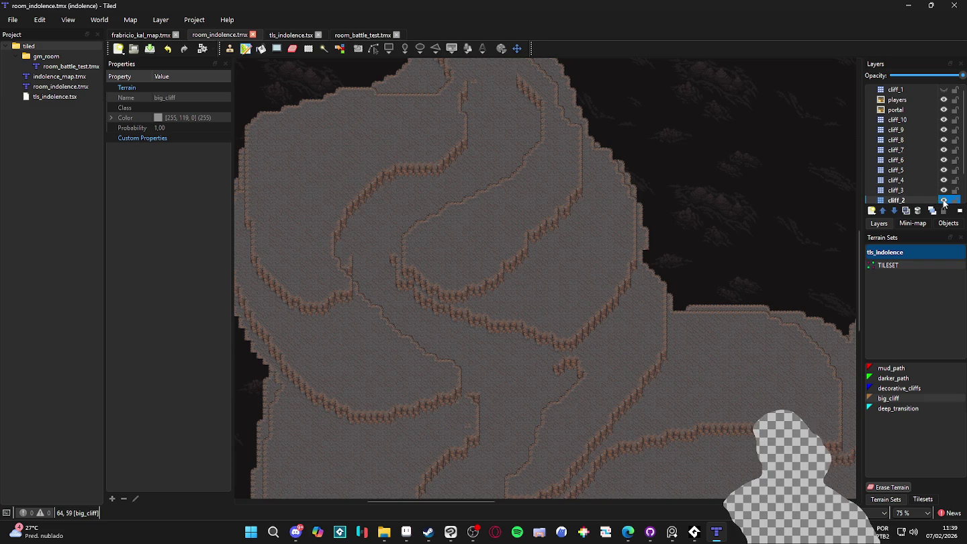
# - Toggle cliff_5 and cliff_8 visibility to compare the terraces
pyautogui.click(927, 191)
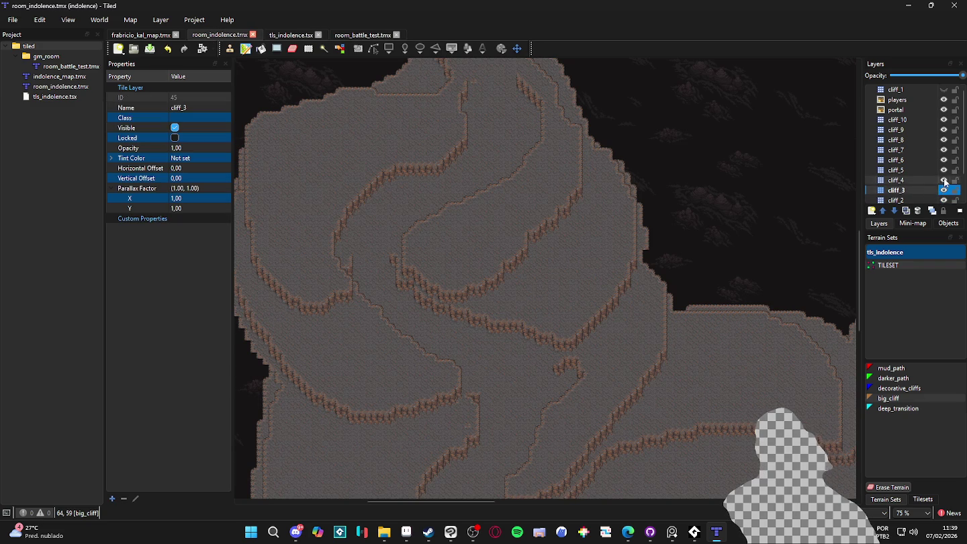
pyautogui.click(943, 171)
pyautogui.click(943, 172)
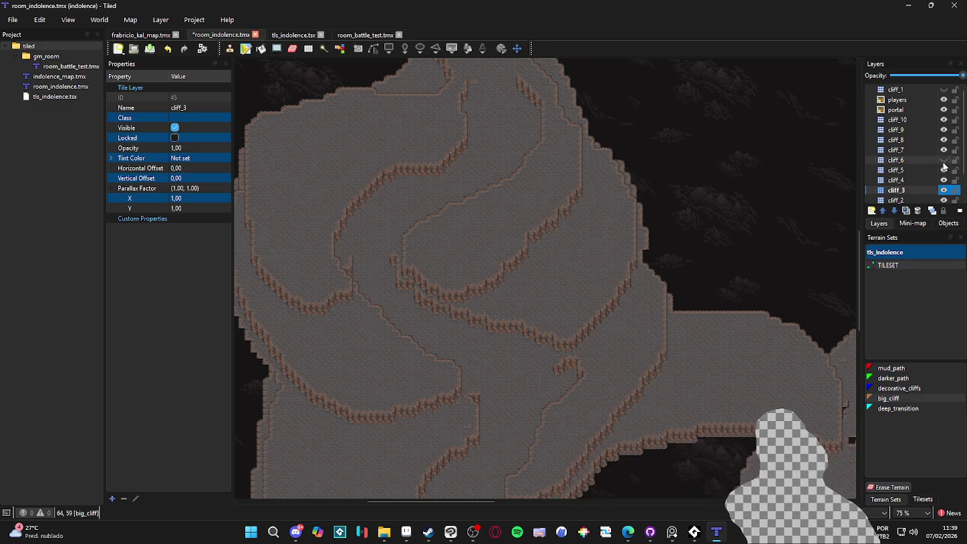
pyautogui.click(943, 140)
pyautogui.doubleClick(943, 140)
pyautogui.click(943, 140)
pyautogui.doubleClick(943, 130)
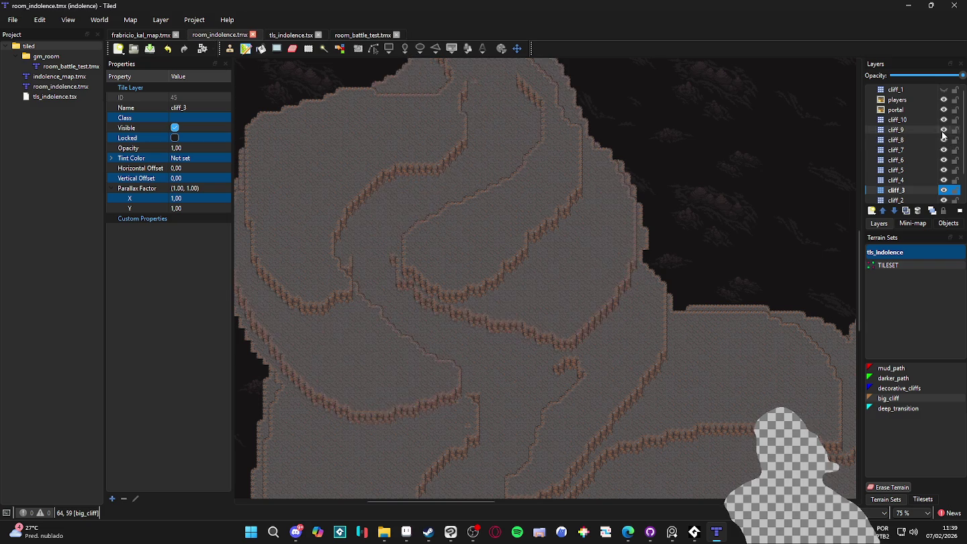
# - On cliff_10, paint a new big_cliff ridge and reshape the loop's lower edge
pyautogui.click(934, 120)
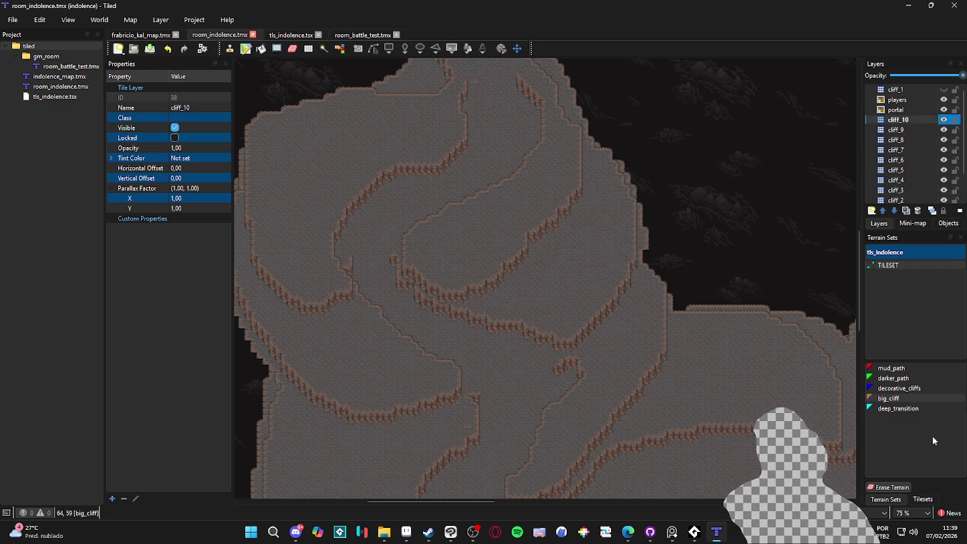
pyautogui.click(888, 399)
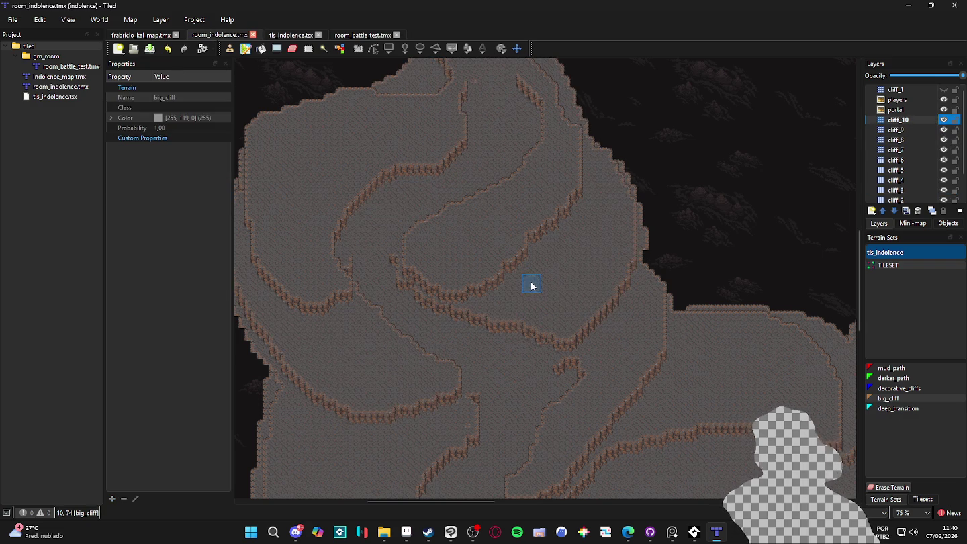
pyautogui.scroll(1, 542, 289)
pyautogui.moveTo(594, 249)
pyautogui.mouseDown()
pyautogui.moveTo(541, 297)
pyautogui.moveTo(620, 260)
pyautogui.mouseUp()
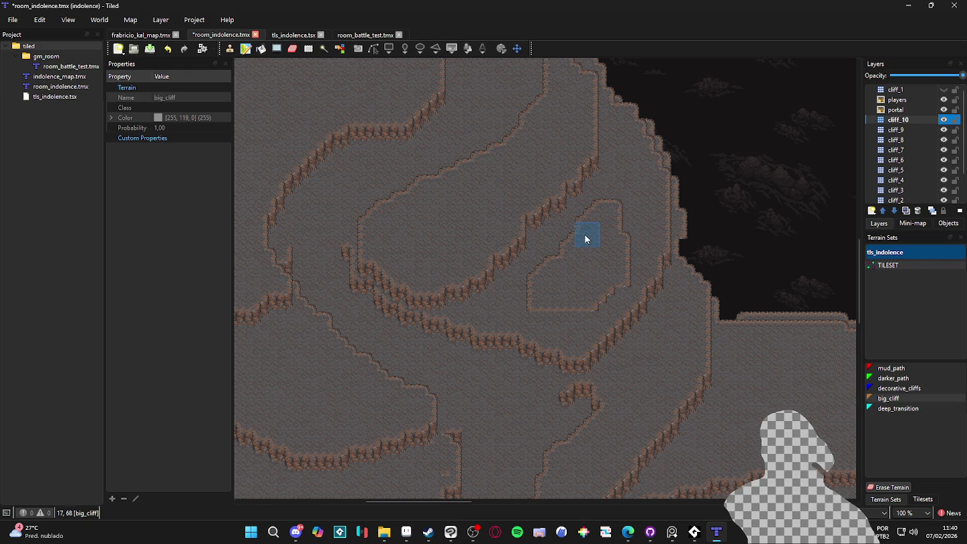
pyautogui.moveTo(558, 256)
pyautogui.mouseDown()
pyautogui.moveTo(524, 287)
pyautogui.moveTo(566, 318)
pyautogui.moveTo(542, 305)
pyautogui.mouseUp()
pyautogui.hscroll(-3, 582, 310)
pyautogui.hscroll(-2, 561, 335)
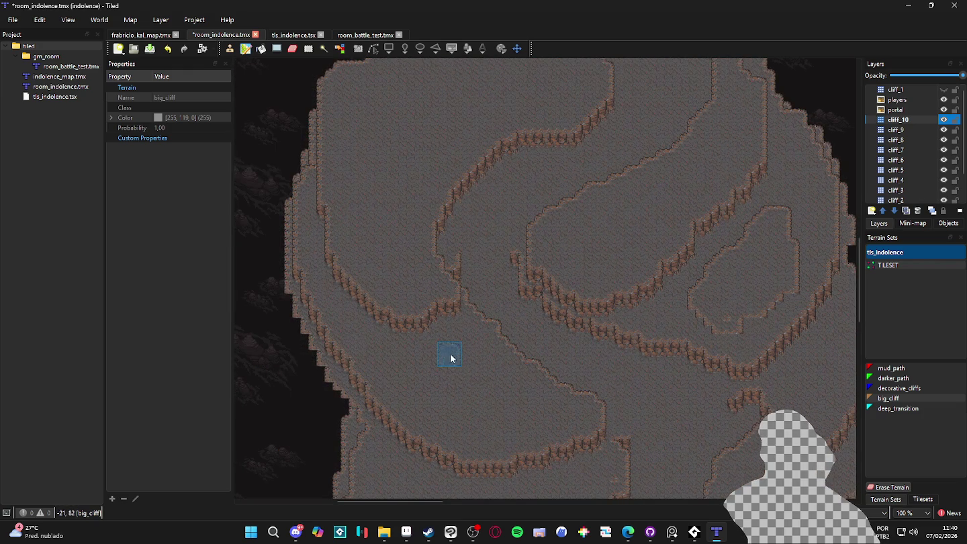
# - Grow the small big_cliff patch on cliff_10 into a closed loop
pyautogui.moveTo(529, 413)
pyautogui.mouseDown()
pyautogui.moveTo(496, 382)
pyautogui.moveTo(490, 426)
pyautogui.moveTo(456, 367)
pyautogui.moveTo(462, 387)
pyautogui.mouseUp()
pyautogui.scroll(-3, 489, 413)
pyautogui.hscroll(4, 594, 400)
pyautogui.scroll(-1, 535, 303)
pyautogui.click(912, 129)
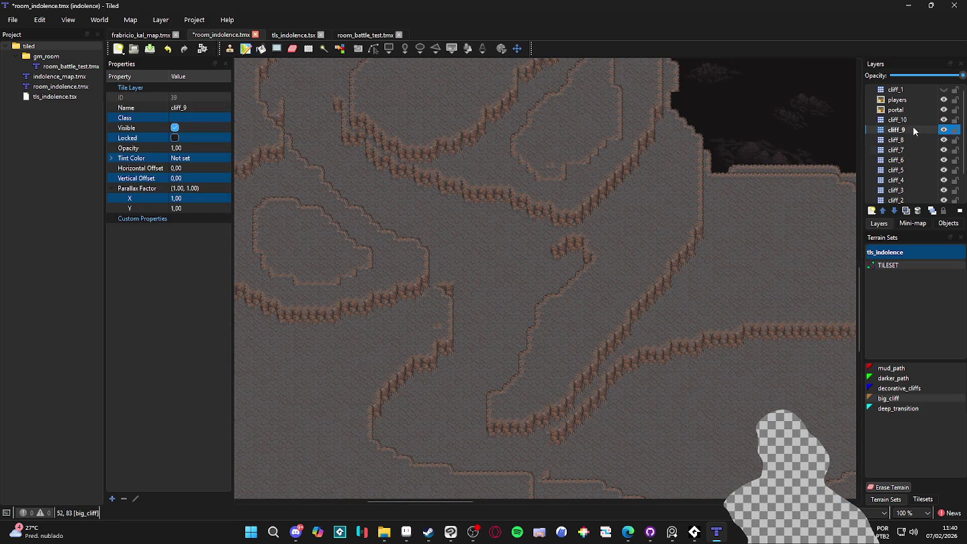
# - Toggle cliff_9's visibility to compare its tiles, leaving the layer visible
pyautogui.scroll(2, 658, 339)
pyautogui.hscroll(1, 654, 295)
pyautogui.doubleClick(943, 130)
pyautogui.click(943, 130)
pyautogui.click(943, 133)
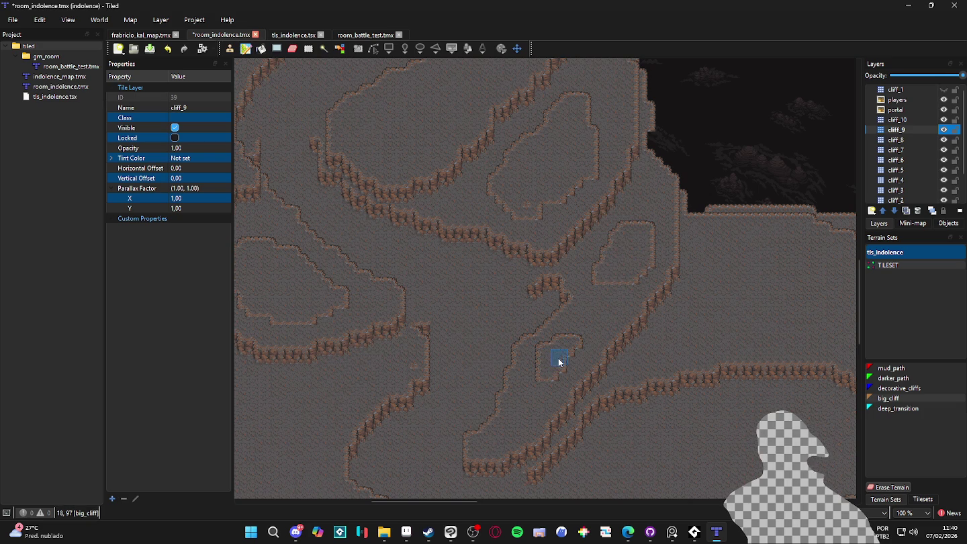
# - Paint a new big_cliff outline on cliff_9 and reshape the middle loop's edges
pyautogui.scroll(-1, 496, 355)
pyautogui.hscroll(-2, 470, 342)
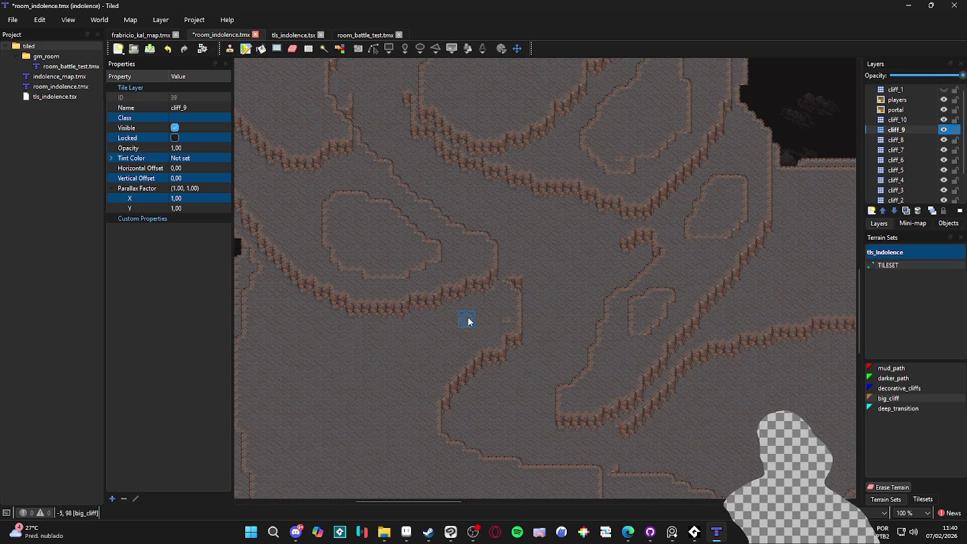
pyautogui.moveTo(438, 341)
pyautogui.mouseDown()
pyautogui.moveTo(373, 350)
pyautogui.moveTo(375, 396)
pyautogui.moveTo(414, 377)
pyautogui.moveTo(334, 355)
pyautogui.moveTo(414, 442)
pyautogui.mouseUp()
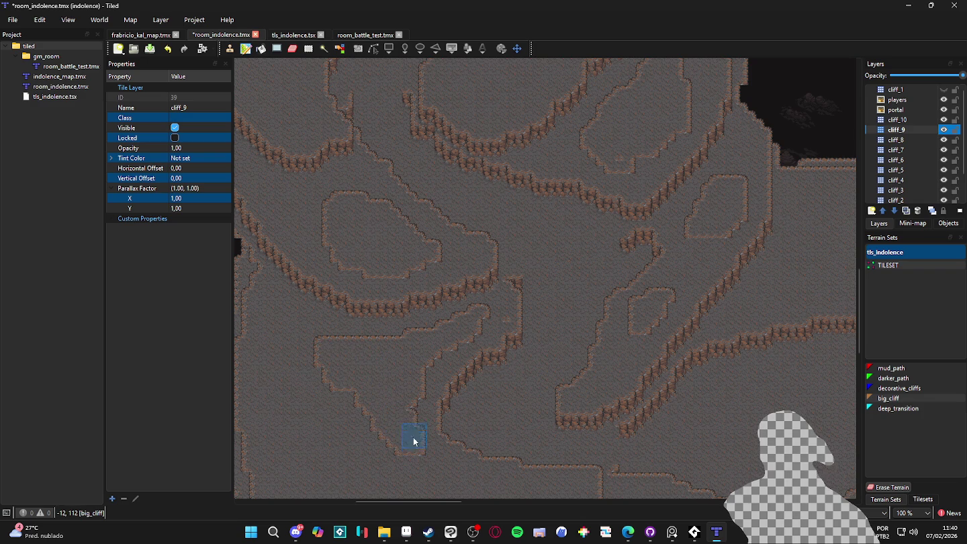
pyautogui.moveTo(417, 403); pyautogui.dragTo(418, 441)
pyautogui.scroll(-2, 402, 399)
pyautogui.hscroll(-1, 431, 339)
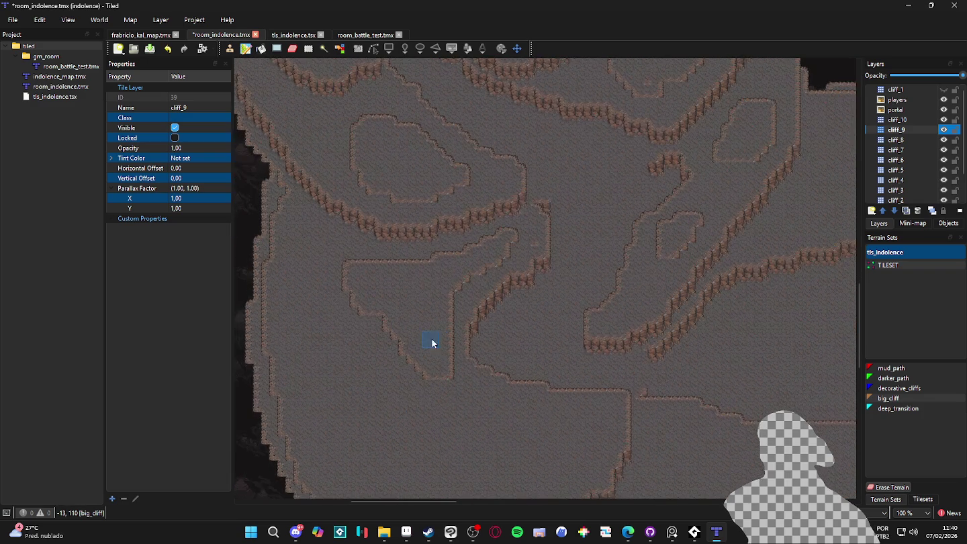
pyautogui.moveTo(462, 404)
pyautogui.mouseDown()
pyautogui.moveTo(405, 416)
pyautogui.moveTo(339, 324)
pyautogui.moveTo(364, 379)
pyautogui.moveTo(413, 377)
pyautogui.mouseUp()
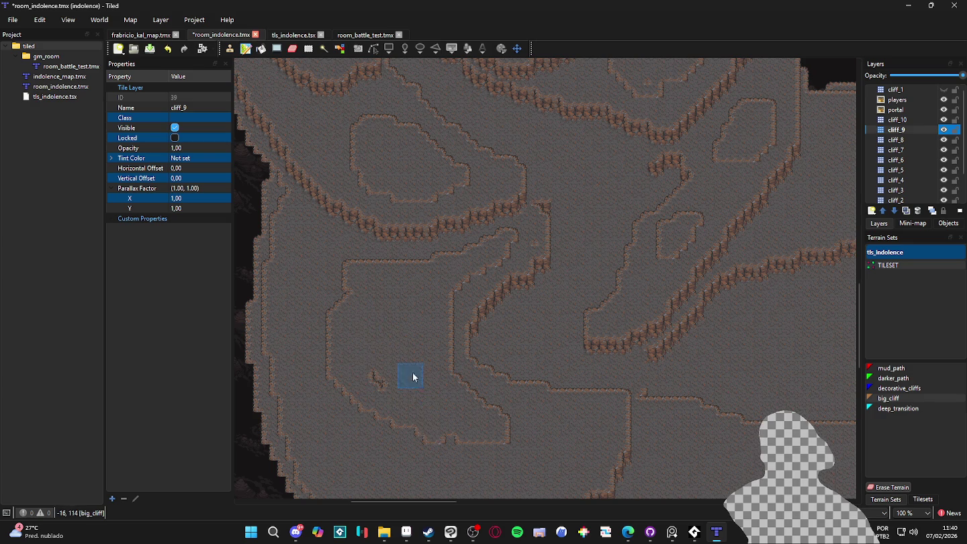
pyautogui.moveTo(371, 417)
pyautogui.mouseDown()
pyautogui.moveTo(493, 442)
pyautogui.moveTo(427, 420)
pyautogui.mouseUp()
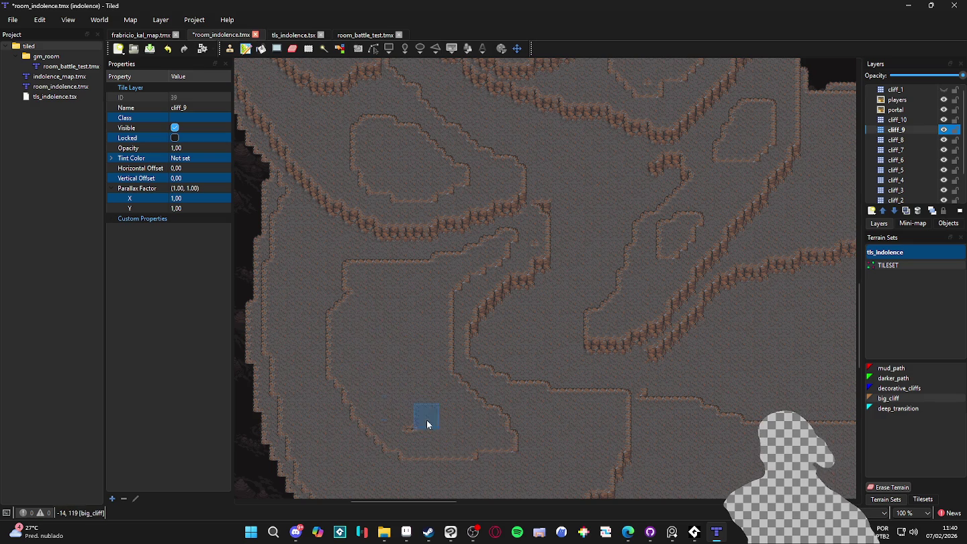
# - Add a rectangular big_cliff loop across the lower part of the map
pyautogui.scroll(-1, 436, 421)
pyautogui.hscroll(1, 437, 420)
pyautogui.moveTo(510, 391)
pyautogui.mouseDown()
pyautogui.moveTo(490, 380)
pyautogui.moveTo(518, 376)
pyautogui.moveTo(520, 400)
pyautogui.moveTo(473, 421)
pyautogui.moveTo(460, 413)
pyautogui.moveTo(473, 402)
pyautogui.moveTo(356, 384)
pyautogui.mouseUp()
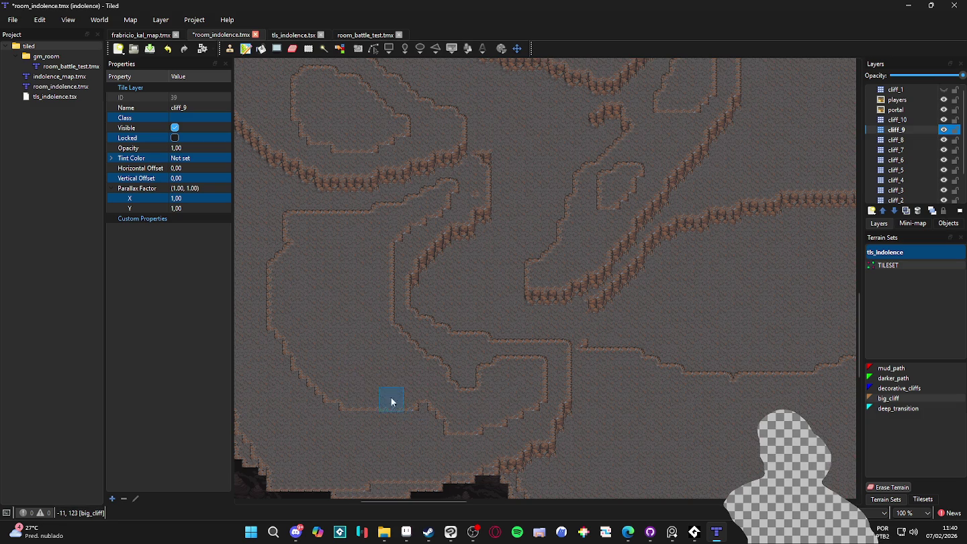
pyautogui.scroll(1, 402, 409)
pyautogui.hscroll(1, 402, 409)
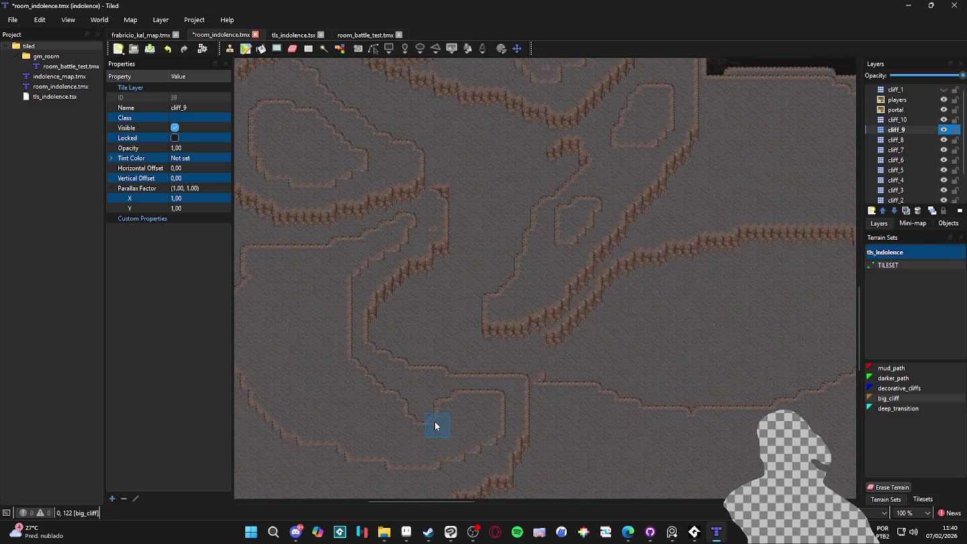
# - Show the tile grid briefly, hide it again, and toggle a cliff layer
pyautogui.hotkey('ctrl', 'g')
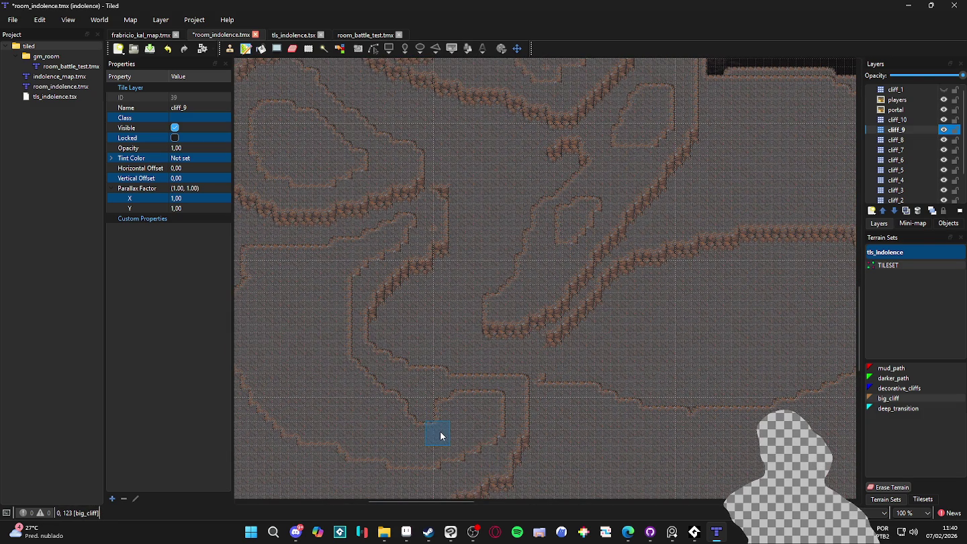
pyautogui.hotkey('ctrl', 'g')
pyautogui.scroll(3, 432, 449)
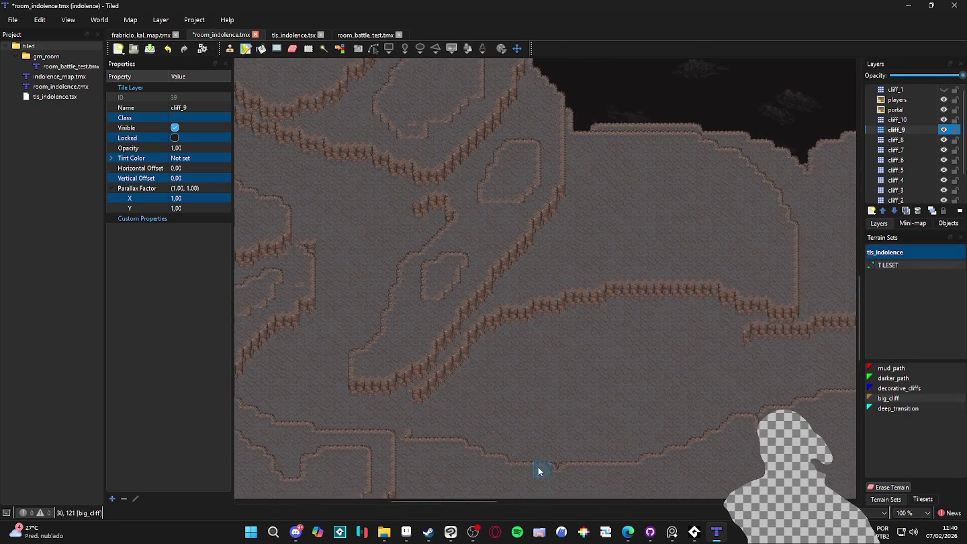
pyautogui.click(943, 131)
pyautogui.click(943, 130)
# - Switch to cliff_8 after checking layer visibility, and paint a looping cliff outline
pyautogui.click(943, 140)
pyautogui.click(943, 140)
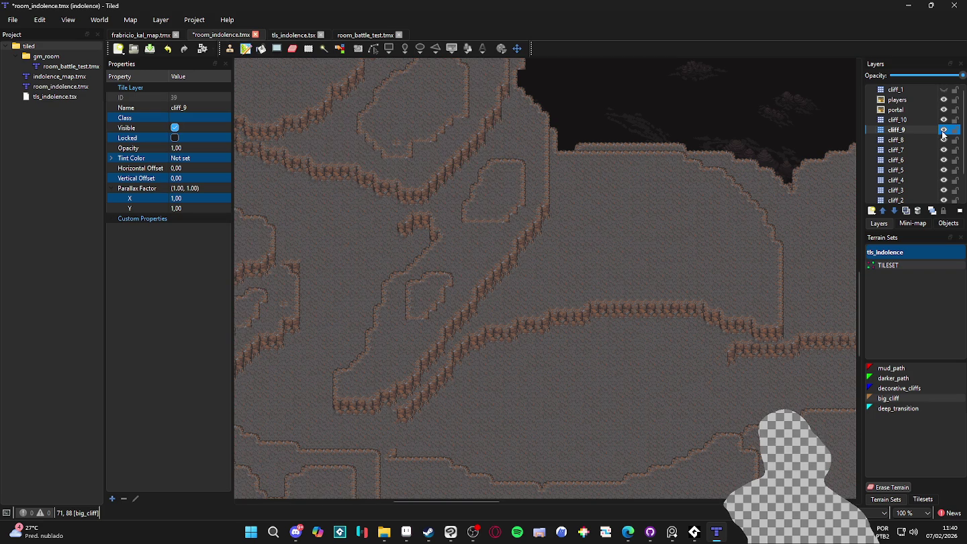
pyautogui.click(943, 140)
pyautogui.click(943, 139)
pyautogui.click(909, 142)
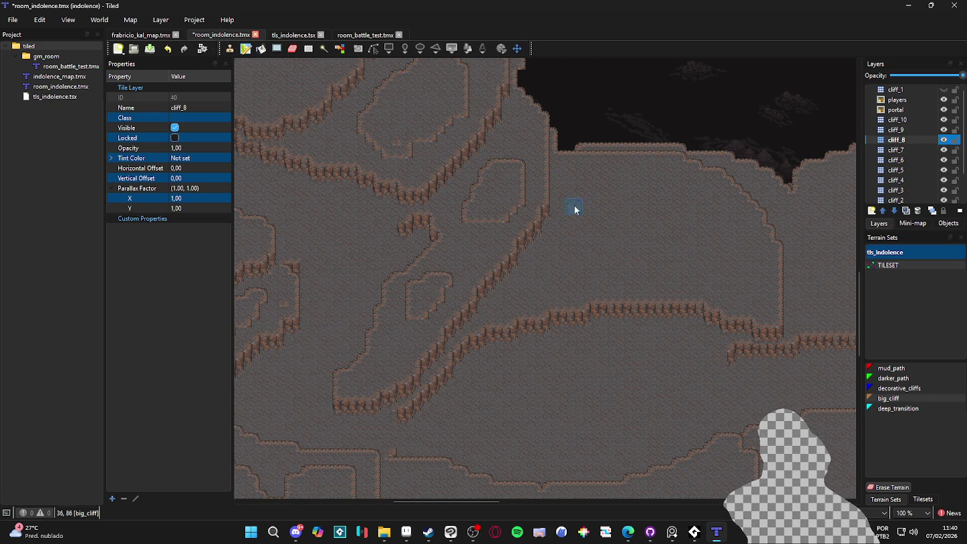
pyautogui.moveTo(578, 234)
pyautogui.mouseDown()
pyautogui.moveTo(651, 215)
pyautogui.moveTo(596, 224)
pyautogui.moveTo(699, 244)
pyautogui.moveTo(594, 211)
pyautogui.mouseUp()
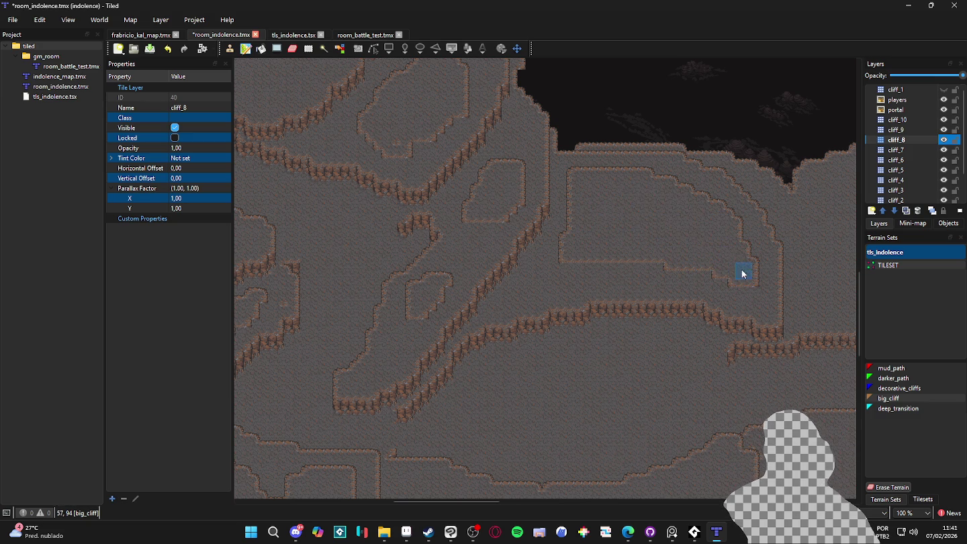
pyautogui.moveTo(741, 284); pyautogui.dragTo(625, 259)
# - Paint the closed banana-shaped big_cliff contour above the lower basin, then select cliff_7
pyautogui.scroll(-5, 603, 257)
pyautogui.scroll(-1, 473, 304)
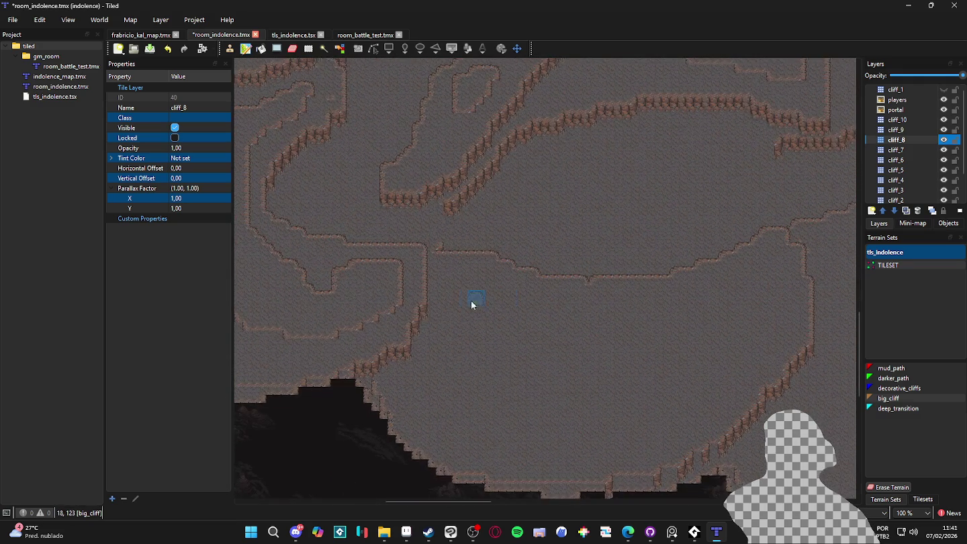
pyautogui.moveTo(474, 290)
pyautogui.mouseDown()
pyautogui.moveTo(658, 335)
pyautogui.moveTo(756, 293)
pyautogui.moveTo(511, 417)
pyautogui.moveTo(480, 304)
pyautogui.moveTo(648, 335)
pyautogui.moveTo(589, 371)
pyautogui.moveTo(588, 339)
pyautogui.moveTo(523, 320)
pyautogui.moveTo(487, 340)
pyautogui.moveTo(539, 384)
pyautogui.moveTo(481, 388)
pyautogui.moveTo(516, 351)
pyautogui.moveTo(508, 385)
pyautogui.moveTo(583, 364)
pyautogui.moveTo(494, 402)
pyautogui.moveTo(667, 367)
pyautogui.mouseUp()
pyautogui.moveTo(698, 340)
pyautogui.mouseDown()
pyautogui.moveTo(685, 313)
pyautogui.moveTo(645, 330)
pyautogui.mouseUp()
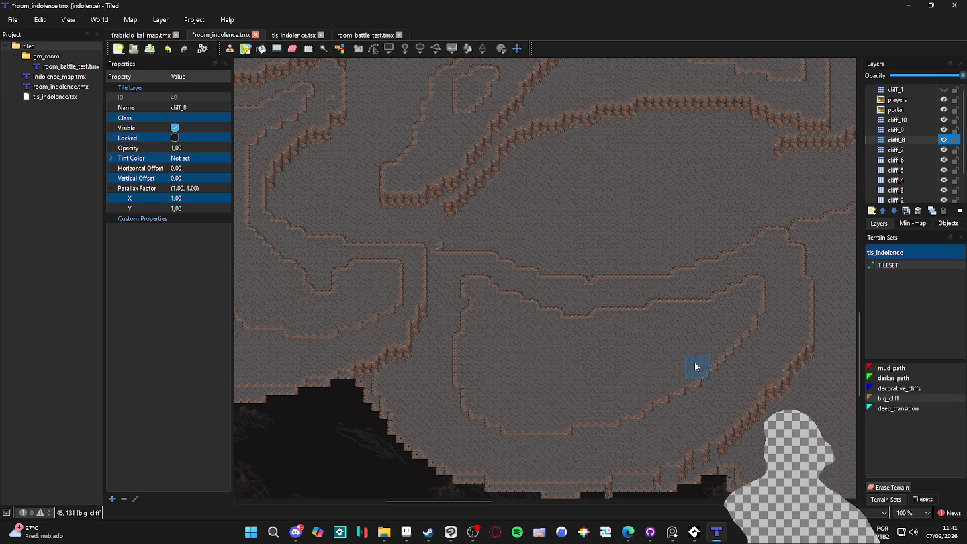
pyautogui.scroll(5, 565, 416)
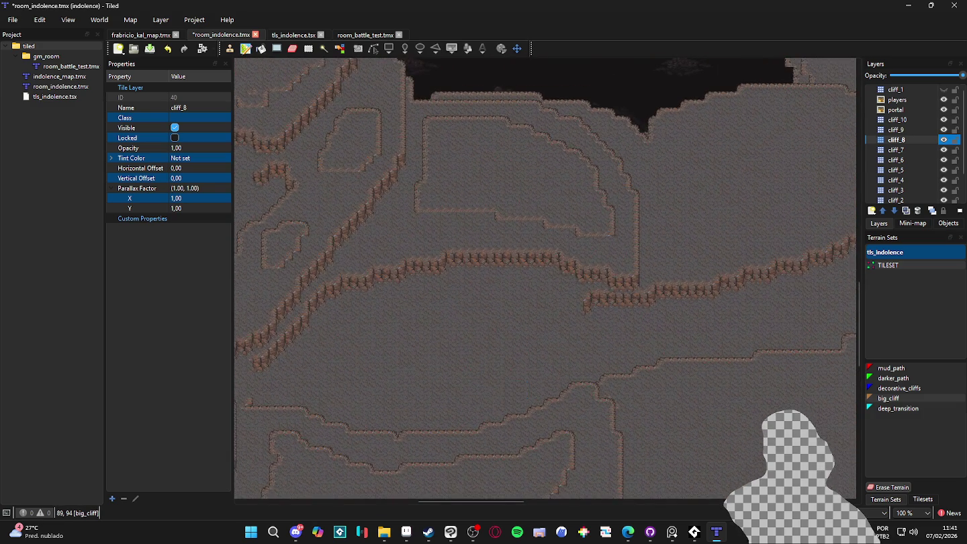
pyautogui.click(945, 149)
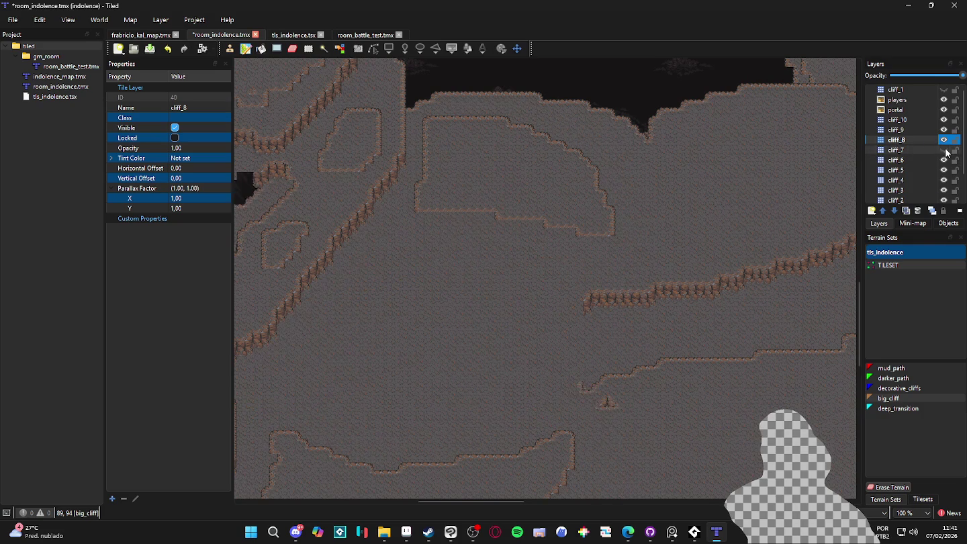
pyautogui.moveTo(748, 214); pyautogui.dragTo(548, 251)
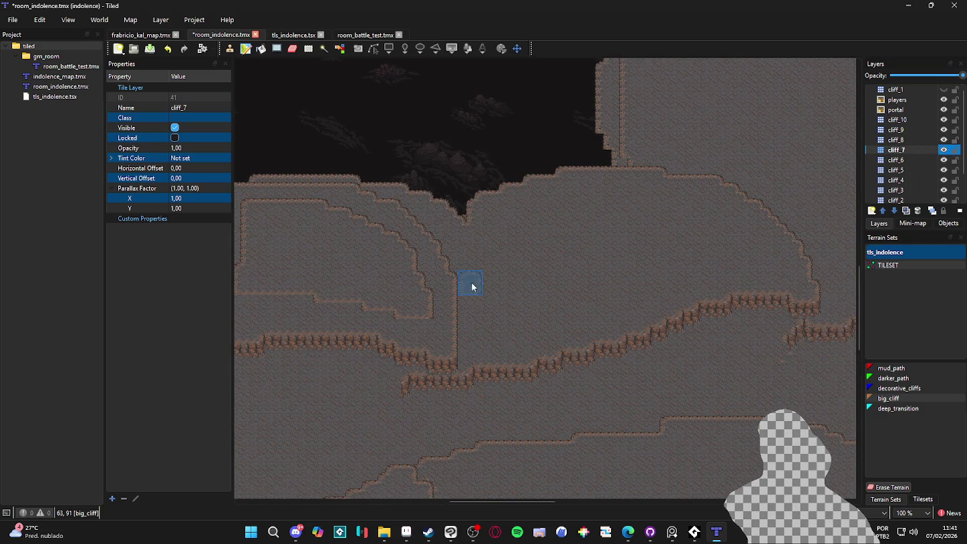
# - Paint looping big_cliff lines through the central basin, covering its inner contours on cliff_7
pyautogui.moveTo(500, 300); pyautogui.dragTo(688, 269)
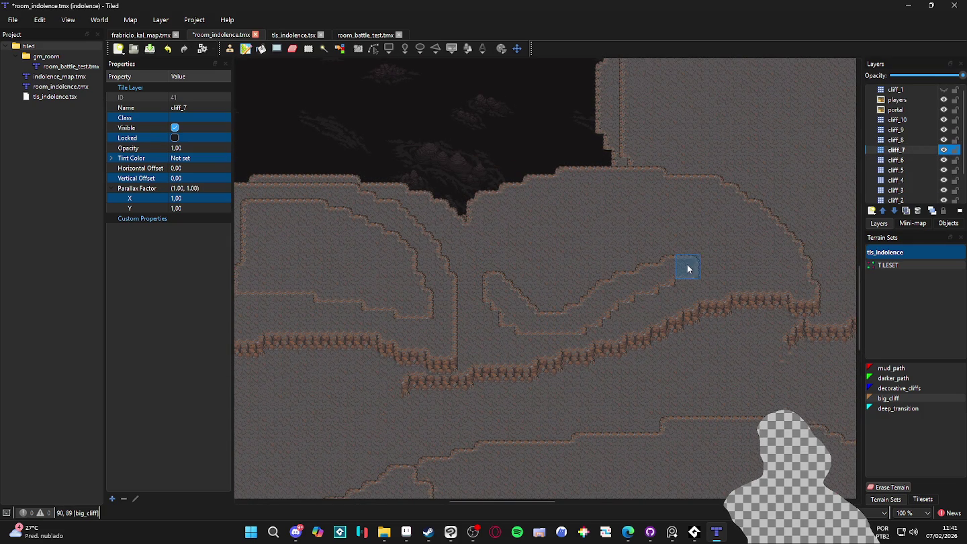
pyautogui.moveTo(511, 241)
pyautogui.mouseDown()
pyautogui.moveTo(668, 222)
pyautogui.moveTo(557, 288)
pyautogui.moveTo(542, 249)
pyautogui.moveTo(523, 288)
pyautogui.moveTo(593, 302)
pyautogui.moveTo(673, 216)
pyautogui.moveTo(633, 257)
pyautogui.mouseUp()
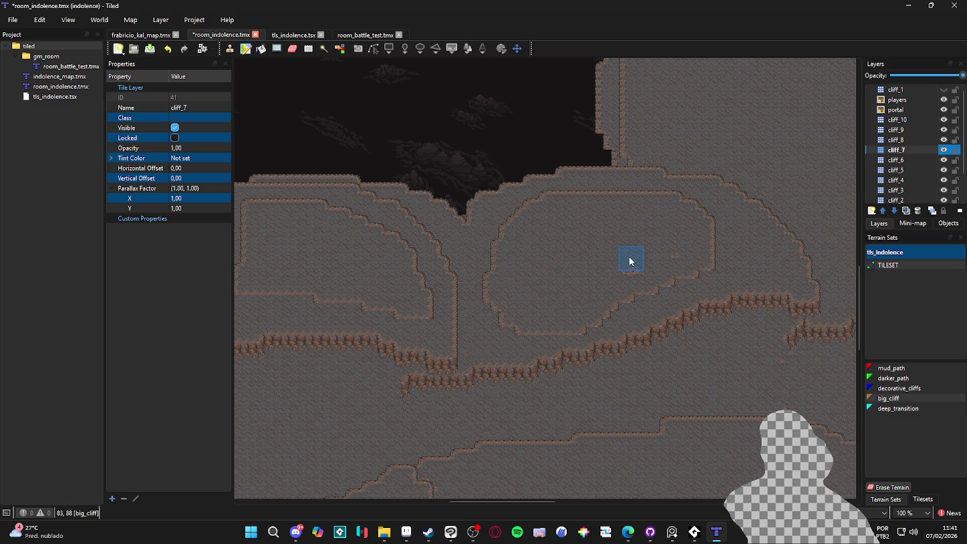
pyautogui.scroll(-4, 597, 215)
pyautogui.scroll(-2, 619, 245)
pyautogui.moveTo(743, 201)
pyautogui.mouseDown()
pyautogui.moveTo(486, 242)
pyautogui.moveTo(482, 336)
pyautogui.moveTo(631, 361)
pyautogui.moveTo(739, 298)
pyautogui.moveTo(745, 209)
pyautogui.moveTo(543, 242)
pyautogui.moveTo(490, 323)
pyautogui.moveTo(682, 330)
pyautogui.moveTo(625, 345)
pyautogui.moveTo(703, 308)
pyautogui.moveTo(712, 286)
pyautogui.moveTo(697, 233)
pyautogui.moveTo(479, 282)
pyautogui.moveTo(718, 237)
pyautogui.moveTo(599, 263)
pyautogui.moveTo(492, 309)
pyautogui.moveTo(632, 274)
pyautogui.moveTo(688, 302)
pyautogui.moveTo(701, 281)
pyautogui.moveTo(590, 296)
pyautogui.moveTo(510, 336)
pyautogui.moveTo(608, 287)
pyautogui.moveTo(578, 339)
pyautogui.moveTo(690, 319)
pyautogui.mouseUp()
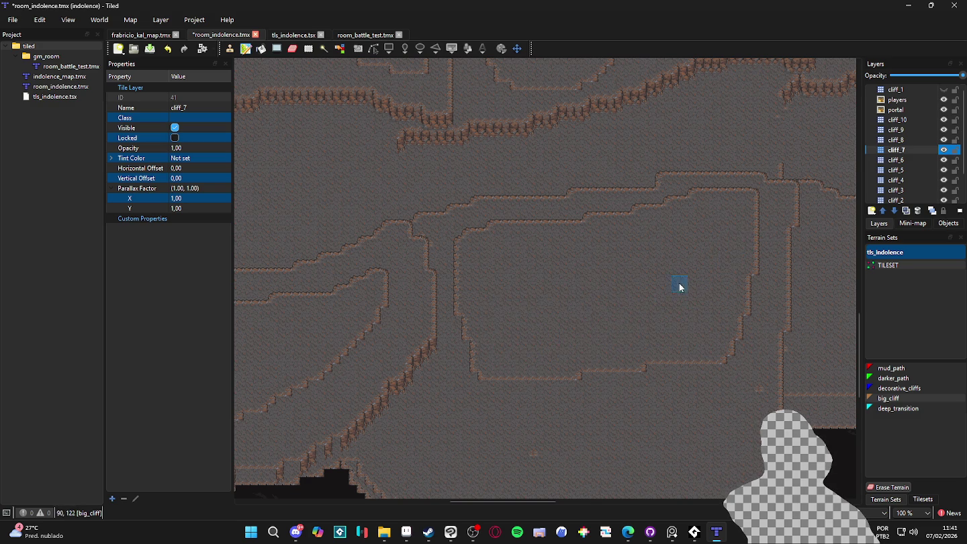
pyautogui.scroll(-1, 680, 287)
pyautogui.scroll(3, 608, 324)
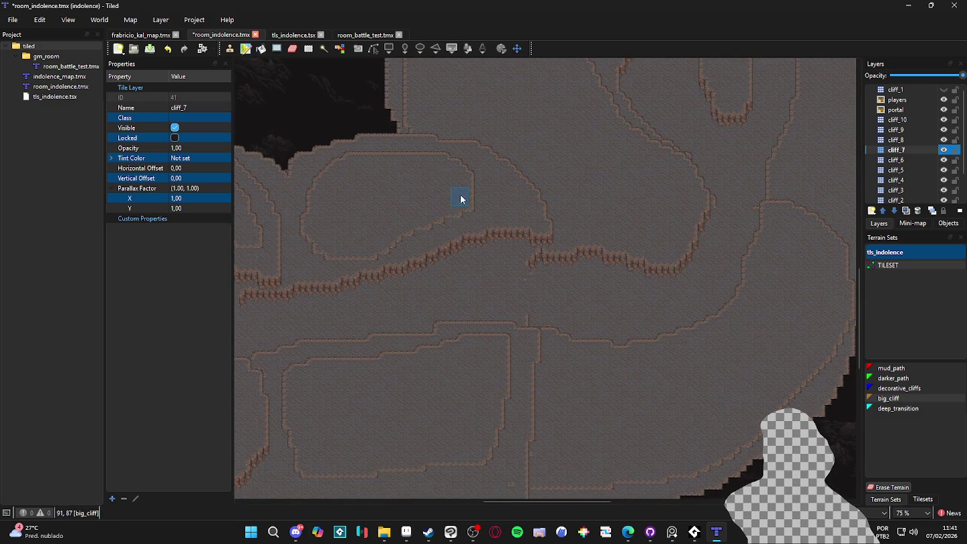
pyautogui.click(913, 162)
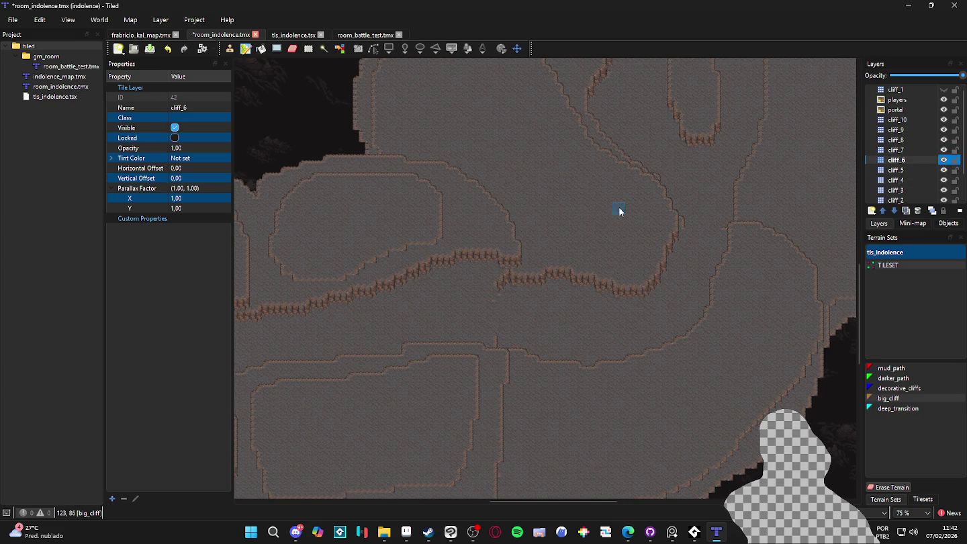
# - Paint curving big_cliff paths on cliff_6 sweeping toward the lower left, plus an inner strip
pyautogui.scroll(3, 608, 311)
pyautogui.moveTo(559, 330)
pyautogui.mouseDown()
pyautogui.moveTo(608, 328)
pyautogui.moveTo(631, 282)
pyautogui.moveTo(542, 185)
pyautogui.moveTo(460, 148)
pyautogui.moveTo(460, 231)
pyautogui.moveTo(537, 282)
pyautogui.moveTo(625, 302)
pyautogui.moveTo(533, 242)
pyautogui.moveTo(570, 283)
pyautogui.moveTo(505, 232)
pyautogui.moveTo(499, 240)
pyautogui.moveTo(468, 217)
pyautogui.moveTo(466, 185)
pyautogui.moveTo(511, 155)
pyautogui.moveTo(544, 241)
pyautogui.moveTo(493, 218)
pyautogui.moveTo(492, 151)
pyautogui.moveTo(494, 170)
pyautogui.moveTo(522, 197)
pyautogui.mouseUp()
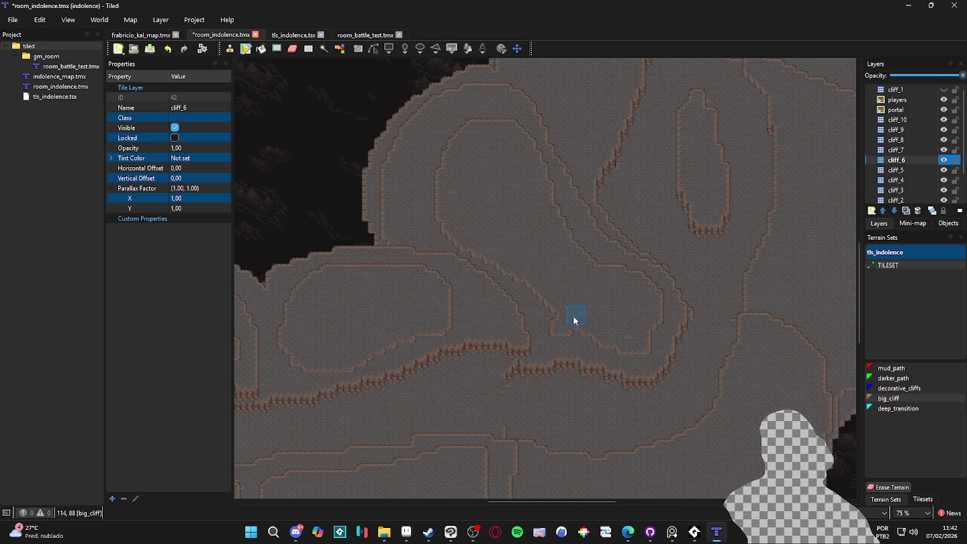
pyautogui.scroll(-3, 633, 339)
pyautogui.hscroll(2, 636, 345)
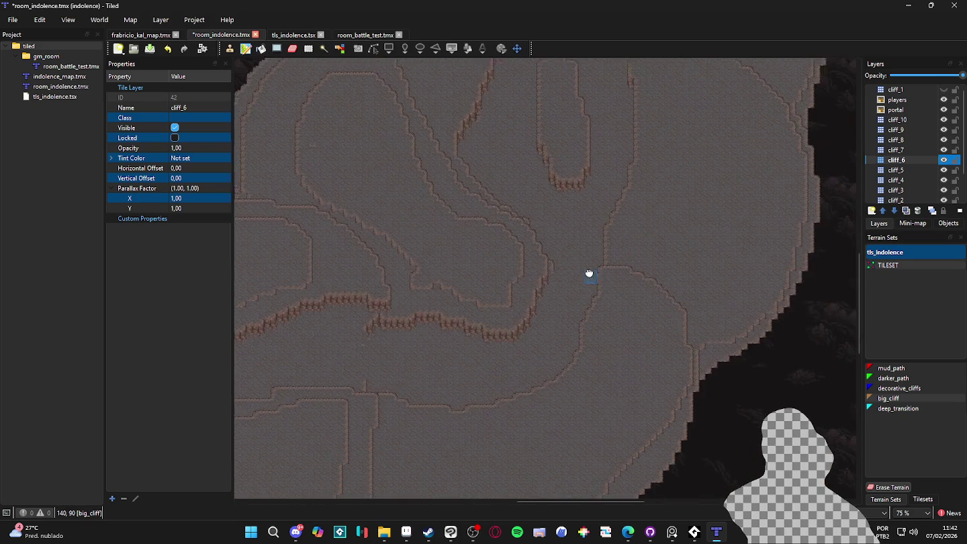
pyautogui.hscroll(2, 589, 274)
pyautogui.moveTo(650, 235); pyautogui.dragTo(458, 447)
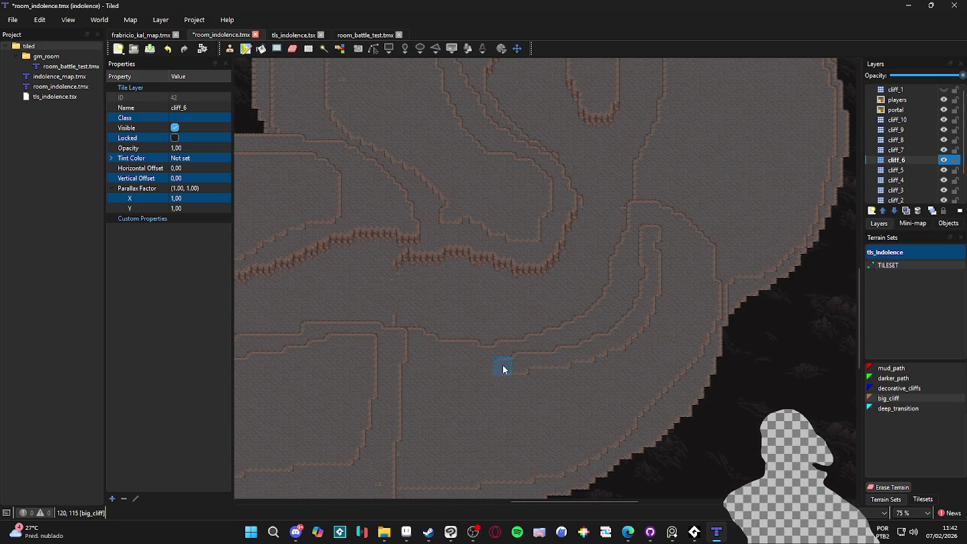
pyautogui.moveTo(674, 297)
pyautogui.mouseDown()
pyautogui.moveTo(592, 376)
pyautogui.moveTo(406, 409)
pyautogui.moveTo(406, 399)
pyautogui.mouseUp()
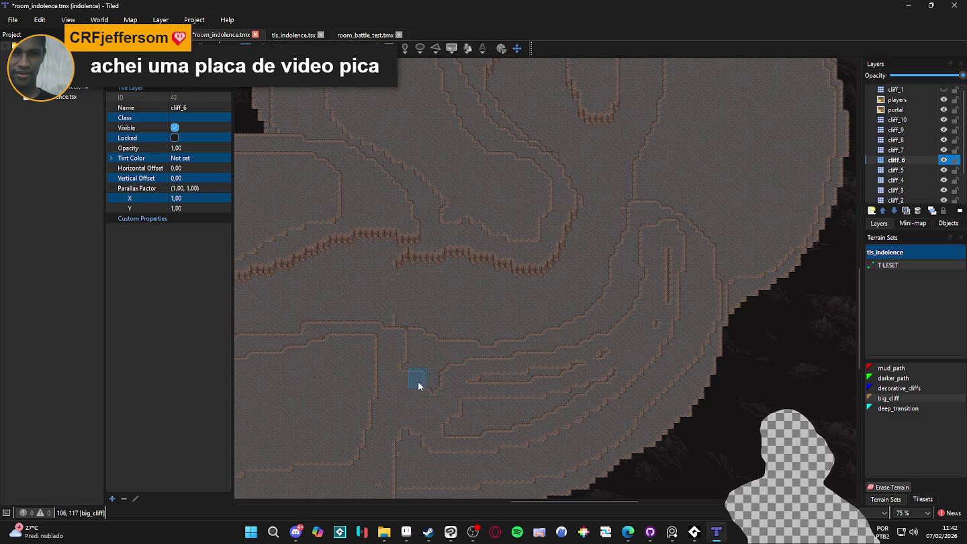
pyautogui.hotkey('ctrl', 'pagedown')
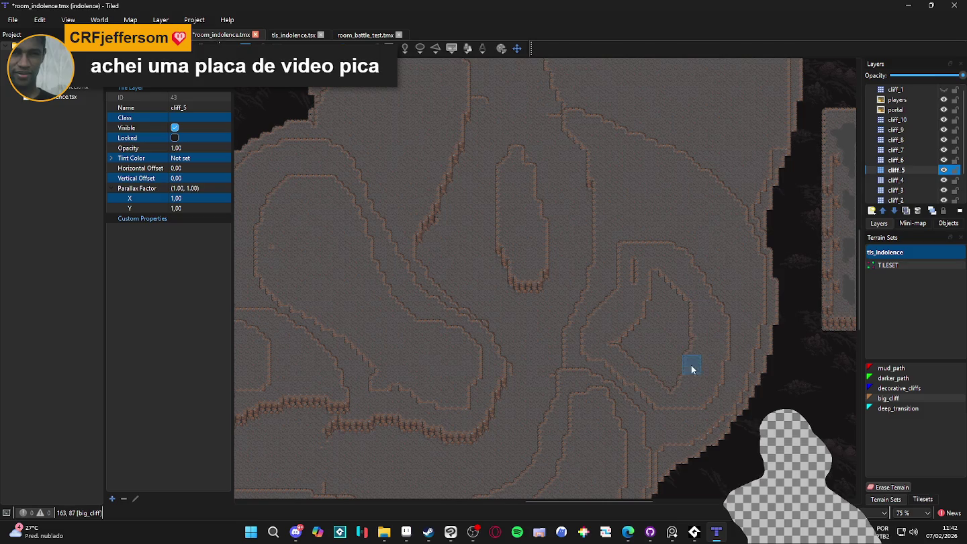
# - Repaint the big_cliff edges around the inner triangle and smooth the new cliff wedge
pyautogui.moveTo(674, 365)
pyautogui.mouseDown()
pyautogui.moveTo(696, 303)
pyautogui.moveTo(647, 373)
pyautogui.moveTo(668, 340)
pyautogui.moveTo(639, 359)
pyautogui.moveTo(663, 287)
pyautogui.moveTo(638, 329)
pyautogui.moveTo(608, 343)
pyautogui.mouseUp()
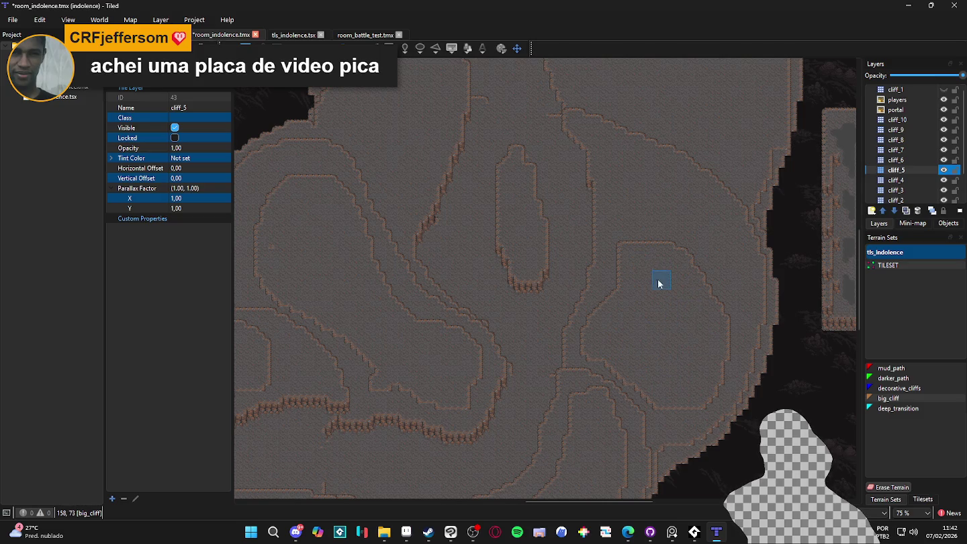
pyautogui.scroll(2, 684, 265)
pyautogui.hscroll(-1, 686, 265)
pyautogui.moveTo(686, 270)
pyautogui.mouseDown()
pyautogui.moveTo(668, 274)
pyautogui.moveTo(659, 242)
pyautogui.moveTo(750, 308)
pyautogui.mouseUp()
pyautogui.moveTo(685, 243); pyautogui.dragTo(703, 294)
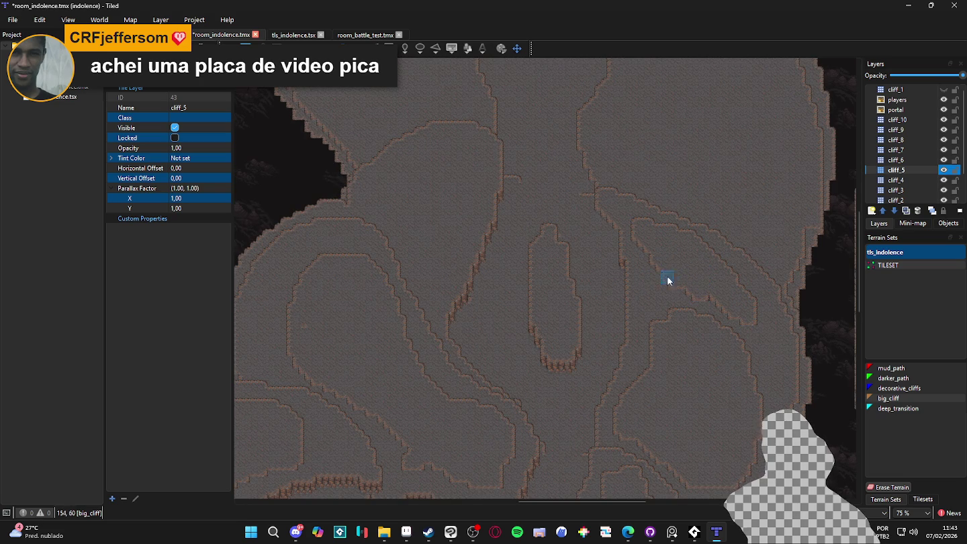
# - Erase stray cliff tiles on cliff_5, then paint a short big_cliff edge on cliff_4
pyautogui.press('x')
pyautogui.moveTo(695, 298); pyautogui.dragTo(752, 299)
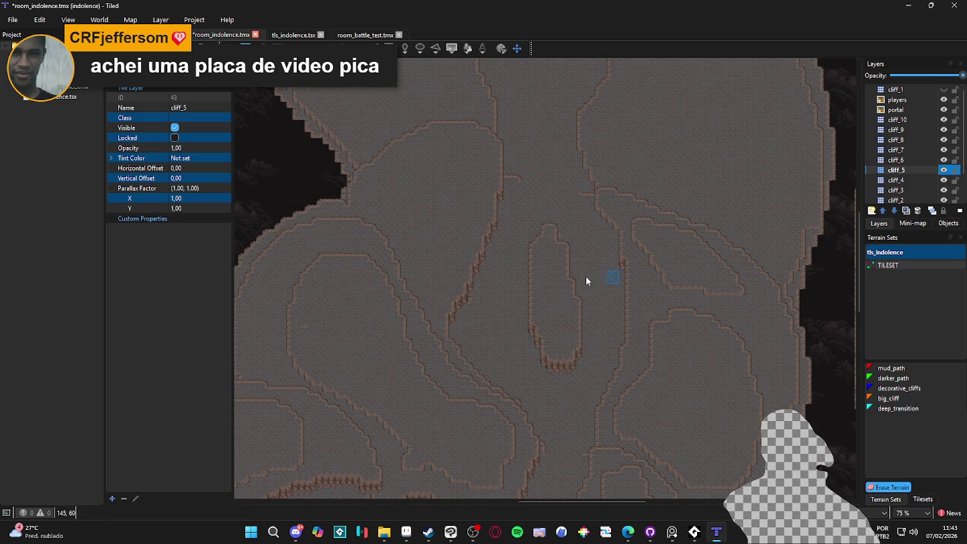
pyautogui.moveTo(482, 249); pyautogui.dragTo(600, 341)
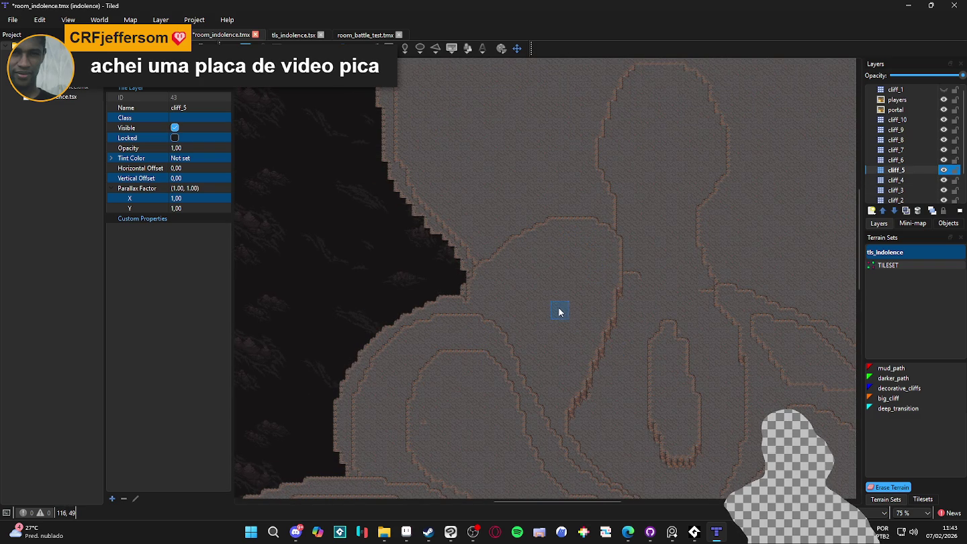
pyautogui.hotkey('ctrl', 'pagedown')
pyautogui.moveTo(576, 246)
pyautogui.mouseDown()
pyautogui.moveTo(600, 272)
pyautogui.moveTo(570, 319)
pyautogui.mouseUp()
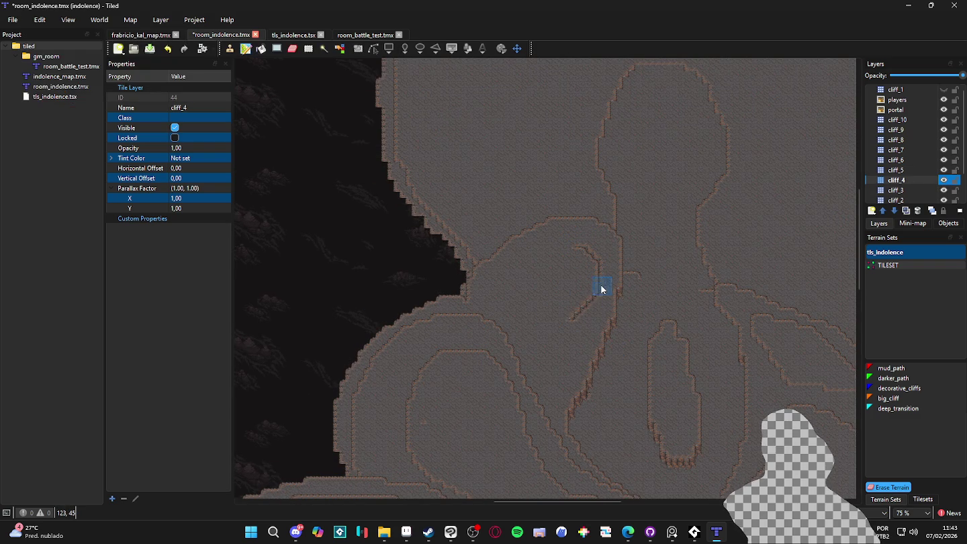
# - Return to cliff_5, pick big_cliff, and reshape the inner plateau's edges
pyautogui.hotkey('ctrl', 'pageup')
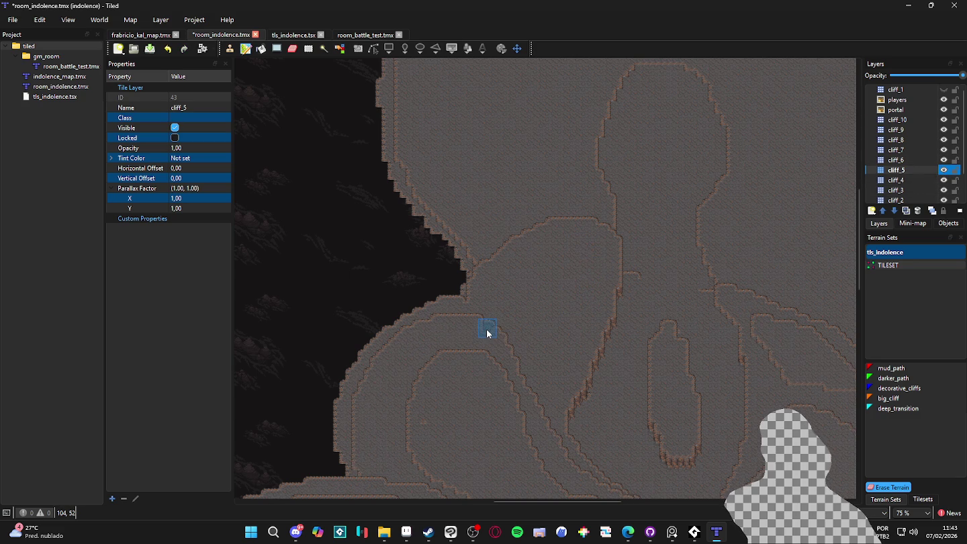
pyautogui.rightClick(594, 277)
pyautogui.moveTo(604, 263)
pyautogui.mouseDown()
pyautogui.moveTo(522, 323)
pyautogui.moveTo(570, 242)
pyautogui.moveTo(558, 291)
pyautogui.moveTo(572, 313)
pyautogui.moveTo(527, 296)
pyautogui.moveTo(530, 313)
pyautogui.moveTo(558, 259)
pyautogui.moveTo(551, 309)
pyautogui.moveTo(582, 284)
pyautogui.mouseUp()
pyautogui.press('e')
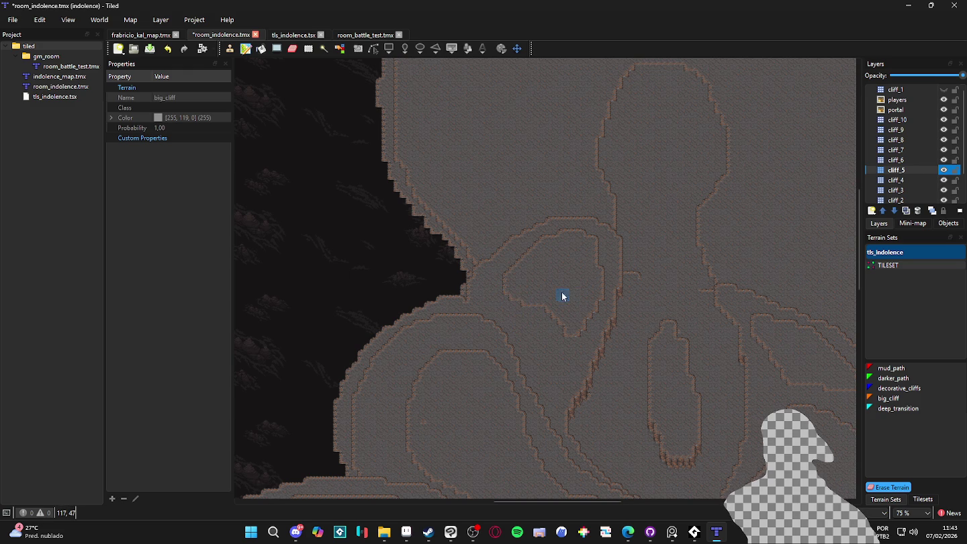
# - Make cliff_4 the working layer, briefly hiding and reshowing it to check underneath
pyautogui.moveTo(662, 295); pyautogui.dragTo(517, 279)
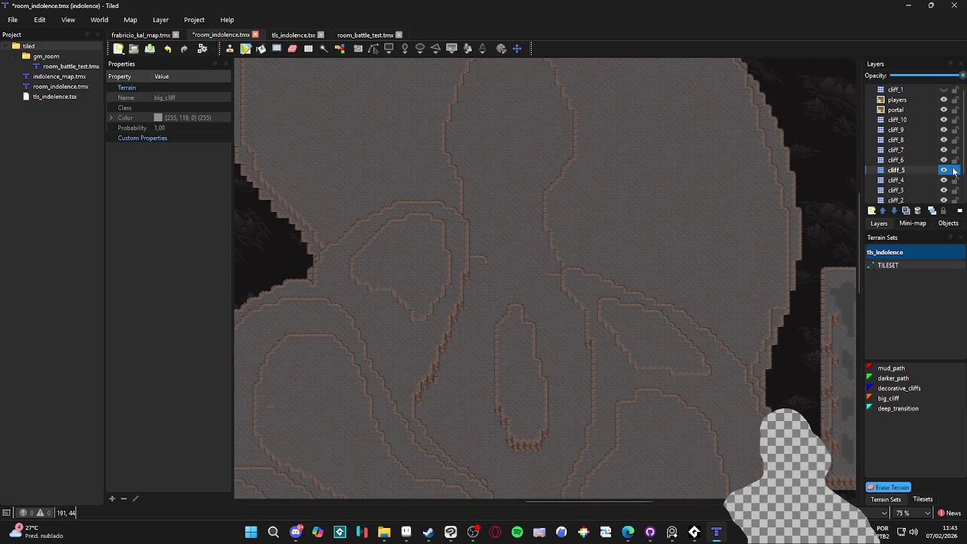
pyautogui.click(941, 179)
pyautogui.click(944, 180)
pyautogui.click(943, 180)
pyautogui.moveTo(653, 285); pyautogui.dragTo(640, 287)
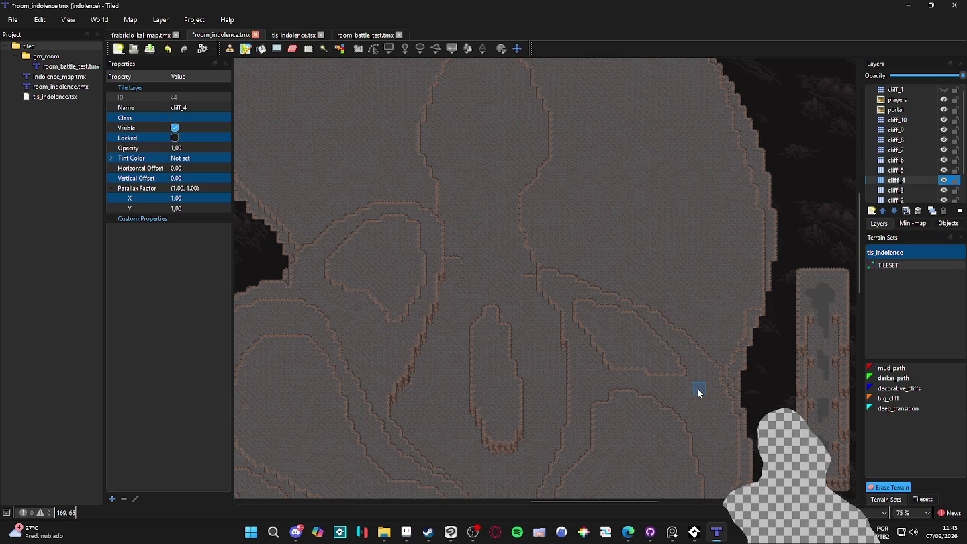
pyautogui.scroll(2, 606, 320)
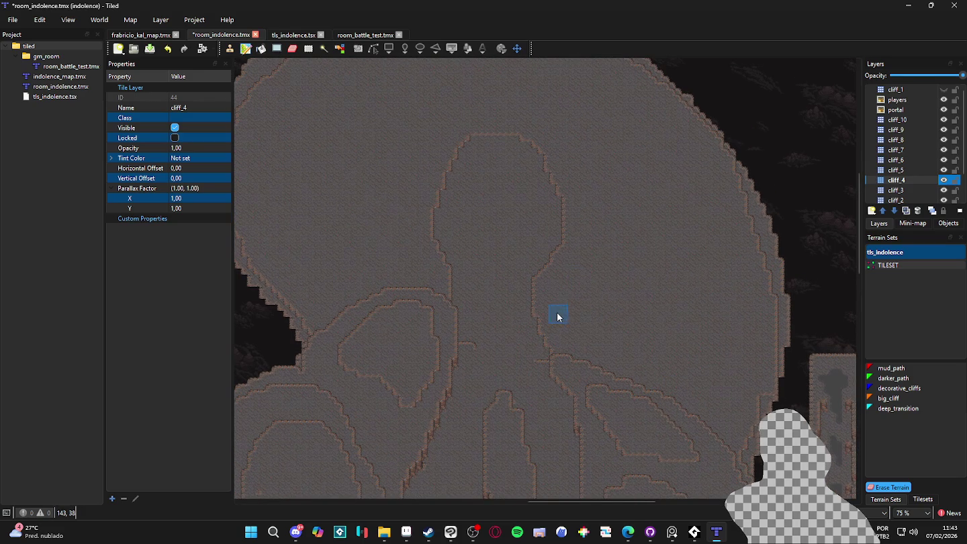
# - Pick big_cliff and extend cliff_4's outline down-right, shrinking the inner triangle
pyautogui.click(888, 397)
pyautogui.moveTo(569, 339)
pyautogui.mouseDown()
pyautogui.moveTo(576, 276)
pyautogui.moveTo(566, 313)
pyautogui.mouseUp()
pyautogui.moveTo(580, 275)
pyautogui.mouseDown()
pyautogui.moveTo(594, 238)
pyautogui.moveTo(567, 317)
pyautogui.moveTo(583, 333)
pyautogui.moveTo(697, 371)
pyautogui.moveTo(722, 395)
pyautogui.moveTo(750, 366)
pyautogui.moveTo(706, 246)
pyautogui.moveTo(619, 182)
pyautogui.moveTo(586, 215)
pyautogui.moveTo(592, 302)
pyautogui.moveTo(575, 304)
pyautogui.mouseUp()
pyautogui.moveTo(688, 348)
pyautogui.mouseDown()
pyautogui.moveTo(725, 378)
pyautogui.moveTo(718, 365)
pyautogui.moveTo(738, 367)
pyautogui.moveTo(738, 315)
pyautogui.moveTo(722, 366)
pyautogui.moveTo(720, 284)
pyautogui.moveTo(708, 335)
pyautogui.moveTo(724, 305)
pyautogui.moveTo(603, 317)
pyautogui.mouseUp()
pyautogui.moveTo(707, 340)
pyautogui.mouseDown()
pyautogui.moveTo(593, 285)
pyautogui.moveTo(701, 329)
pyautogui.moveTo(641, 284)
pyautogui.moveTo(655, 304)
pyautogui.moveTo(697, 288)
pyautogui.moveTo(602, 255)
pyautogui.mouseUp()
pyautogui.moveTo(711, 316)
pyautogui.mouseDown()
pyautogui.moveTo(677, 256)
pyautogui.moveTo(620, 210)
pyautogui.moveTo(639, 210)
pyautogui.moveTo(704, 268)
pyautogui.mouseUp()
pyautogui.moveTo(602, 197)
pyautogui.mouseDown()
pyautogui.moveTo(613, 263)
pyautogui.moveTo(634, 251)
pyautogui.mouseUp()
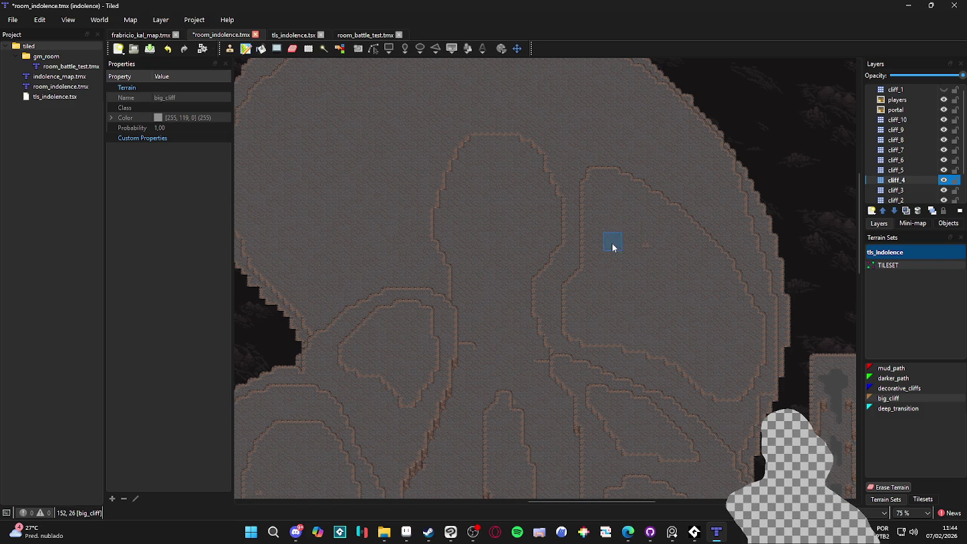
# - Paint a new cliff path, fill the small inner triangle, and extend the outline left
pyautogui.scroll(3, 661, 261)
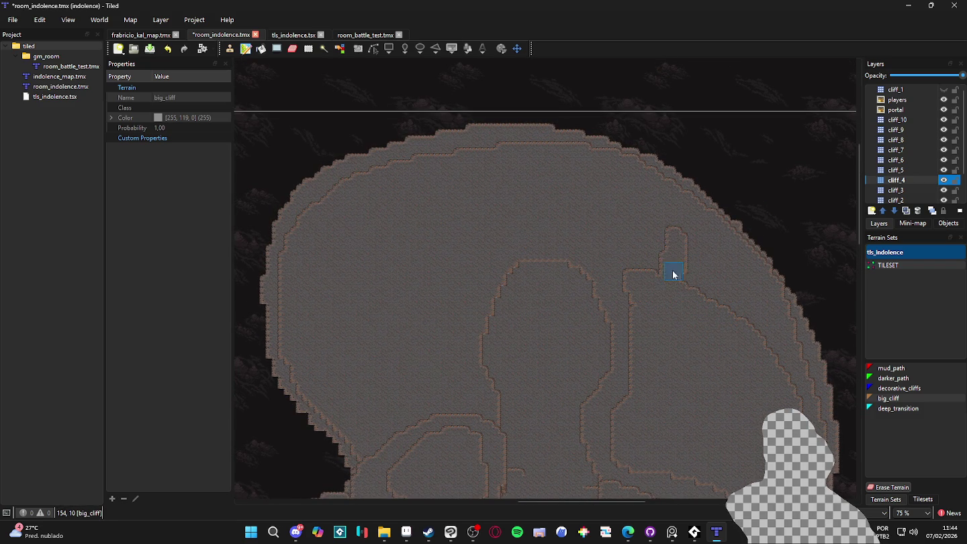
pyautogui.scroll(-2, 490, 306)
pyautogui.moveTo(491, 306)
pyautogui.mouseDown()
pyautogui.moveTo(499, 320)
pyautogui.moveTo(443, 302)
pyautogui.moveTo(494, 300)
pyautogui.moveTo(485, 237)
pyautogui.moveTo(389, 313)
pyautogui.moveTo(480, 315)
pyautogui.moveTo(414, 331)
pyautogui.mouseUp()
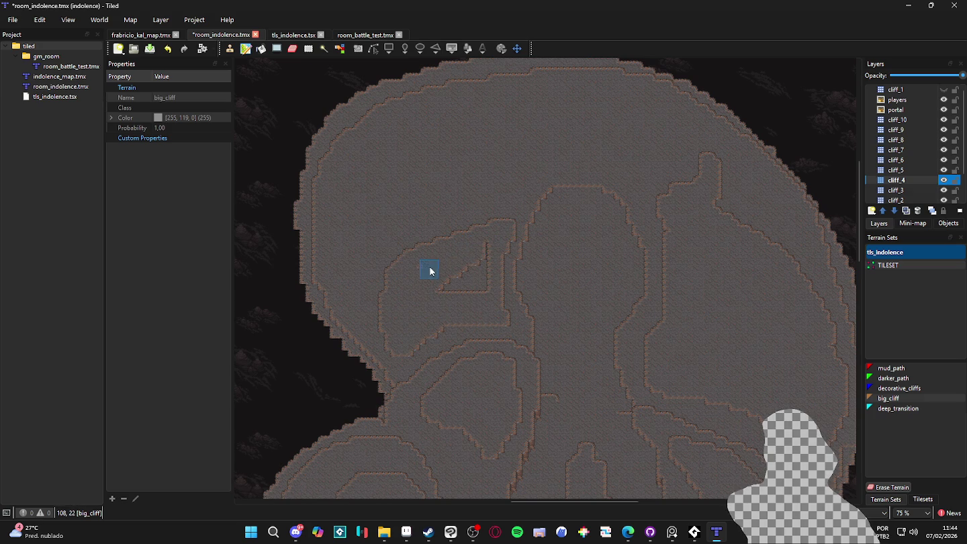
pyautogui.moveTo(486, 250)
pyautogui.mouseDown()
pyautogui.moveTo(425, 291)
pyautogui.moveTo(480, 296)
pyautogui.mouseUp()
pyautogui.moveTo(401, 329)
pyautogui.mouseDown()
pyautogui.moveTo(374, 292)
pyautogui.moveTo(477, 232)
pyautogui.mouseUp()
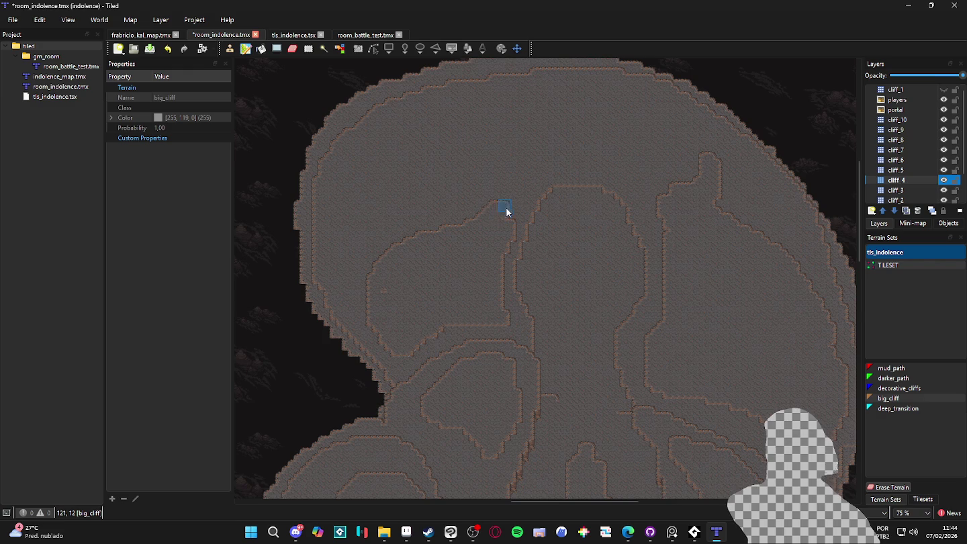
# - Zoom around the map to inspect it, bringing the island top with the players into view
pyautogui.scroll(-1, 527, 352)
pyautogui.scroll(-1, 543, 293)
pyautogui.scroll(-1, 597, 349)
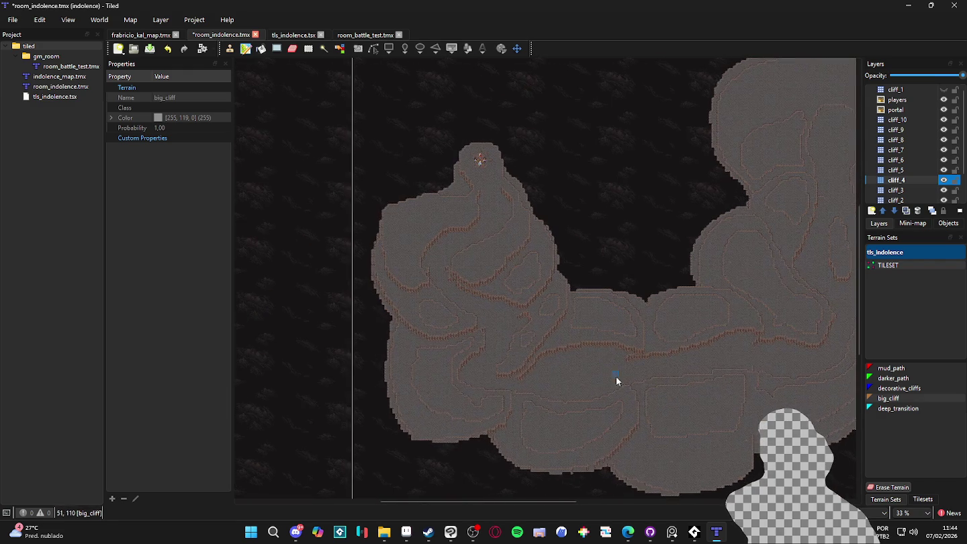
pyautogui.scroll(3, 615, 376)
pyautogui.scroll(-1, 595, 388)
pyautogui.scroll(-1, 565, 341)
pyautogui.scroll(1, 408, 288)
pyautogui.scroll(-1, 422, 277)
pyautogui.scroll(1, 478, 338)
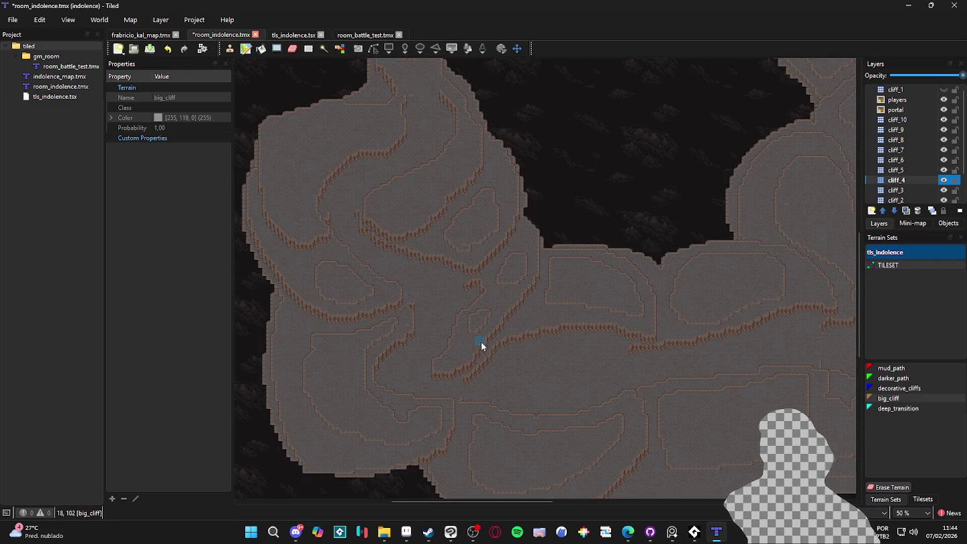
pyautogui.scroll(1, 574, 359)
pyautogui.scroll(-1, 537, 297)
pyautogui.scroll(-1, 554, 340)
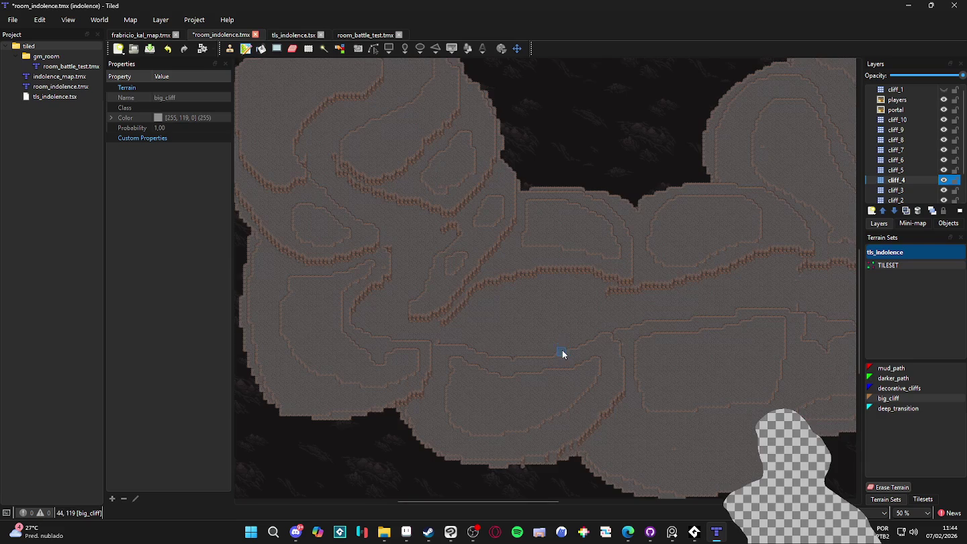
pyautogui.scroll(1, 492, 301)
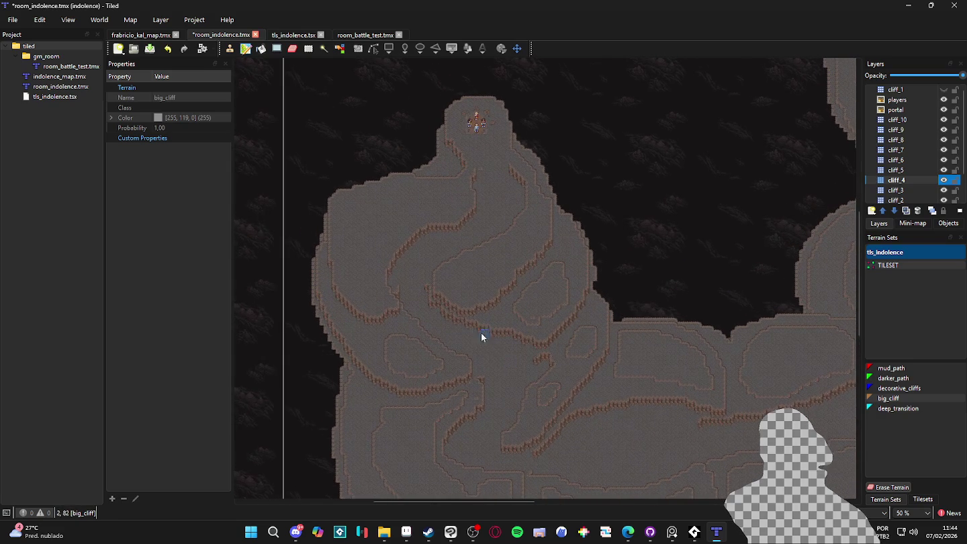
pyautogui.scroll(2, 480, 335)
pyautogui.moveTo(408, 236); pyautogui.dragTo(519, 317)
pyautogui.scroll(1, 520, 317)
pyautogui.scroll(-1, 520, 284)
# - Add a new tile layer named cliff_10 directly above the existing cliff_10 layer
pyautogui.click(914, 122)
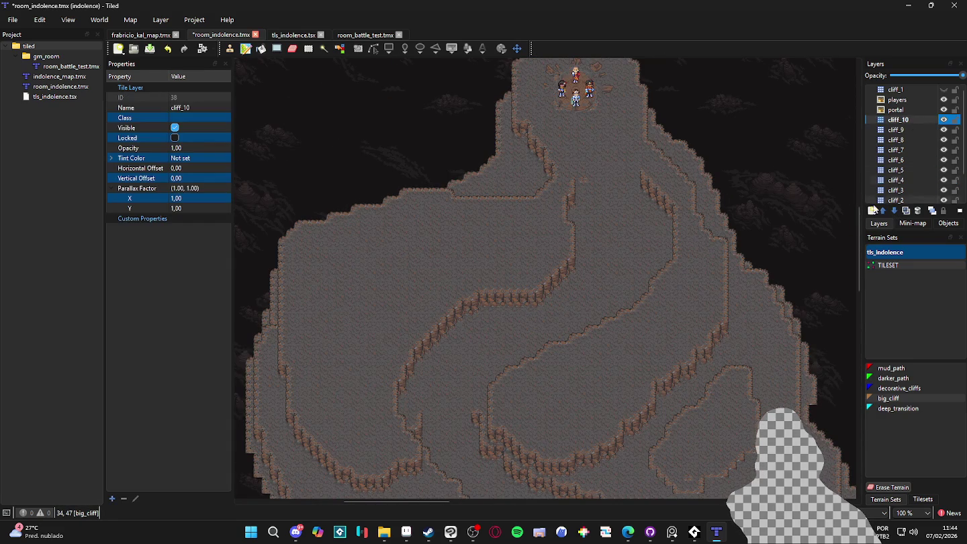
pyautogui.click(870, 211)
pyautogui.click(889, 228)
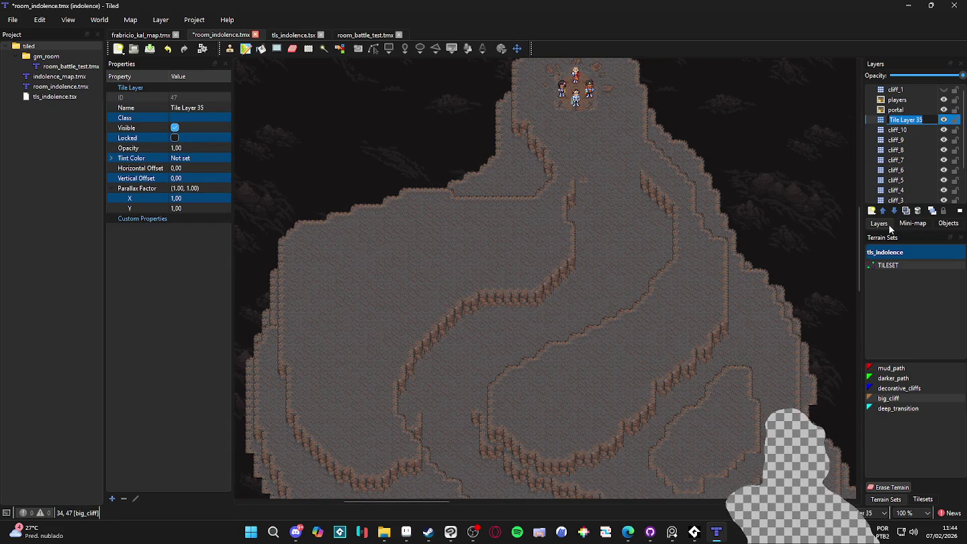
pyautogui.write('cliff_10')
pyautogui.press('Return')
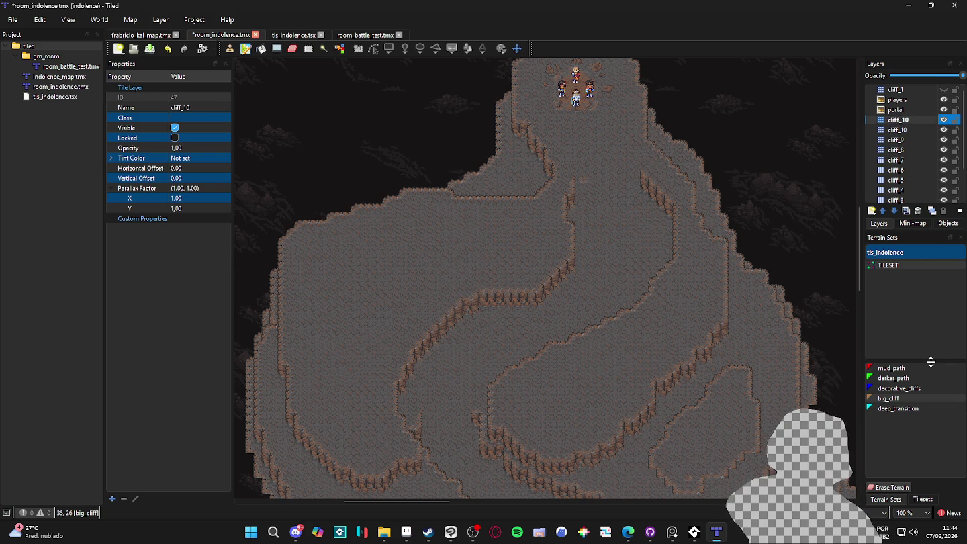
pyautogui.click(929, 398)
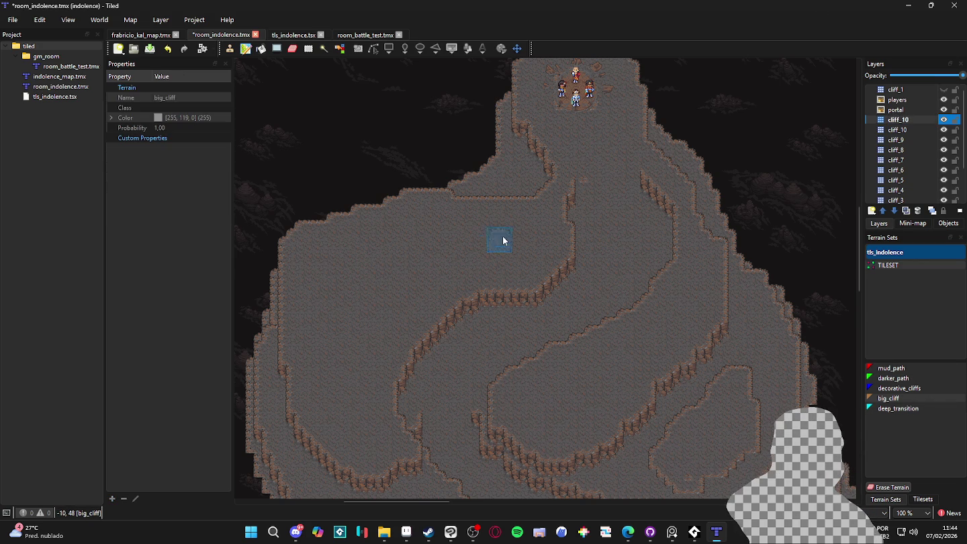
# - Paint small big_cliff patches on cliff_10, flattening and straightening the inner loop
pyautogui.moveTo(501, 237)
pyautogui.mouseDown()
pyautogui.moveTo(470, 231)
pyautogui.moveTo(366, 339)
pyautogui.moveTo(340, 320)
pyautogui.moveTo(498, 237)
pyautogui.moveTo(408, 262)
pyautogui.moveTo(353, 308)
pyautogui.moveTo(352, 349)
pyautogui.moveTo(394, 306)
pyautogui.moveTo(517, 256)
pyautogui.mouseUp()
pyautogui.moveTo(347, 272)
pyautogui.mouseDown()
pyautogui.moveTo(468, 232)
pyautogui.moveTo(444, 218)
pyautogui.moveTo(496, 224)
pyautogui.moveTo(402, 227)
pyautogui.moveTo(330, 315)
pyautogui.moveTo(351, 340)
pyautogui.moveTo(516, 253)
pyautogui.moveTo(396, 255)
pyautogui.moveTo(347, 313)
pyautogui.moveTo(489, 256)
pyautogui.moveTo(372, 289)
pyautogui.moveTo(336, 365)
pyautogui.moveTo(356, 339)
pyautogui.moveTo(399, 315)
pyautogui.moveTo(319, 346)
pyautogui.moveTo(338, 283)
pyautogui.mouseUp()
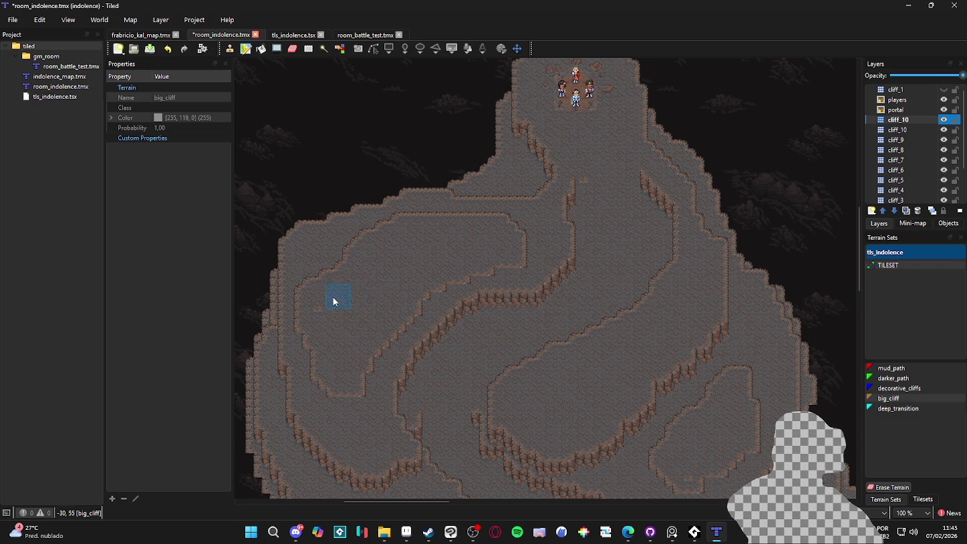
pyautogui.moveTo(513, 255)
pyautogui.mouseDown()
pyautogui.moveTo(566, 272)
pyautogui.moveTo(558, 264)
pyautogui.moveTo(448, 282)
pyautogui.moveTo(401, 324)
pyautogui.moveTo(357, 398)
pyautogui.mouseUp()
pyautogui.moveTo(402, 308)
pyautogui.mouseDown()
pyautogui.moveTo(414, 283)
pyautogui.moveTo(494, 274)
pyautogui.moveTo(535, 233)
pyautogui.moveTo(456, 281)
pyautogui.mouseUp()
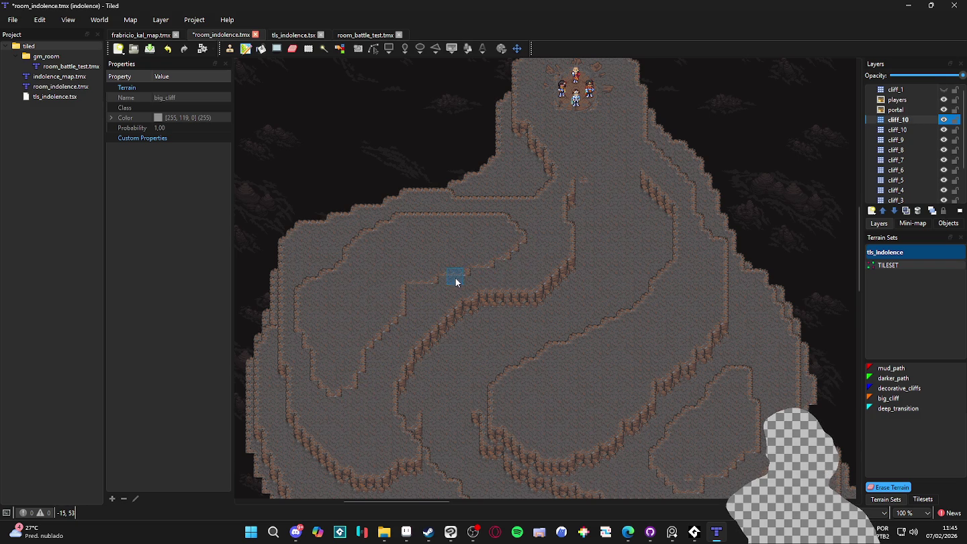
pyautogui.moveTo(354, 417)
pyautogui.mouseDown()
pyautogui.moveTo(372, 441)
pyautogui.moveTo(361, 424)
pyautogui.mouseUp()
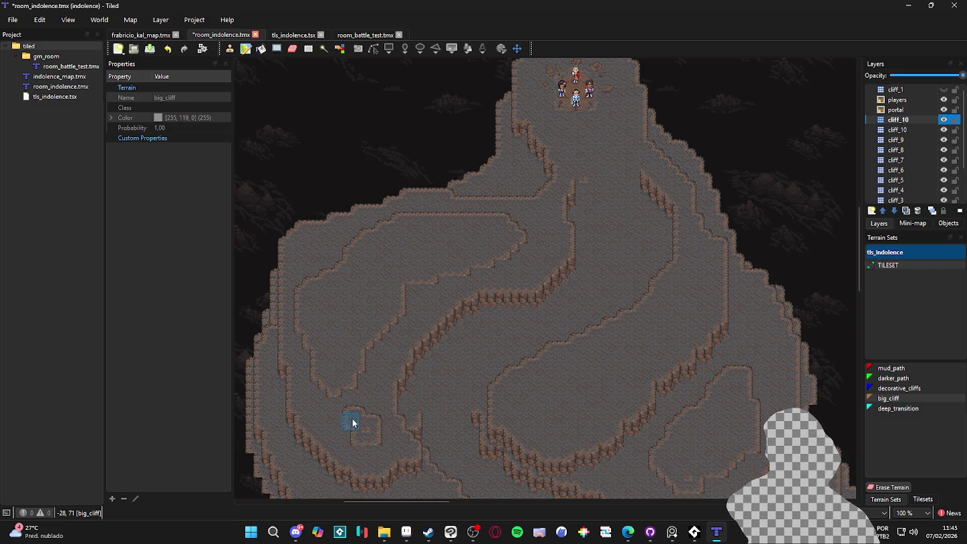
# - Paint two raised cliff plateaus, one in the lower middle and one further right
pyautogui.scroll(-1, 524, 417)
pyautogui.scroll(1, 570, 390)
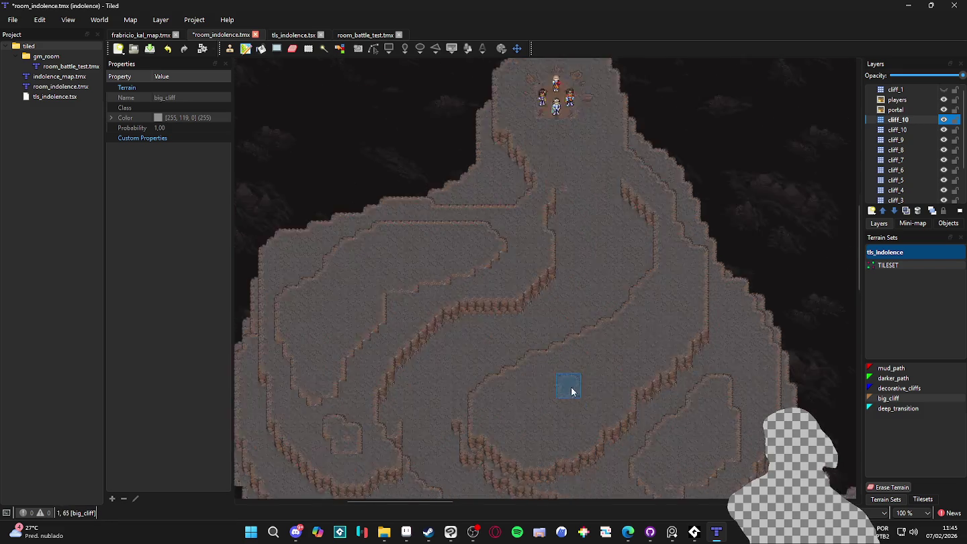
pyautogui.scroll(1, 553, 394)
pyautogui.moveTo(551, 389)
pyautogui.mouseDown()
pyautogui.moveTo(596, 368)
pyautogui.moveTo(571, 395)
pyautogui.moveTo(623, 359)
pyautogui.mouseUp()
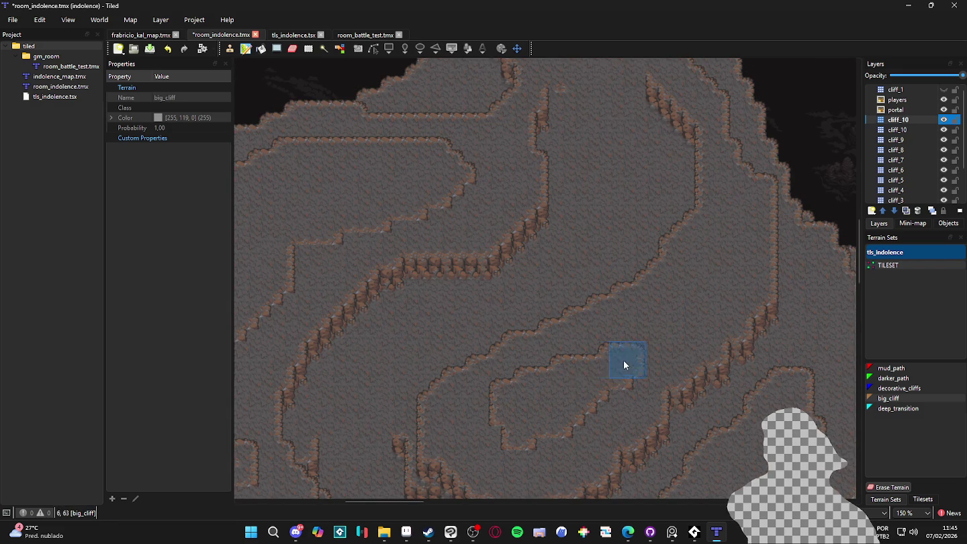
pyautogui.moveTo(654, 331)
pyautogui.mouseDown()
pyautogui.moveTo(724, 254)
pyautogui.moveTo(711, 286)
pyautogui.mouseUp()
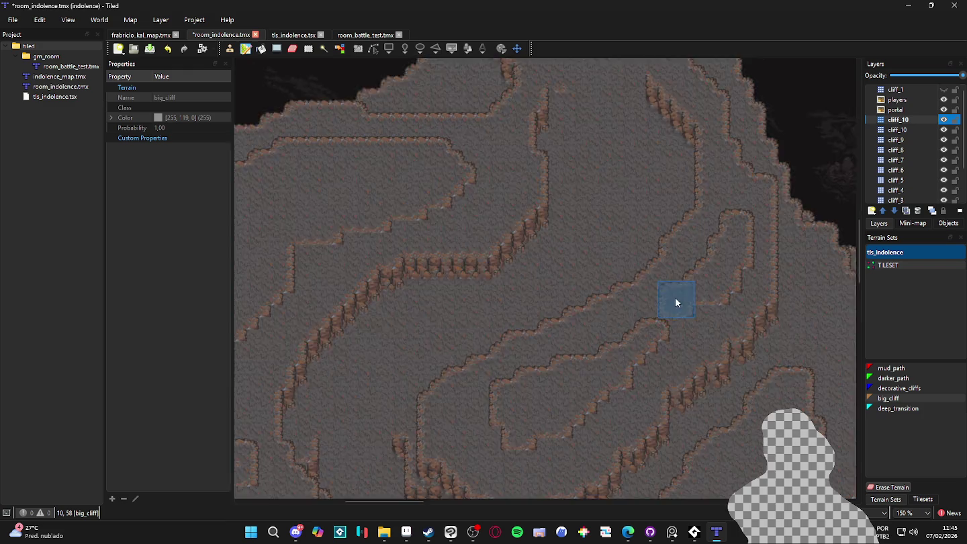
# - Add big_cliff edge blocks along the right-hand slope's cliff edge
pyautogui.scroll(-4, 675, 302)
pyautogui.scroll(1, 604, 193)
pyautogui.scroll(1, 607, 302)
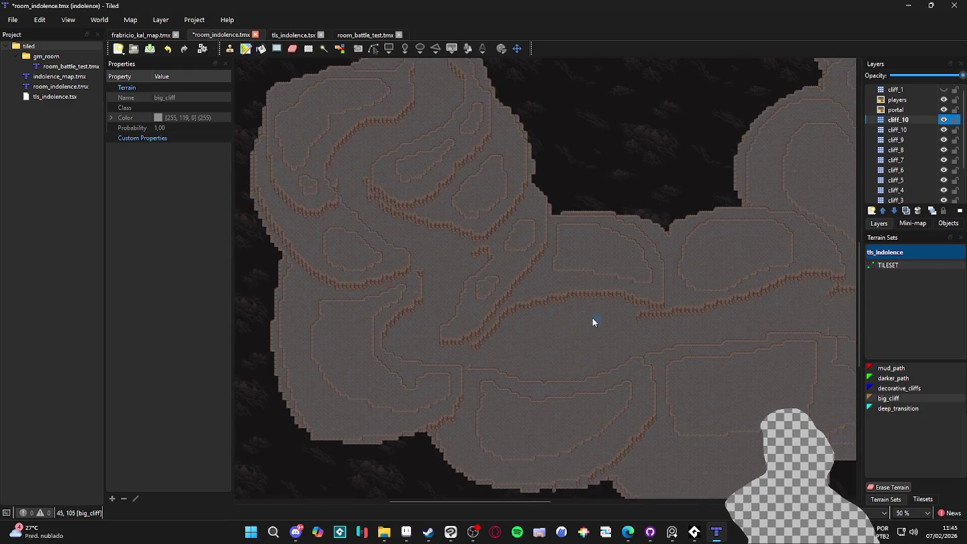
pyautogui.scroll(1, 559, 274)
pyautogui.scroll(3, 524, 270)
pyautogui.scroll(3, 473, 273)
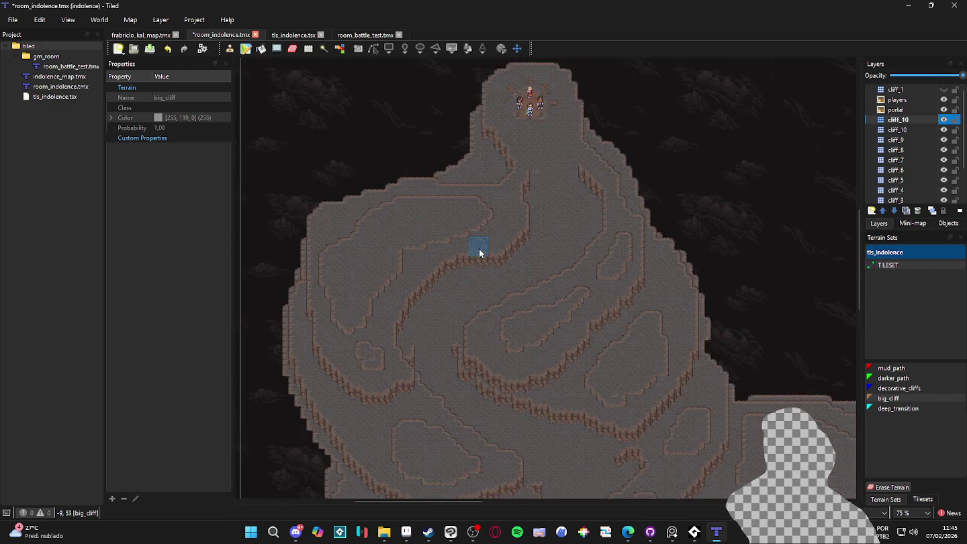
pyautogui.scroll(2, 480, 251)
pyautogui.scroll(1, 515, 251)
pyautogui.scroll(1, 523, 298)
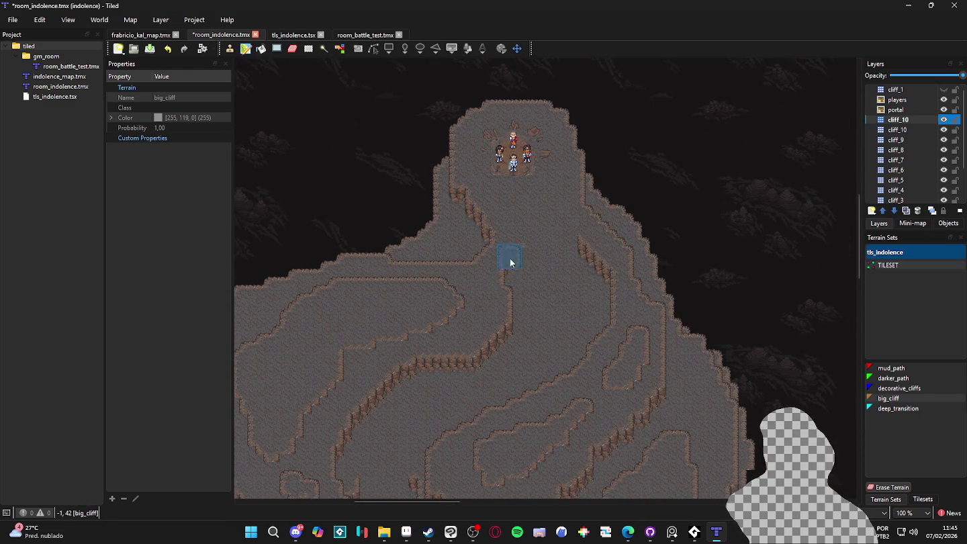
pyautogui.scroll(1, 511, 259)
pyautogui.scroll(-2, 510, 264)
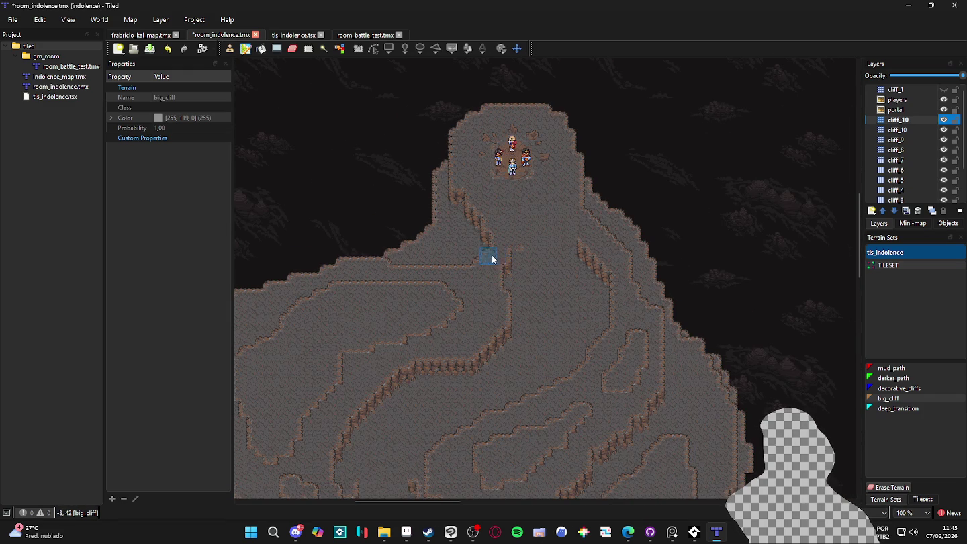
pyautogui.scroll(2, 489, 254)
pyautogui.click(488, 252)
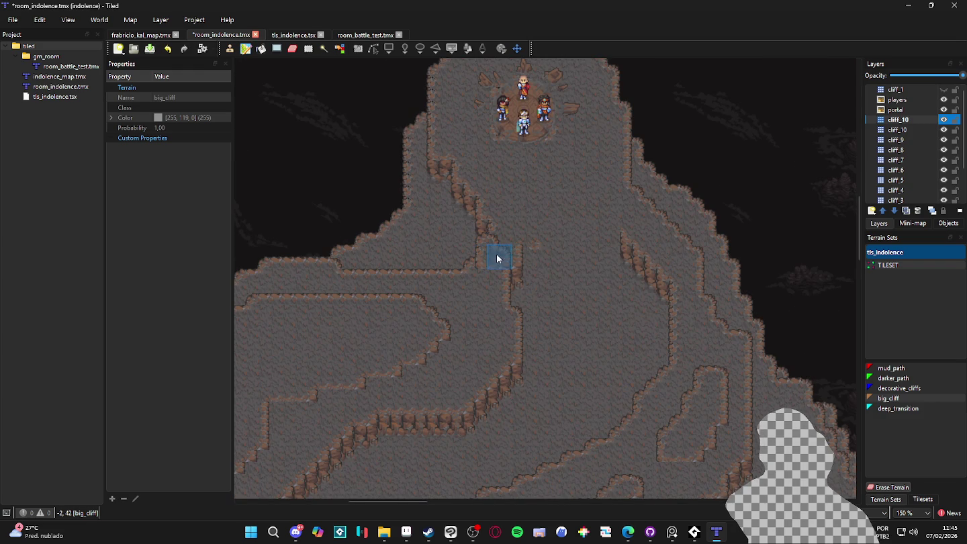
pyautogui.click(641, 210)
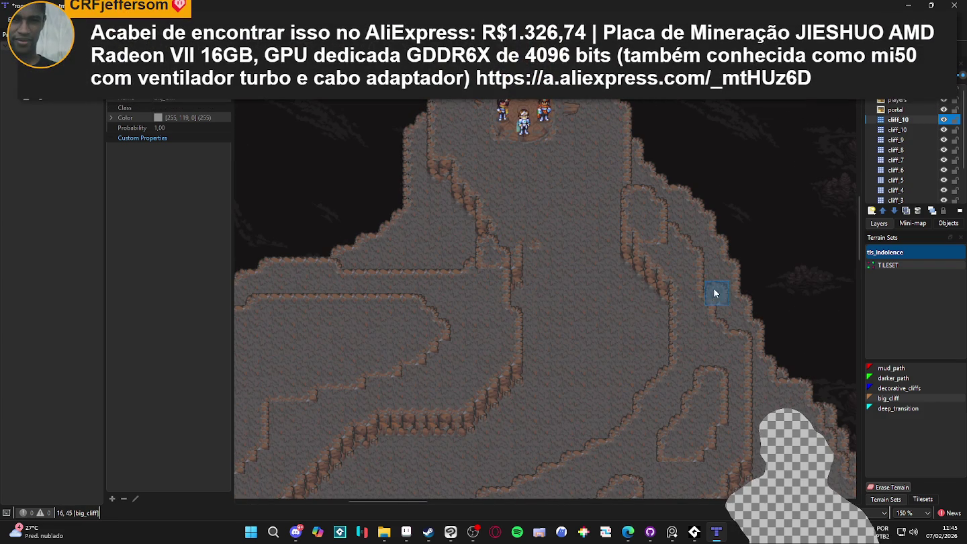
pyautogui.click(634, 211)
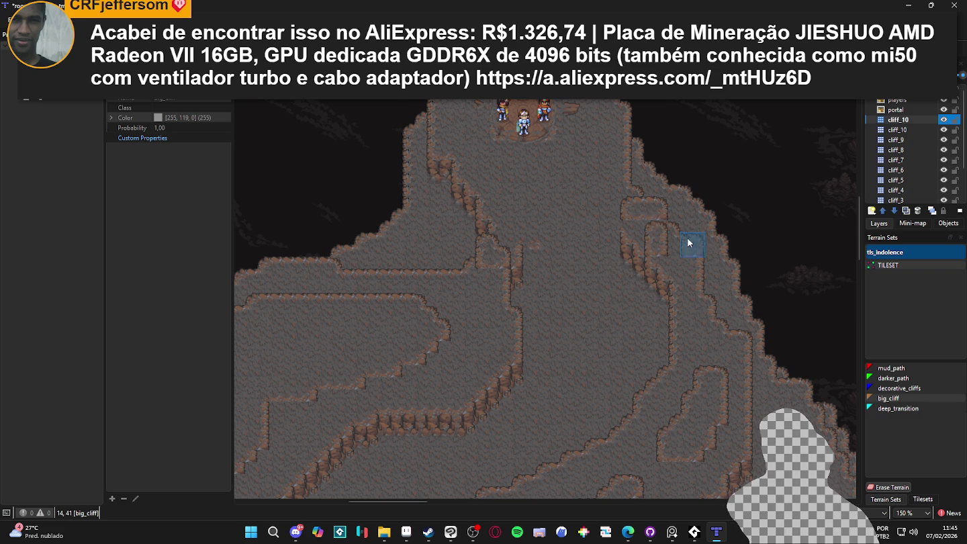
pyautogui.press('x')
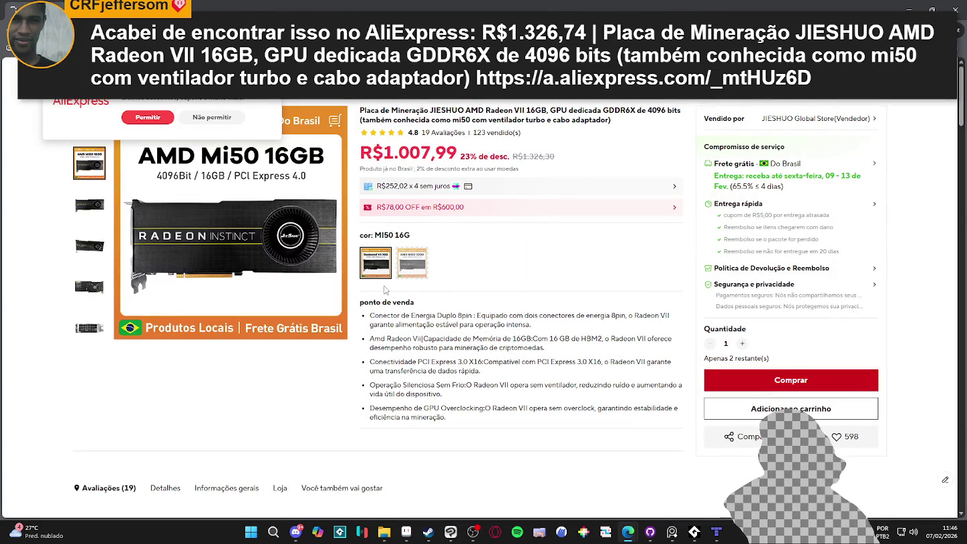
# - Scroll through the JIESHUO Mi50 16GB mining card listing priced R$1.007,99
pyautogui.scroll(-2, 746, 186)
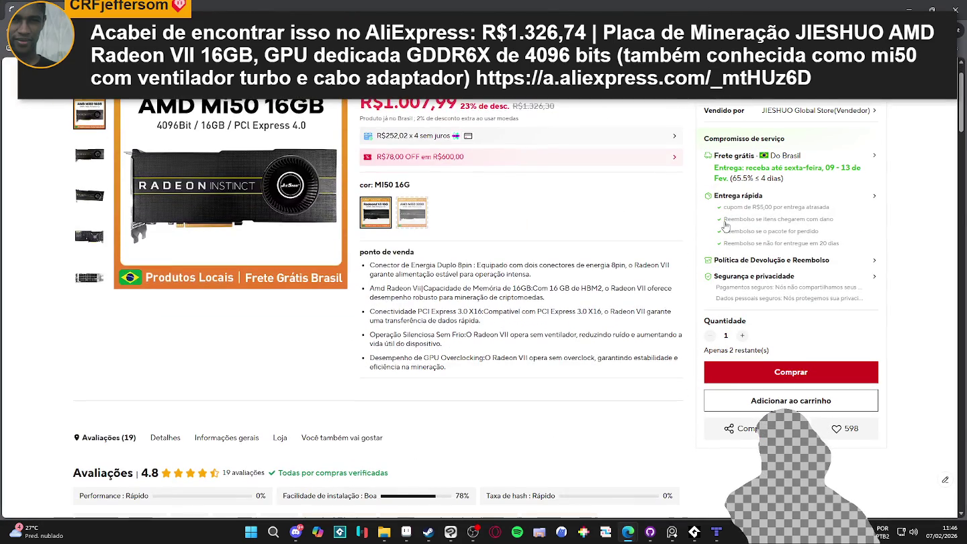
pyautogui.scroll(2, 697, 173)
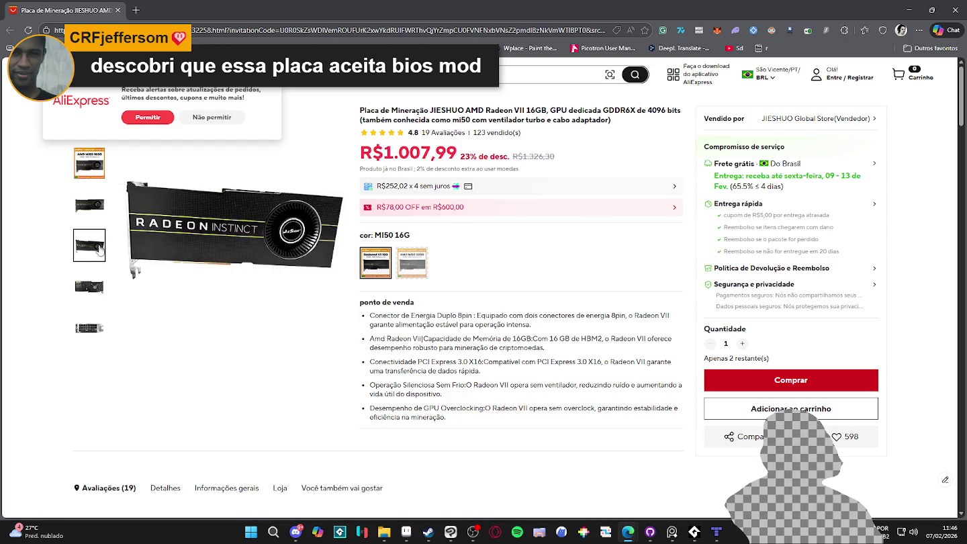
# - Check the Mi50 32GB variant's price, return to the 16GB option, and select 'VII' in the title
pyautogui.moveTo(89, 112)
pyautogui.click(414, 267)
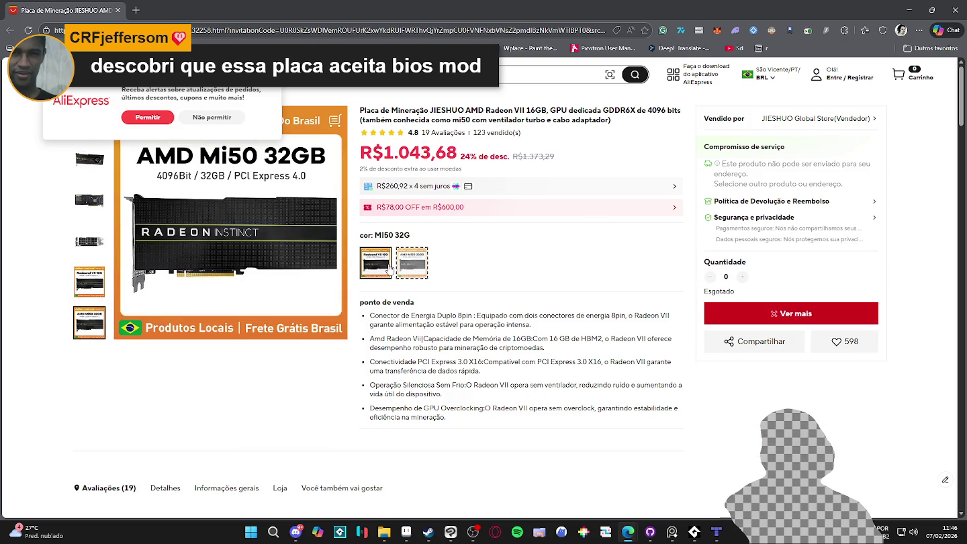
pyautogui.click(390, 269)
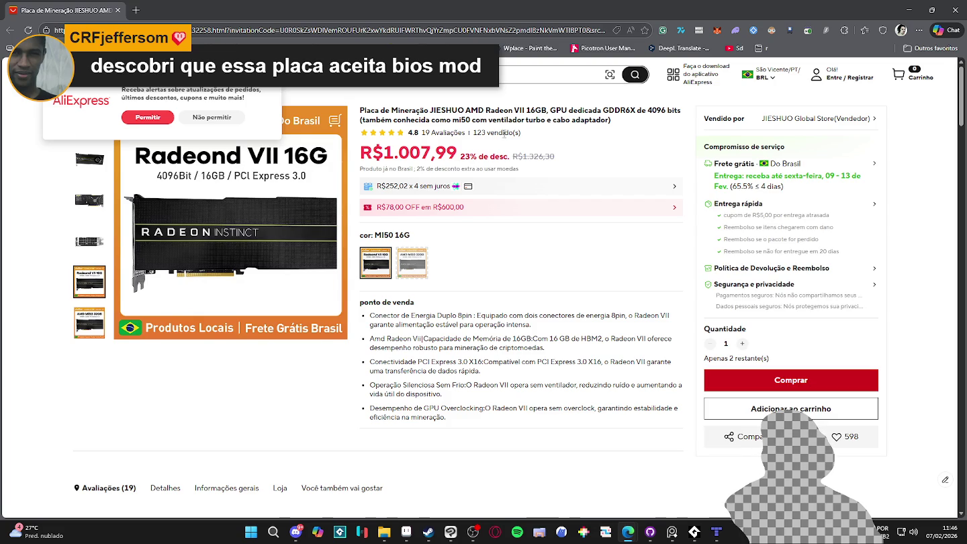
pyautogui.moveTo(90, 281)
pyautogui.click(569, 160)
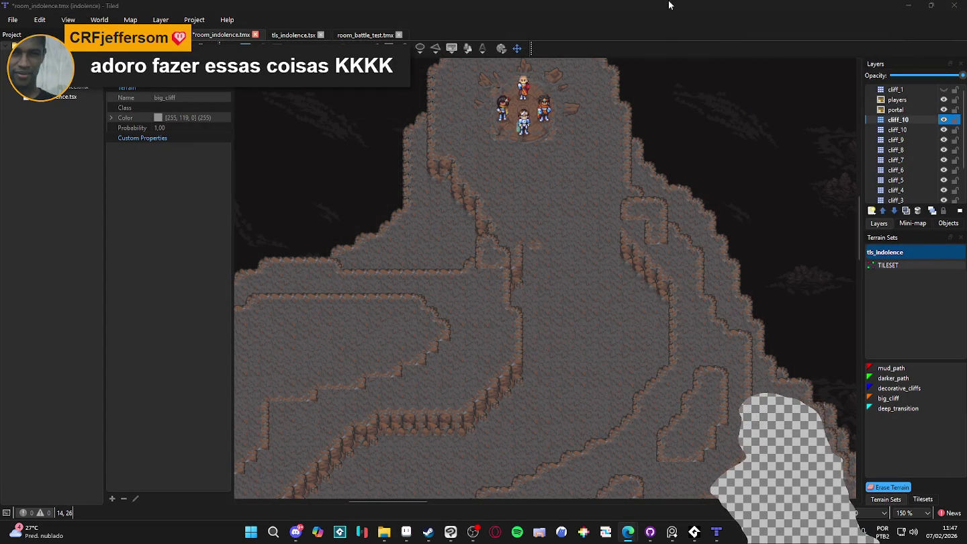
# - Stamp two-tile tls_indolence cliff pieces into gaps along the cliff_10 diagonal slope edges
pyautogui.click(921, 498)
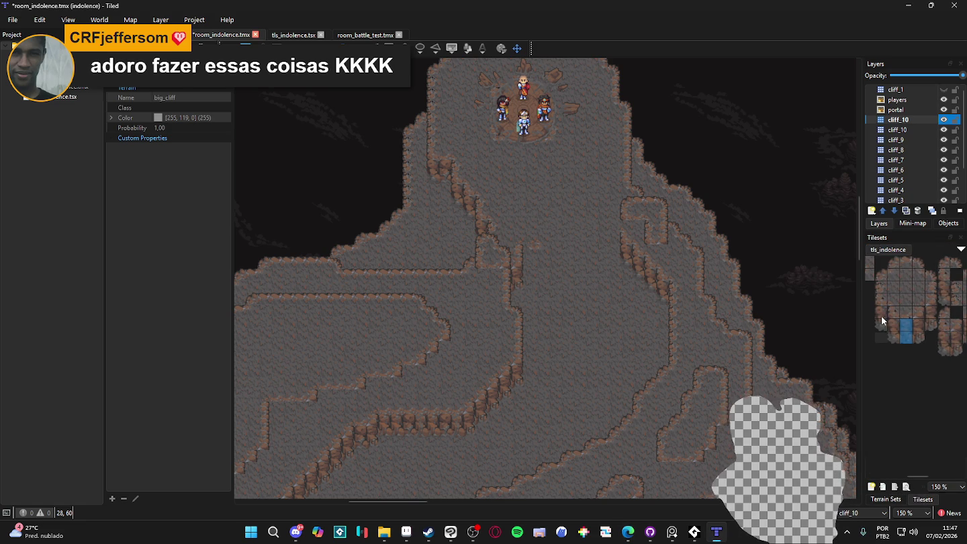
pyautogui.moveTo(880, 316); pyautogui.dragTo(879, 325)
pyautogui.click(625, 232)
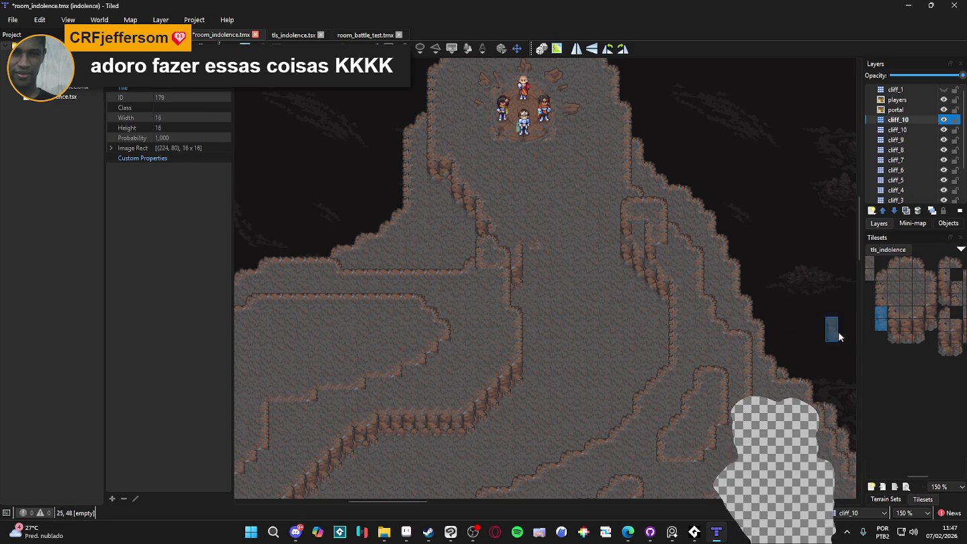
pyautogui.moveTo(925, 327); pyautogui.dragTo(933, 313)
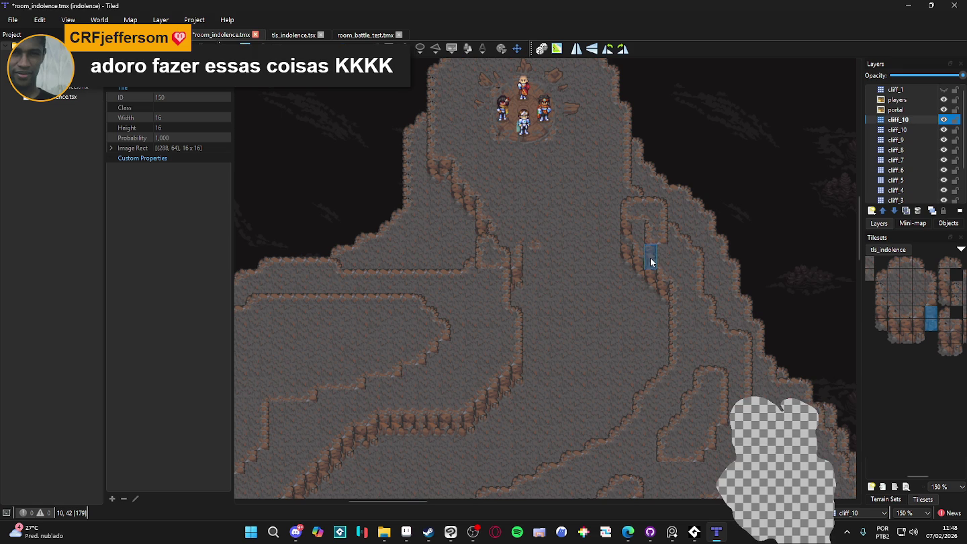
pyautogui.click(642, 242)
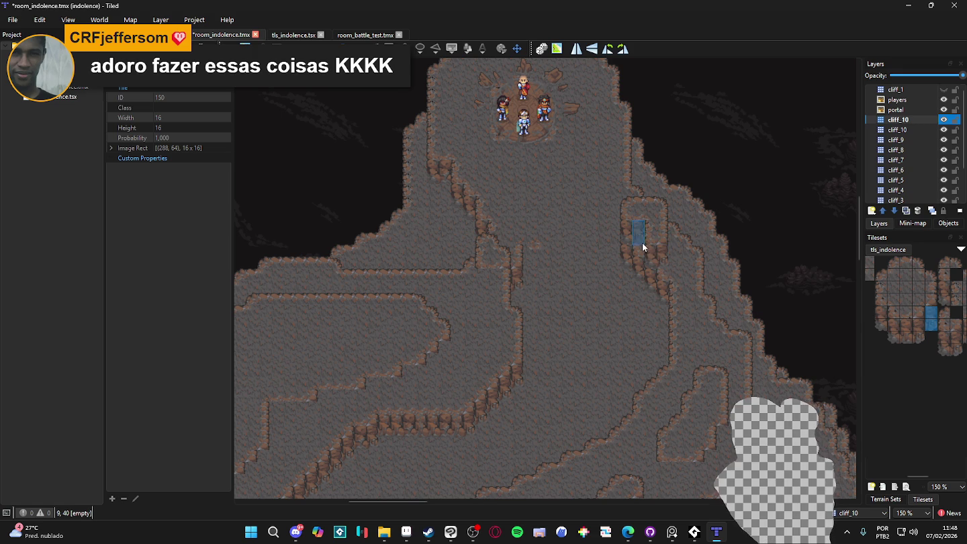
pyautogui.click(504, 286)
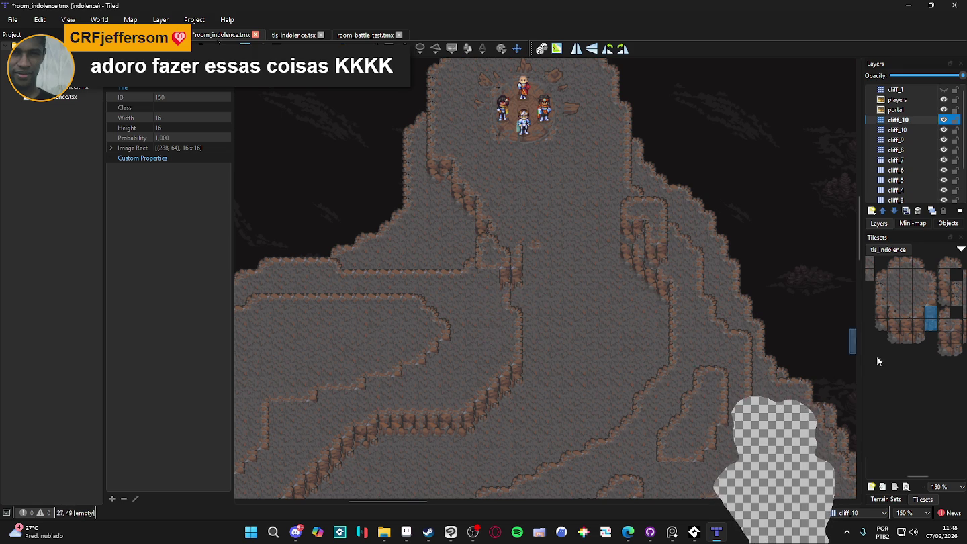
pyautogui.moveTo(880, 312)
pyautogui.mouseDown()
pyautogui.moveTo(880, 325)
pyautogui.moveTo(905, 337)
pyautogui.mouseUp()
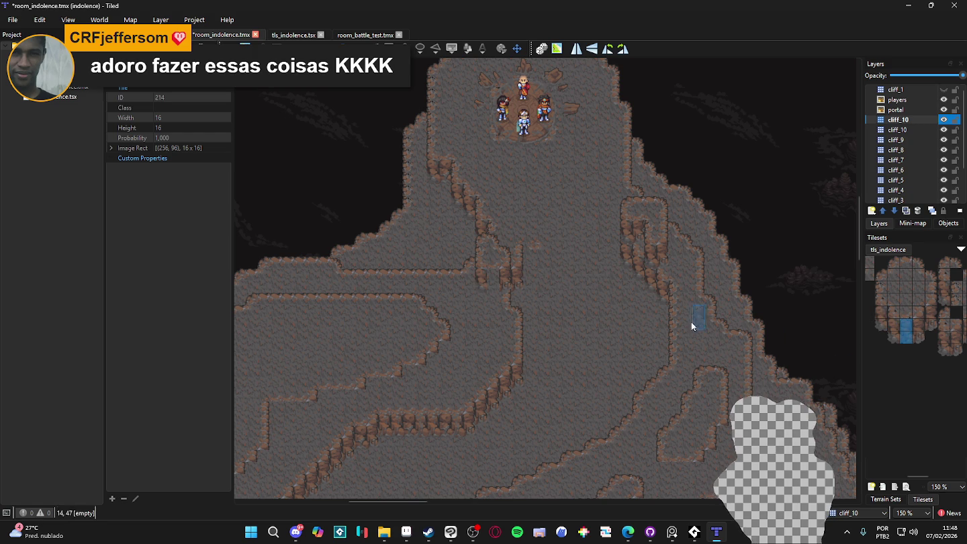
# - Move to the lower-left cliff contours, place a cliff pillar tile at the ledge end, and pick a two-tall piece
pyautogui.scroll(-1, 502, 289)
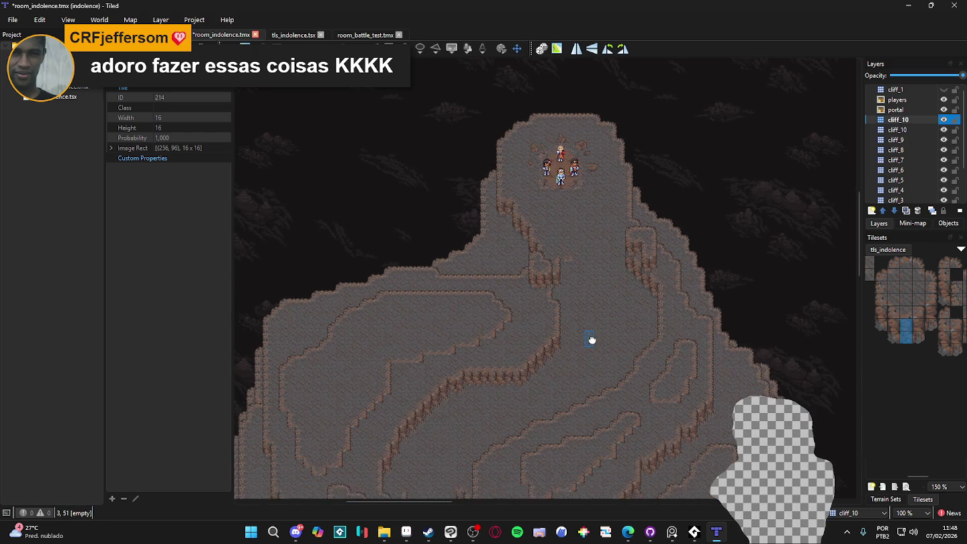
pyautogui.moveTo(594, 333); pyautogui.dragTo(612, 291)
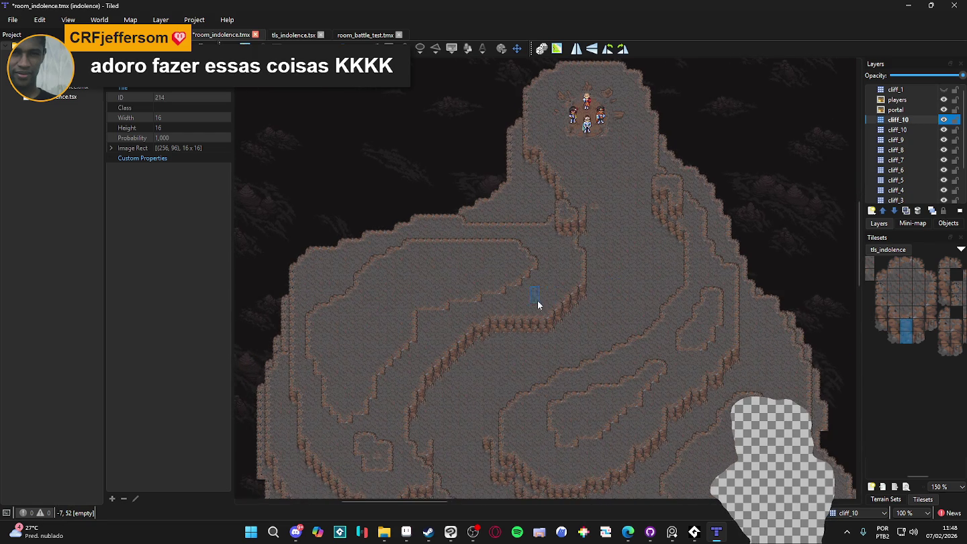
pyautogui.moveTo(537, 300); pyautogui.dragTo(569, 250)
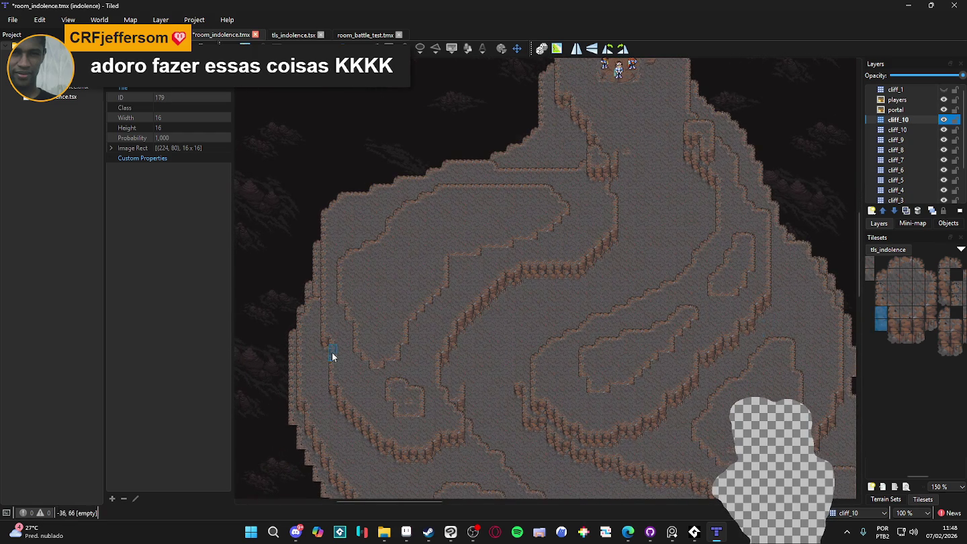
pyautogui.scroll(2, 333, 357)
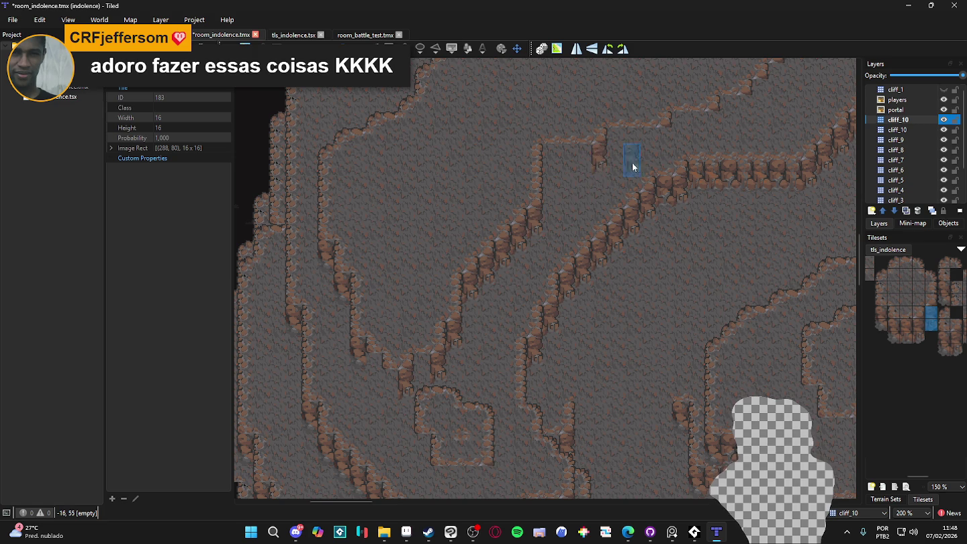
pyautogui.scroll(2, 665, 147)
pyautogui.hscroll(2, 675, 159)
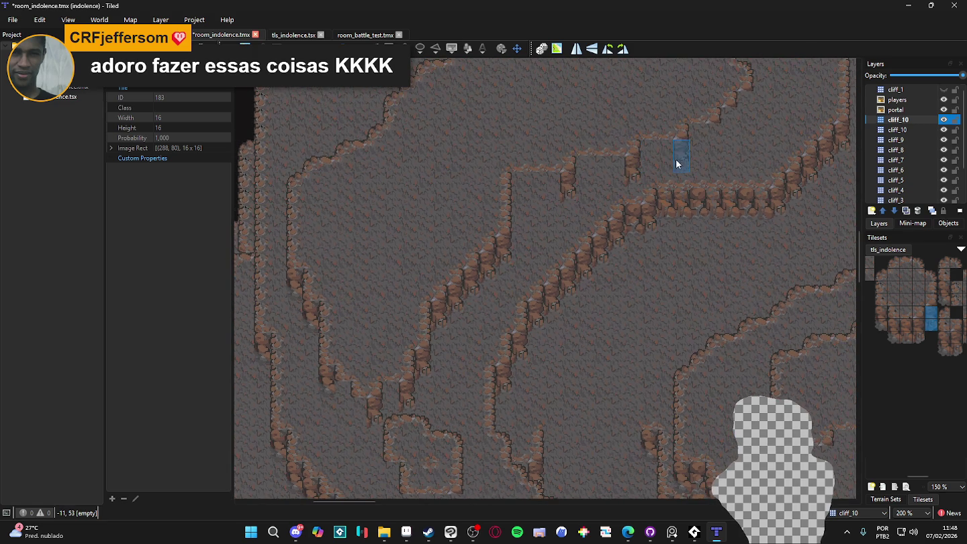
pyautogui.click(710, 150)
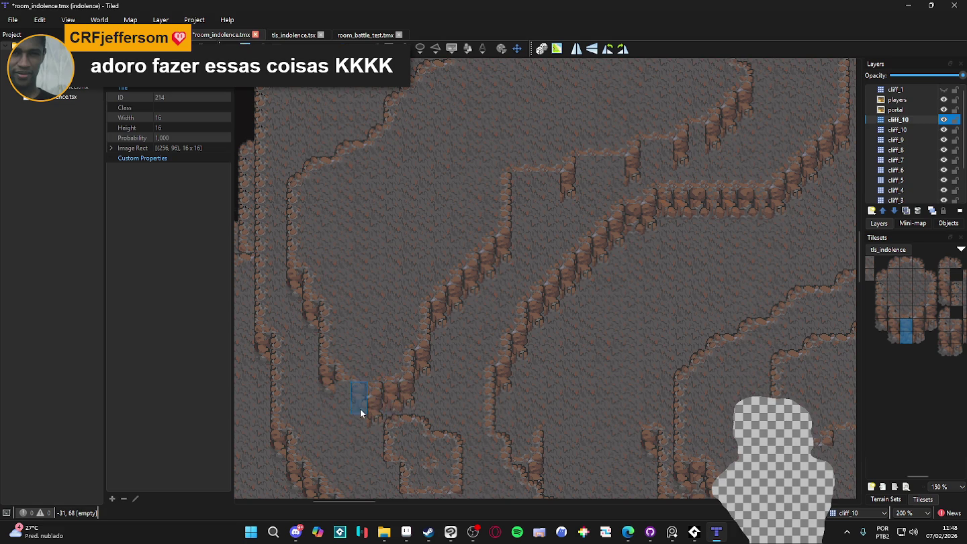
pyautogui.moveTo(883, 324); pyautogui.dragTo(881, 312)
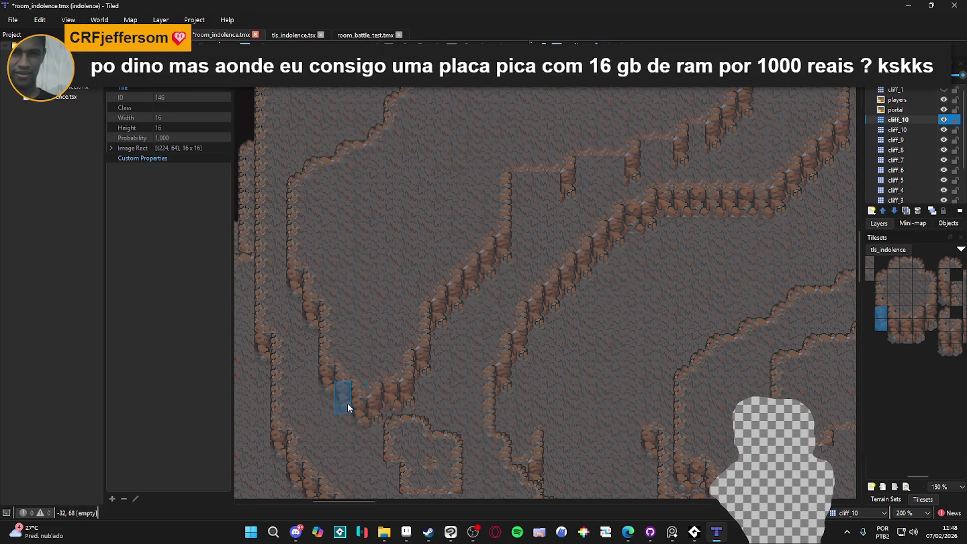
# - Stamp two side-by-side two-row cliff pieces onto the ridge edge
pyautogui.moveTo(517, 357); pyautogui.dragTo(492, 375)
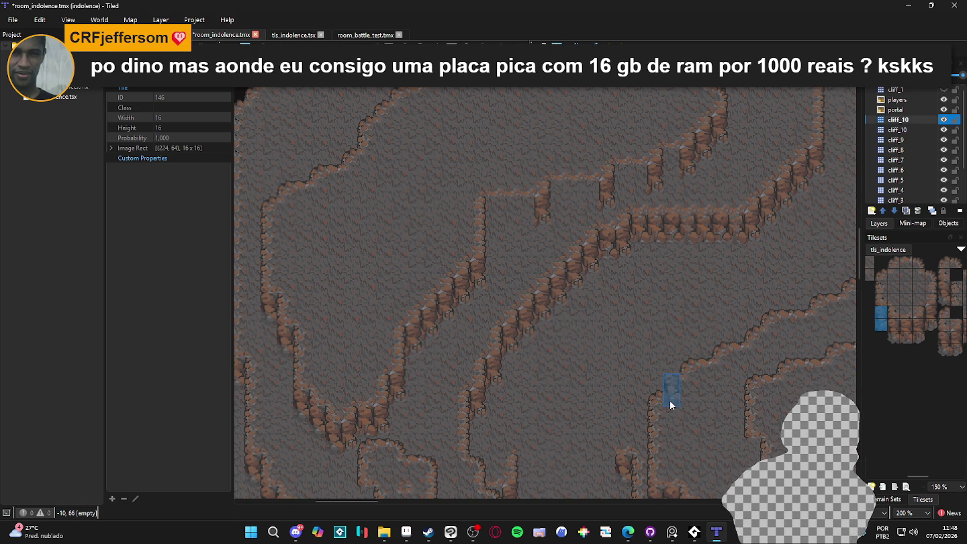
pyautogui.hscroll(-2, 930, 303)
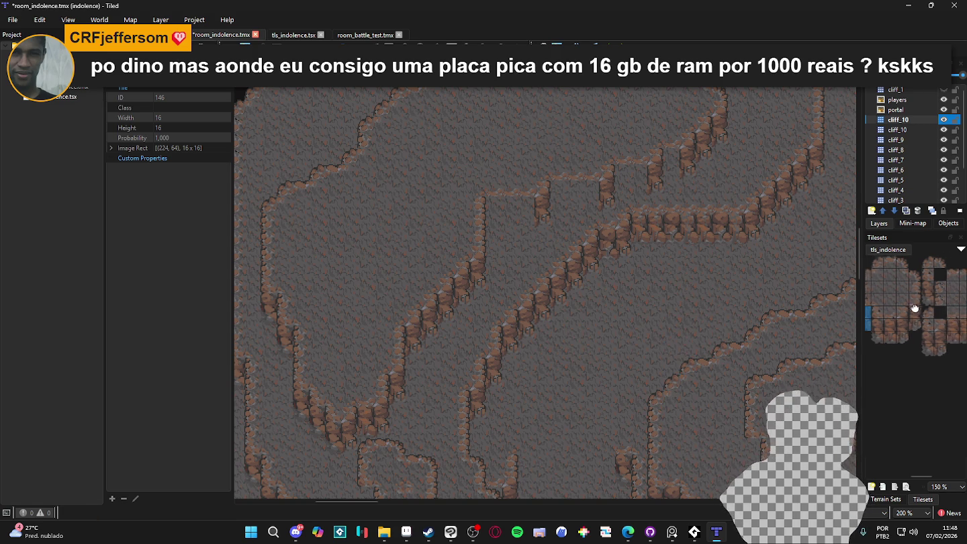
pyautogui.hscroll(-3, 953, 303)
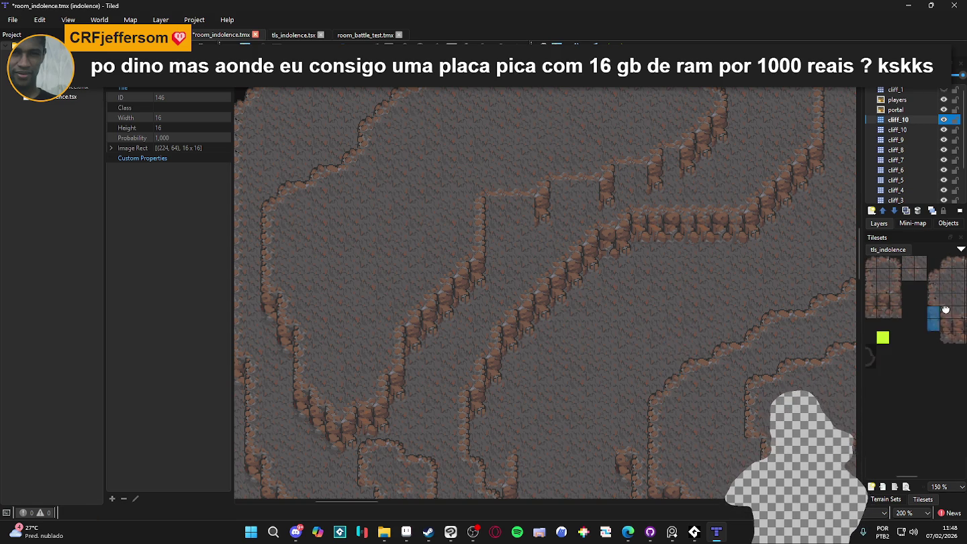
pyautogui.hscroll(-3, 933, 305)
pyautogui.click(510, 221)
pyautogui.click(571, 209)
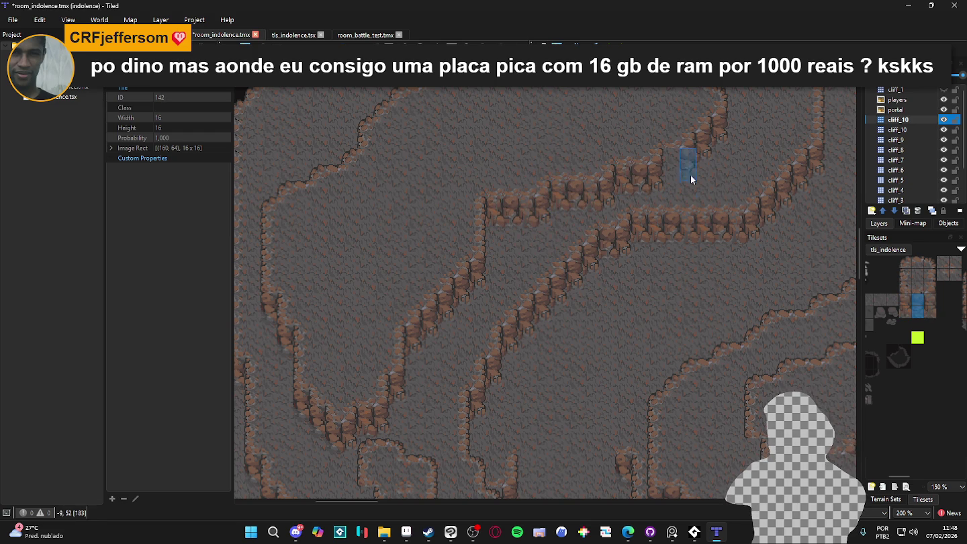
# - Pick other single cliff tiles and stamp them along the map's lower edge
pyautogui.keyDown('ctrl'); pyautogui.scroll(-1, 672, 170); pyautogui.keyUp('ctrl')
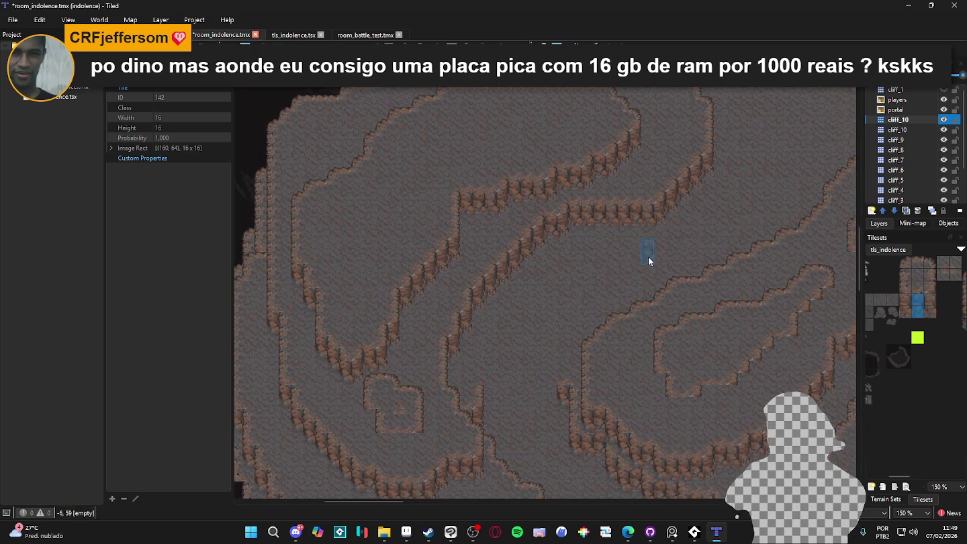
pyautogui.moveTo(893, 307)
pyautogui.mouseDown()
pyautogui.moveTo(928, 304)
pyautogui.moveTo(903, 318)
pyautogui.mouseUp()
pyautogui.click(933, 320)
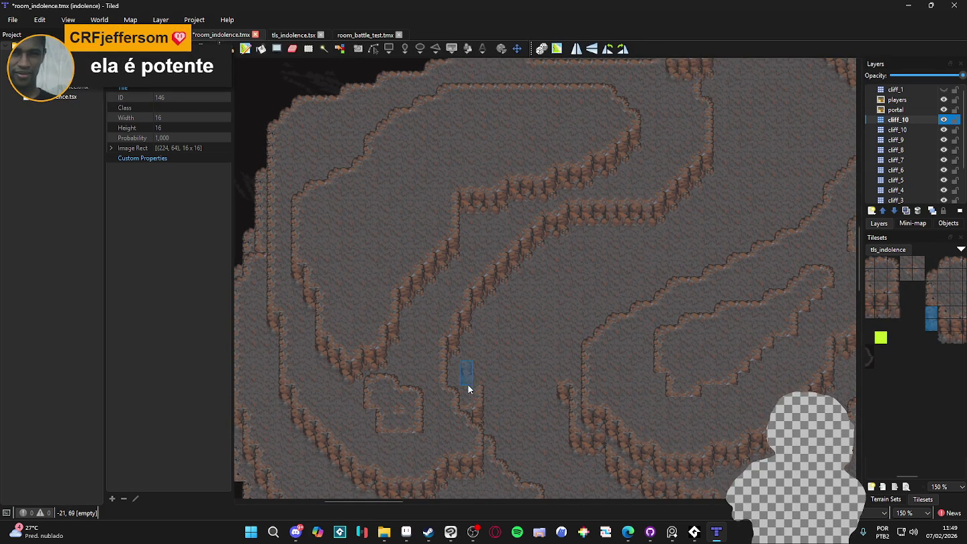
pyautogui.scroll(1, 468, 384)
pyautogui.scroll(1, 362, 397)
pyautogui.moveTo(378, 444); pyautogui.dragTo(387, 451)
pyautogui.hscroll(2, 946, 329)
pyautogui.click(939, 320)
pyautogui.click(457, 435)
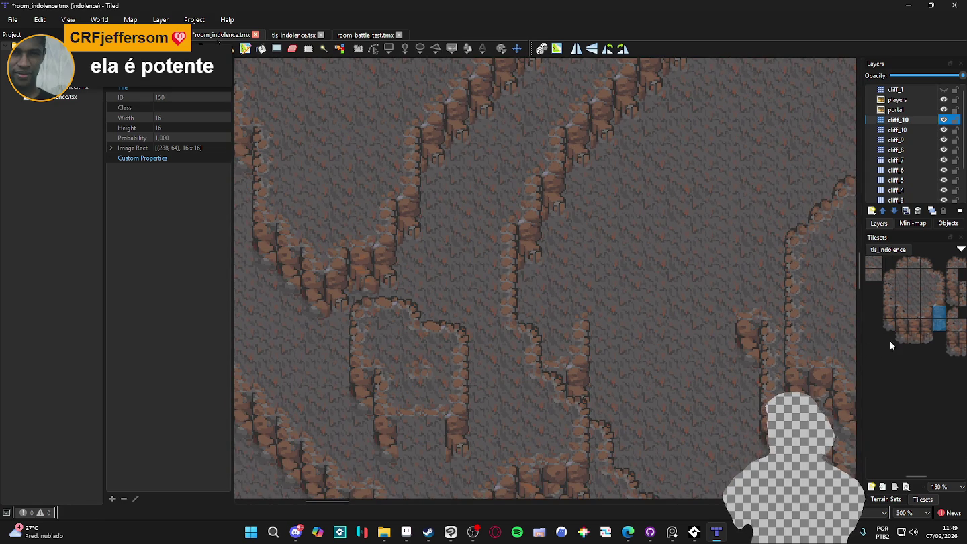
pyautogui.hscroll(-2, 900, 319)
# - Pick a 2x2 cliff block, hide and reshow cliff_10 to check its tiles, and start editing its name
pyautogui.moveTo(903, 309); pyautogui.dragTo(886, 298)
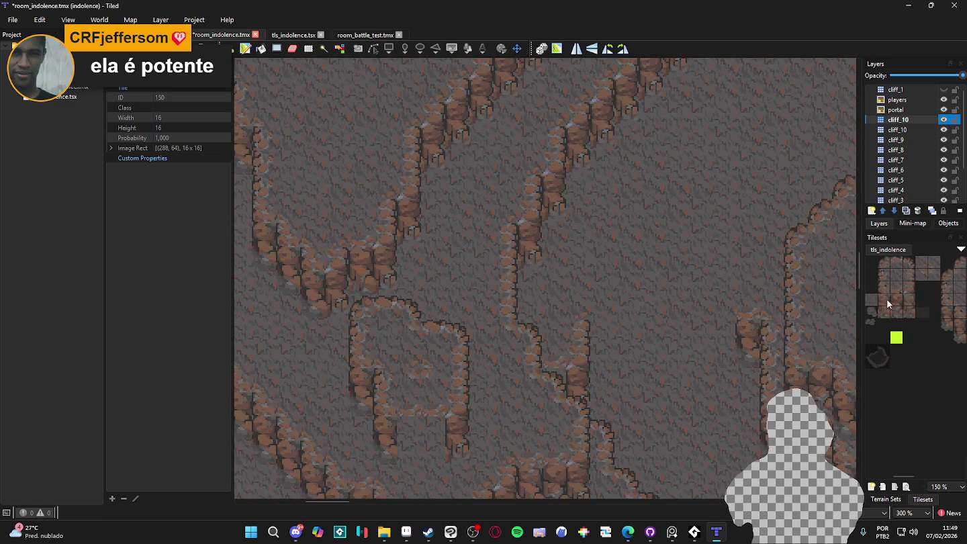
pyautogui.scroll(-1, 624, 374)
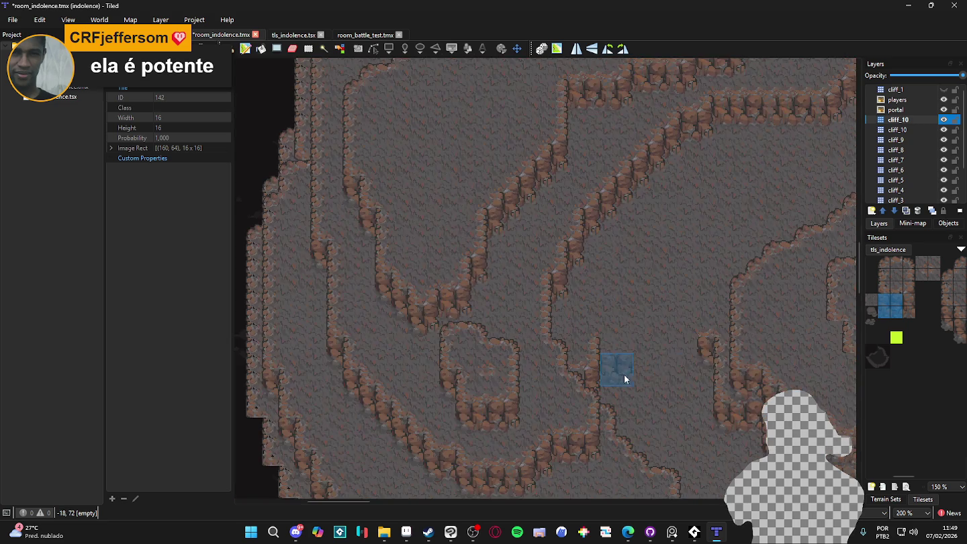
pyautogui.scroll(-1, 706, 363)
pyautogui.moveTo(707, 363); pyautogui.dragTo(550, 335)
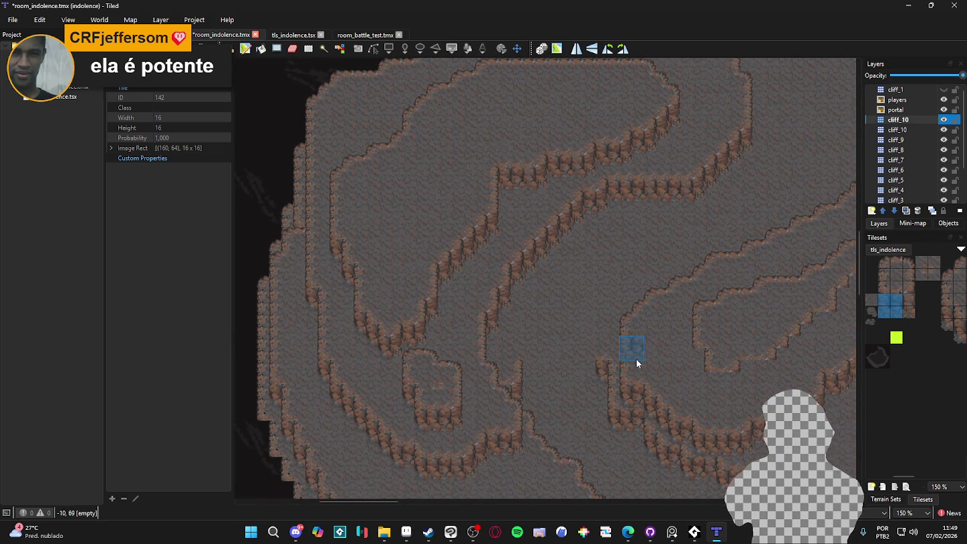
pyautogui.scroll(-2, 531, 344)
pyautogui.scroll(2, 637, 364)
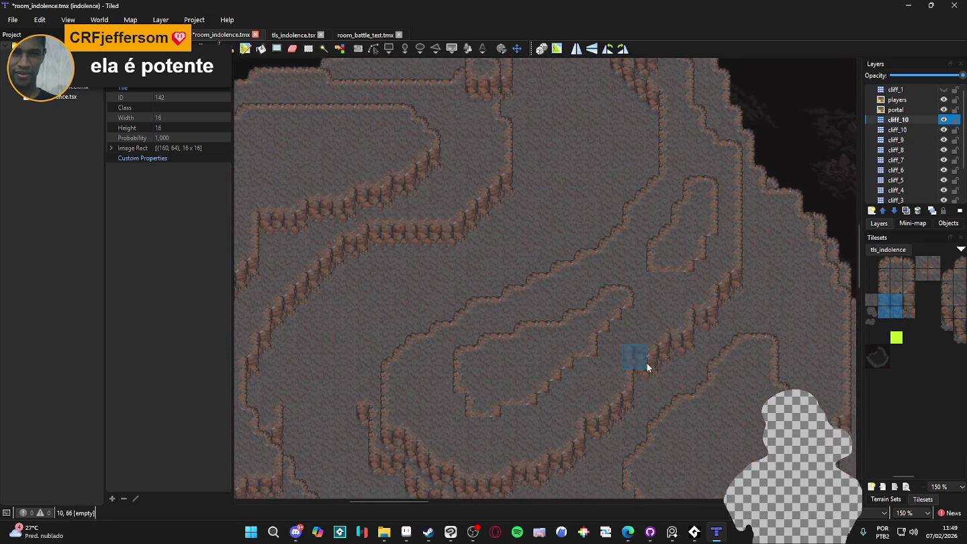
pyautogui.click(945, 122)
pyautogui.click(944, 120)
pyautogui.click(910, 117)
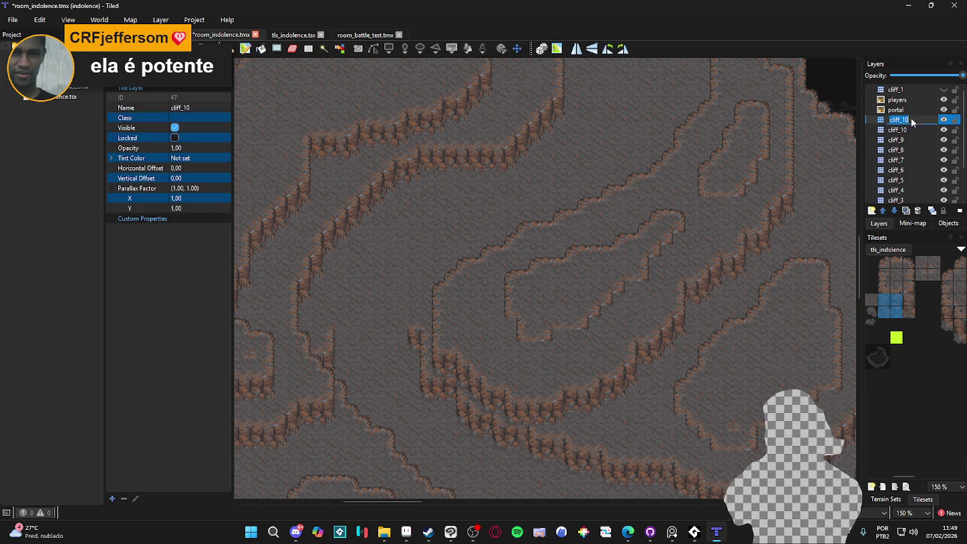
# - Rename the layer to cliff_11 and save the map
pyautogui.press('BackSpace')
pyautogui.write('1')
pyautogui.press('Return')
pyautogui.hotkey('ctrl', 's')
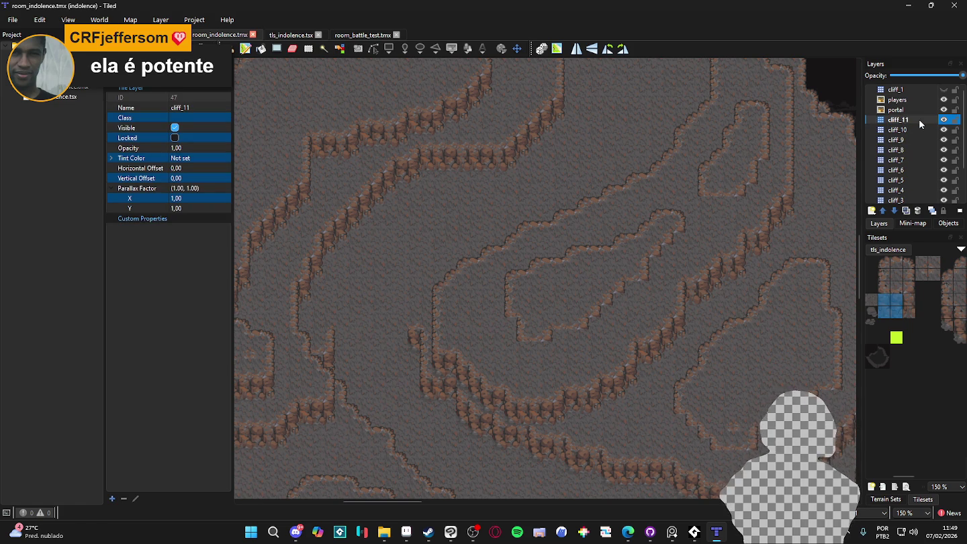
# - Patch cliff edge tiles along the central plateau's lower edge on cliff_11
pyautogui.scroll(-1, 687, 272)
pyautogui.scroll(1, 687, 267)
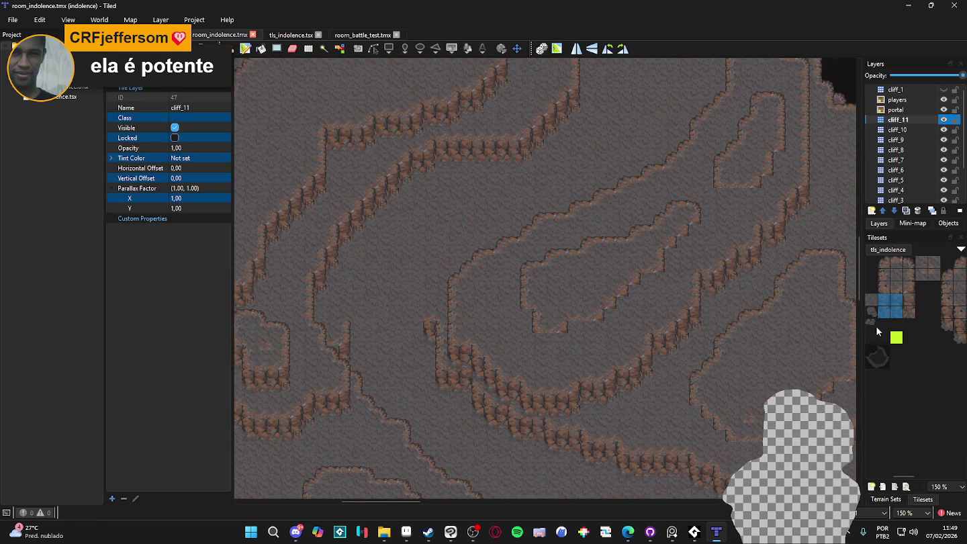
pyautogui.click(948, 325)
pyautogui.click(536, 329)
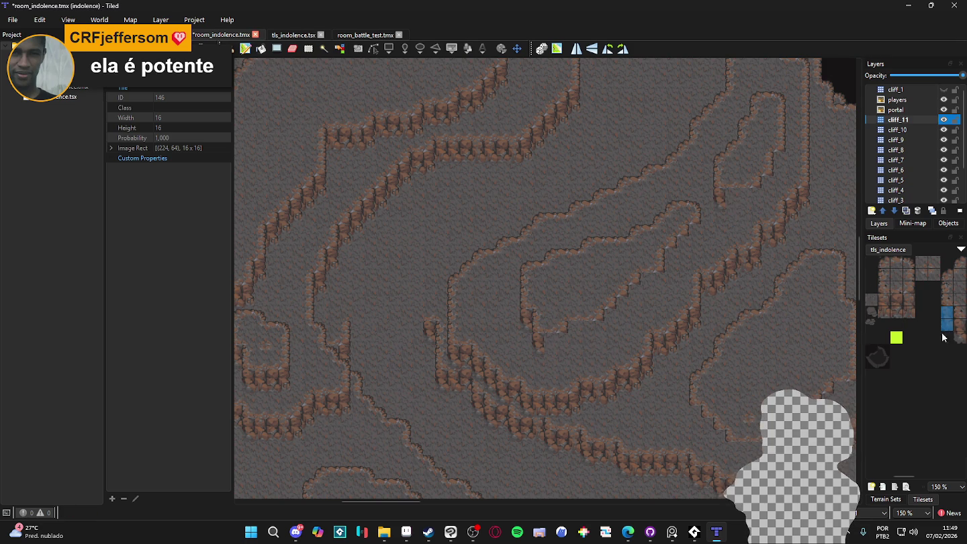
pyautogui.hscroll(2, 934, 332)
pyautogui.hscroll(2, 959, 331)
pyautogui.moveTo(943, 311); pyautogui.dragTo(960, 327)
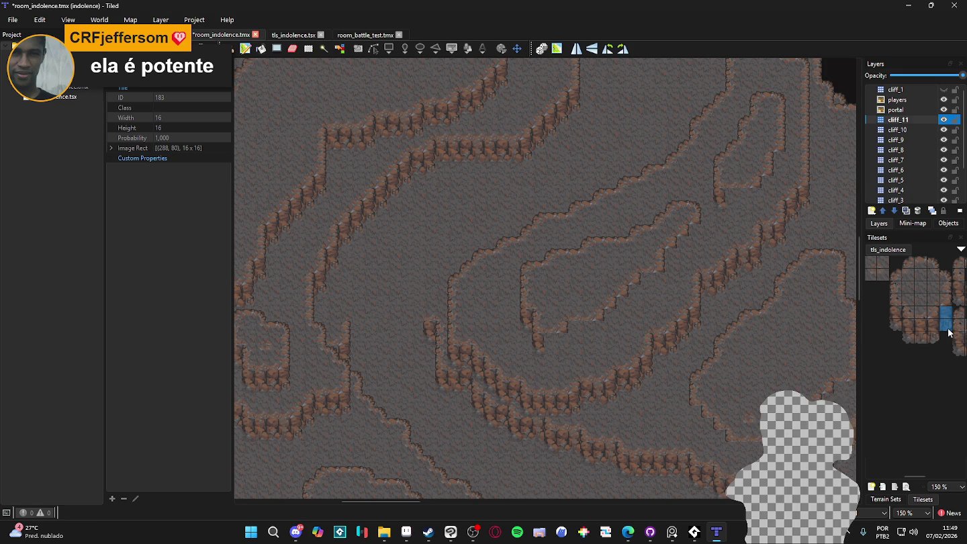
pyautogui.click(598, 335)
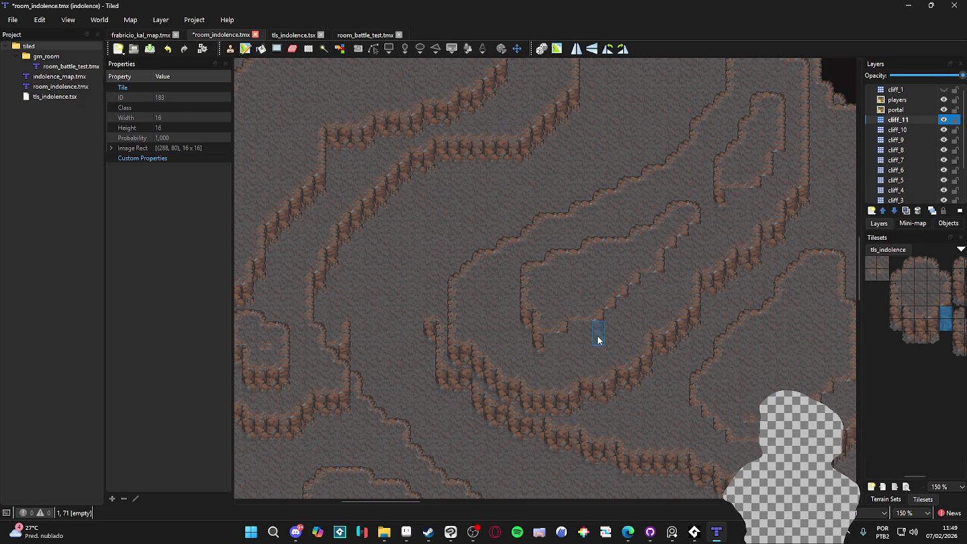
pyautogui.click(560, 346)
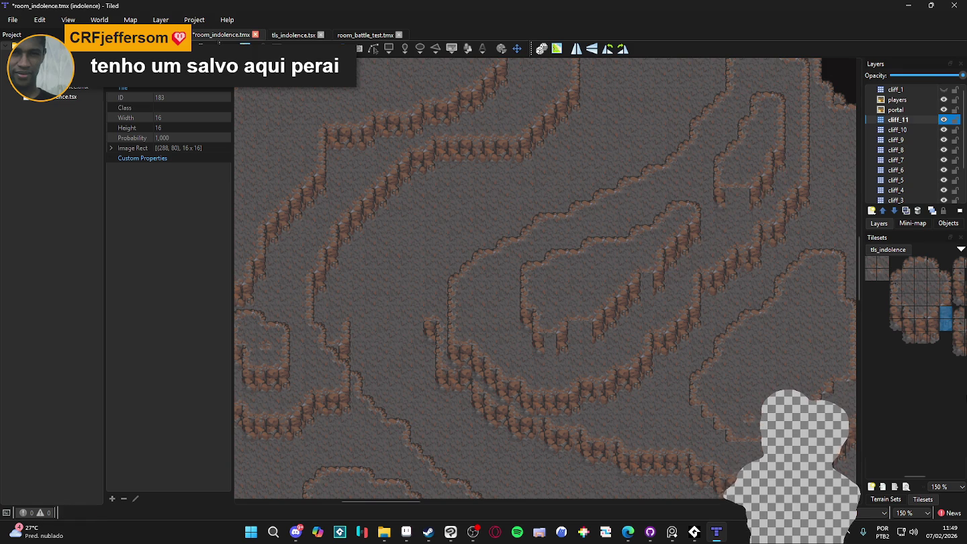
# - Pick a different cliff tile and save room_indolence again
pyautogui.moveTo(896, 331); pyautogui.dragTo(887, 319)
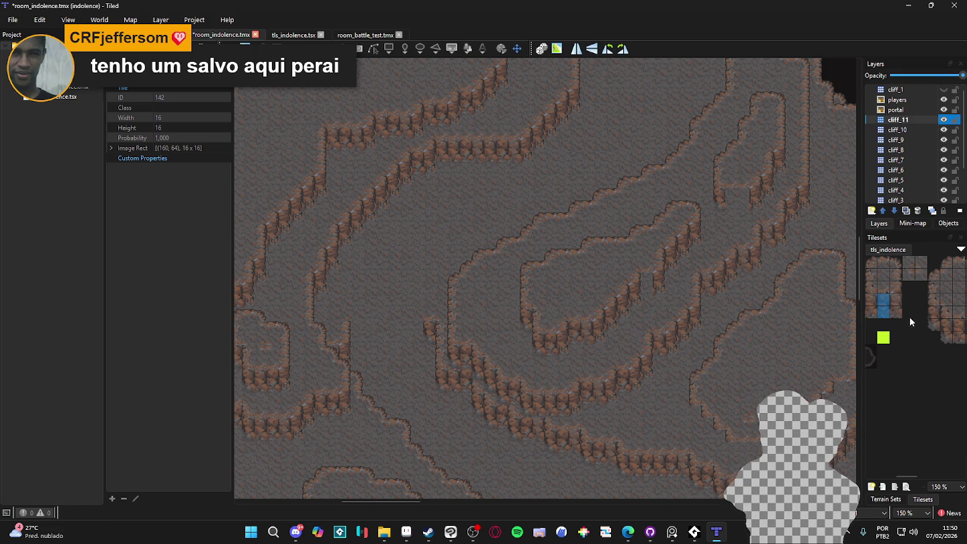
pyautogui.click(872, 299)
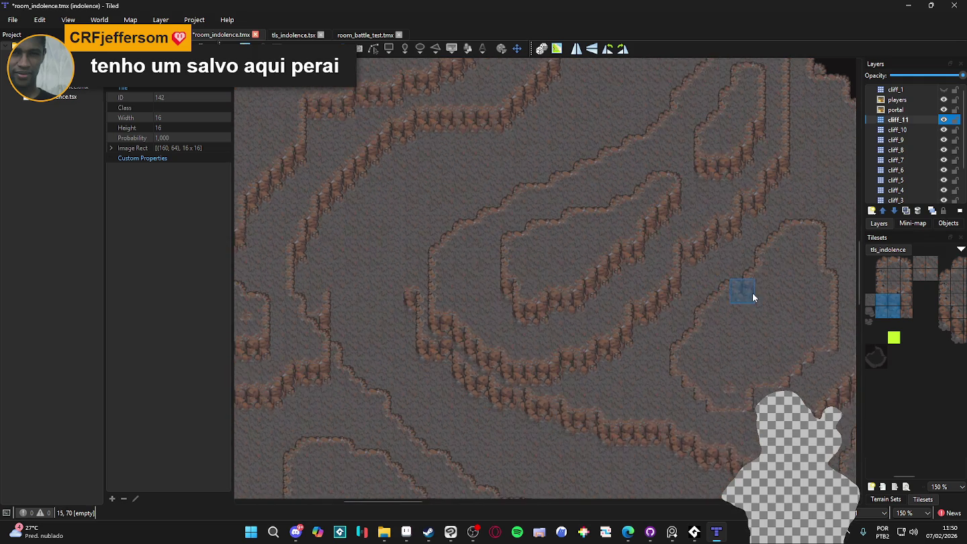
pyautogui.scroll(-1, 752, 293)
pyautogui.keyDown('ctrl'); pyautogui.scroll(1, 623, 173); pyautogui.keyUp('ctrl')
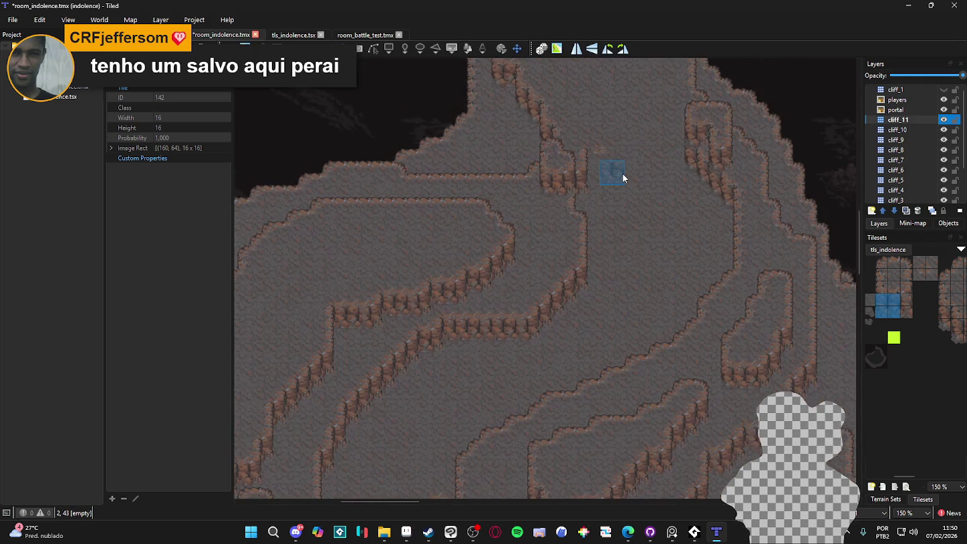
pyautogui.scroll(-2, 622, 170)
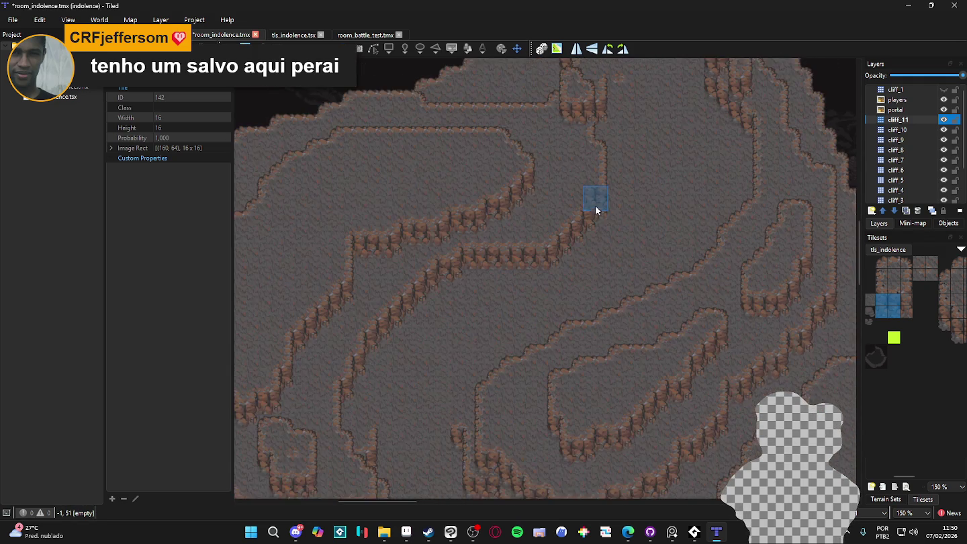
pyautogui.keyDown('ctrl'); pyautogui.scroll(-1, 598, 221); pyautogui.keyUp('ctrl')
pyautogui.hotkey('ctrl', 's')
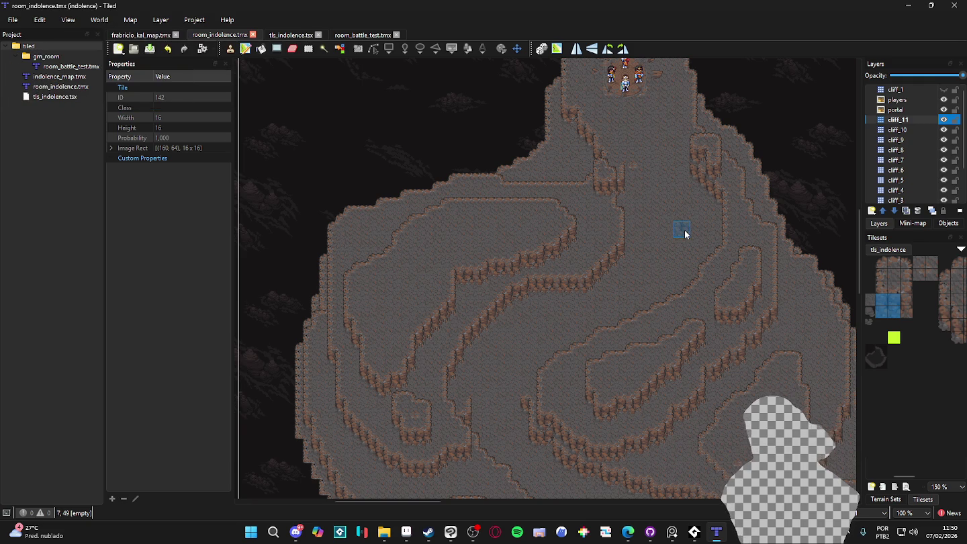
# - Toggle cliff_10's visibility to review the layers, then go back to the browser
pyautogui.scroll(-2, 684, 230)
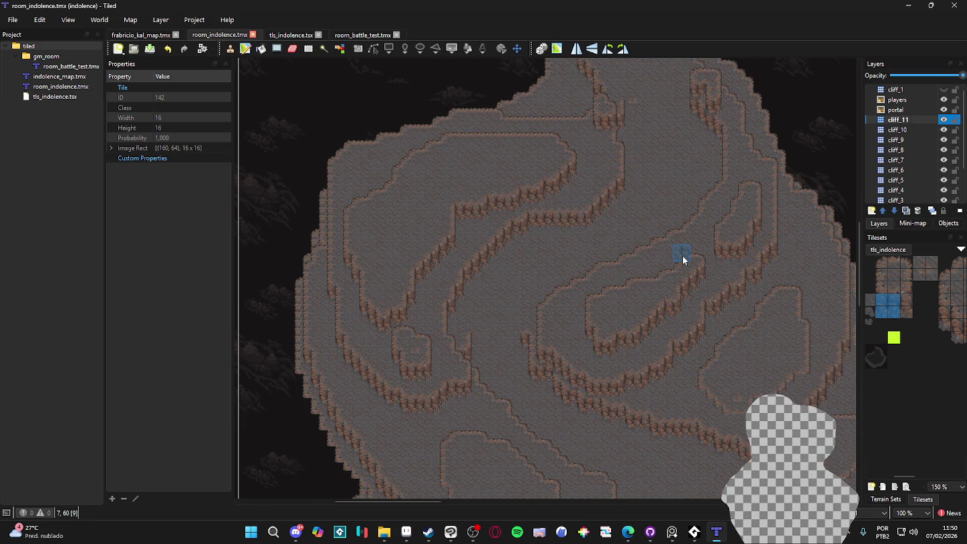
pyautogui.scroll(-2, 683, 256)
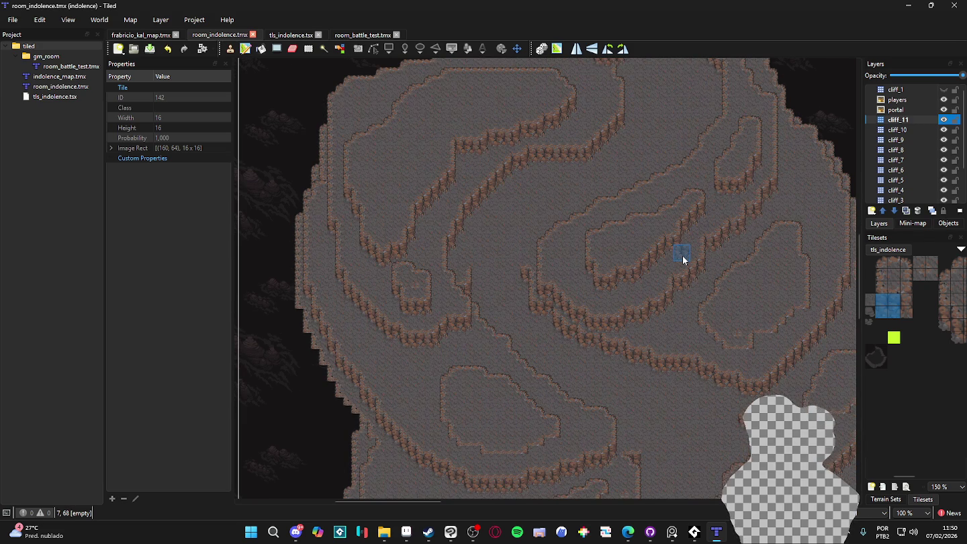
pyautogui.scroll(-2, 682, 255)
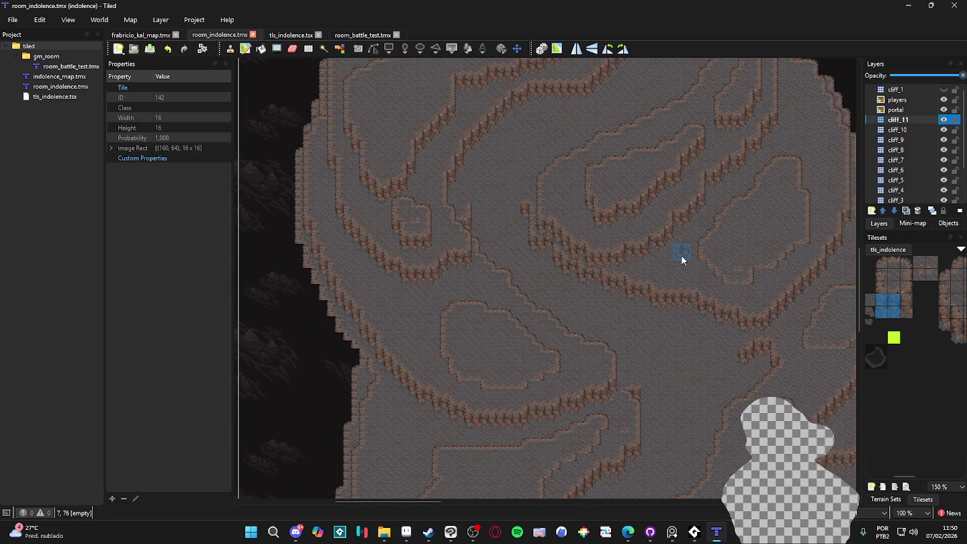
pyautogui.scroll(-4, 682, 260)
pyautogui.scroll(4, 682, 260)
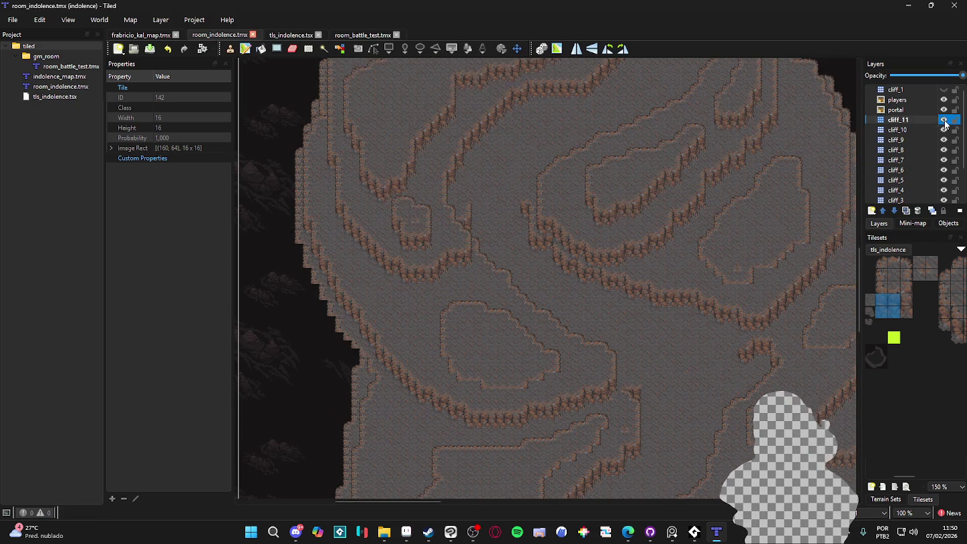
pyautogui.click(943, 131)
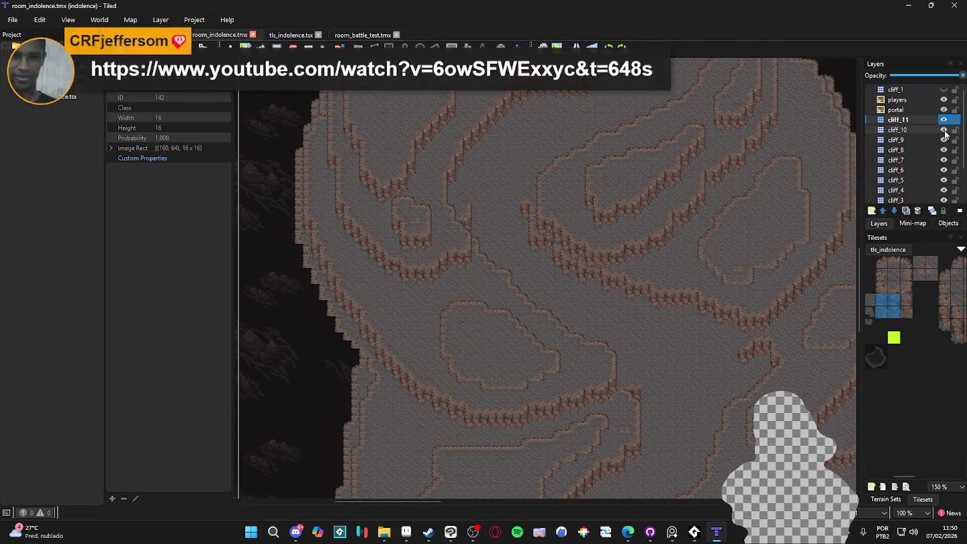
pyautogui.hscroll(2, 591, 273)
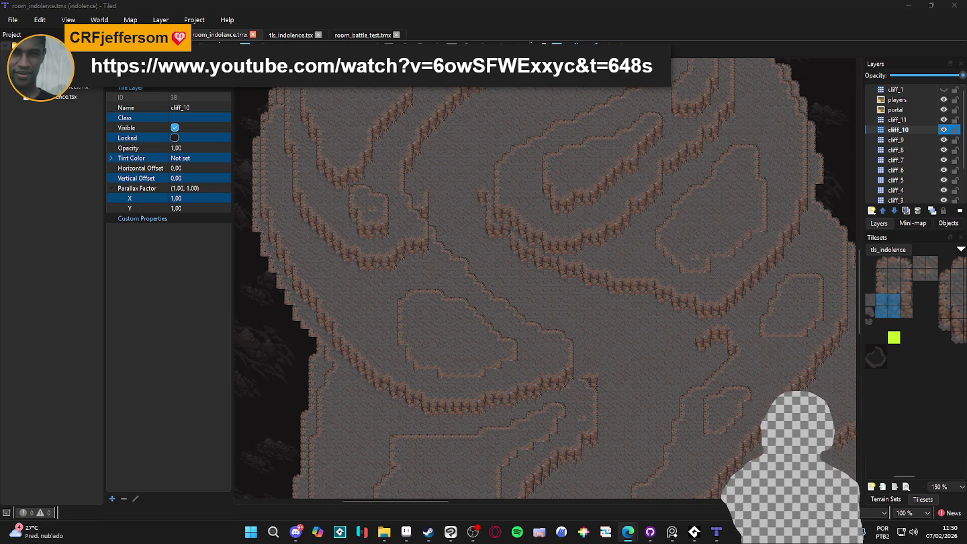
pyautogui.hotkey('alt', 'Tab')
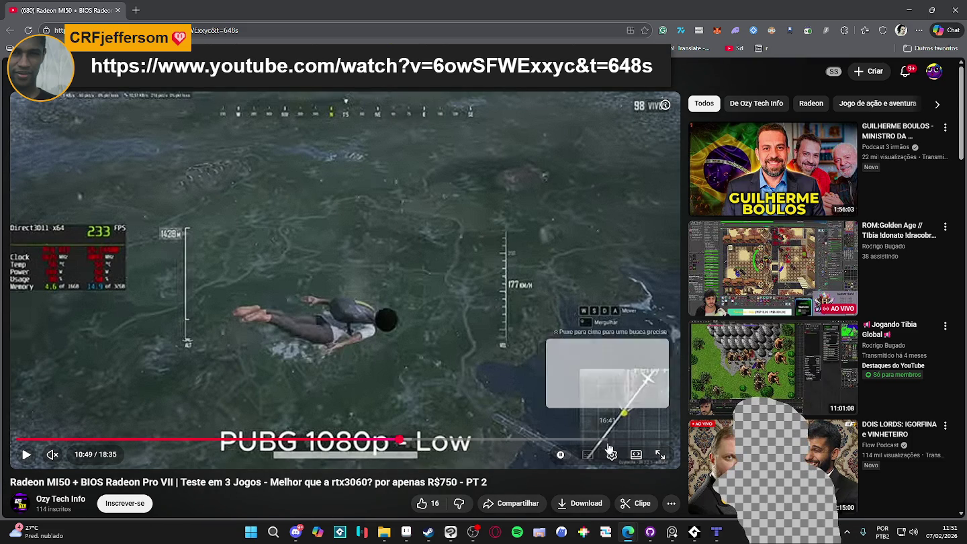
# - Play the MI50 benchmark video in theater mode and skip ahead to about 12:19
pyautogui.click(635, 455)
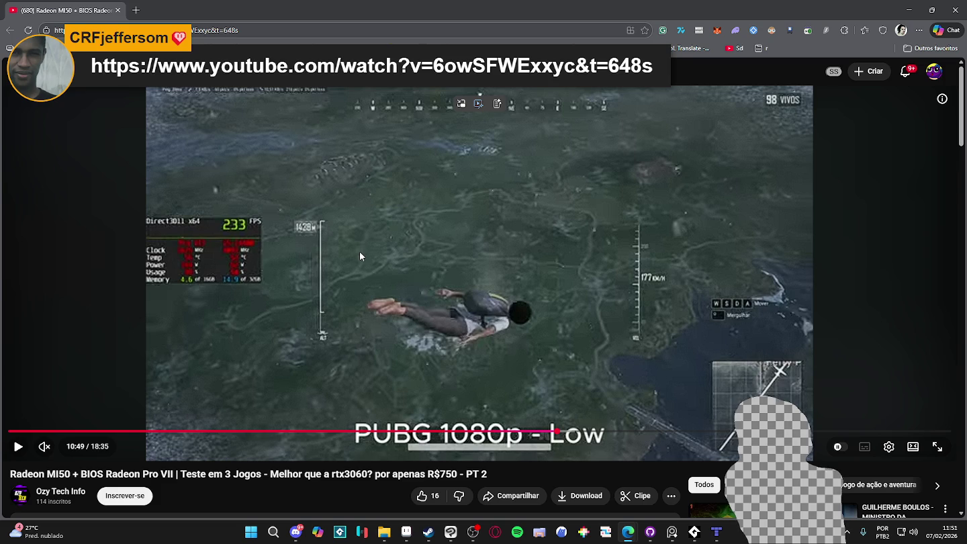
pyautogui.click(278, 227)
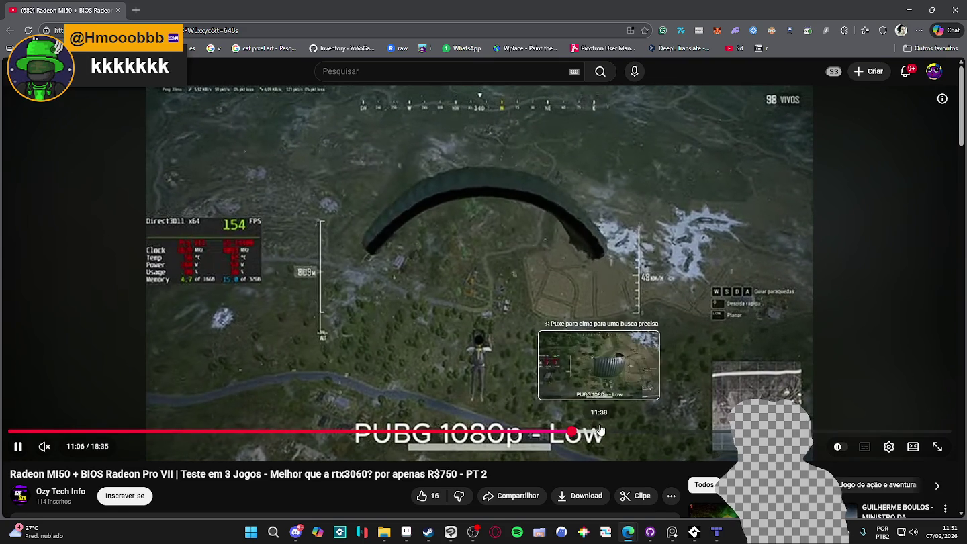
pyautogui.moveTo(624, 431); pyautogui.dragTo(635, 432)
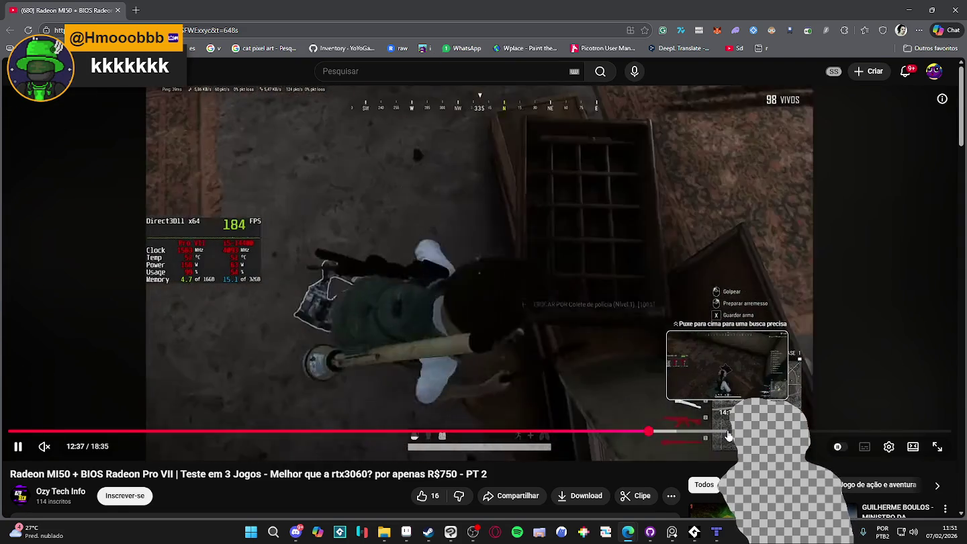
# - Skim the video at about 14:41, 4:28 and 2:12, then open a new browser tab
pyautogui.click(728, 433)
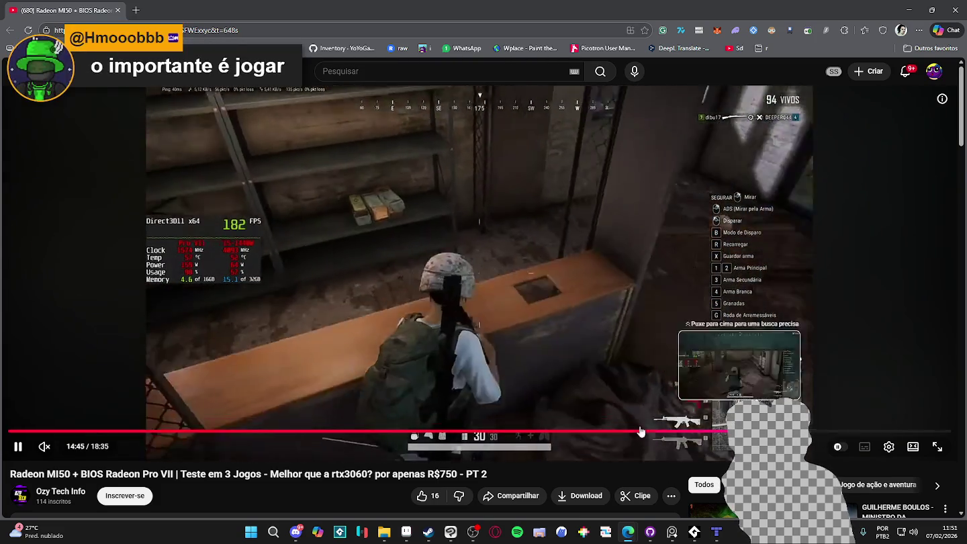
pyautogui.click(236, 432)
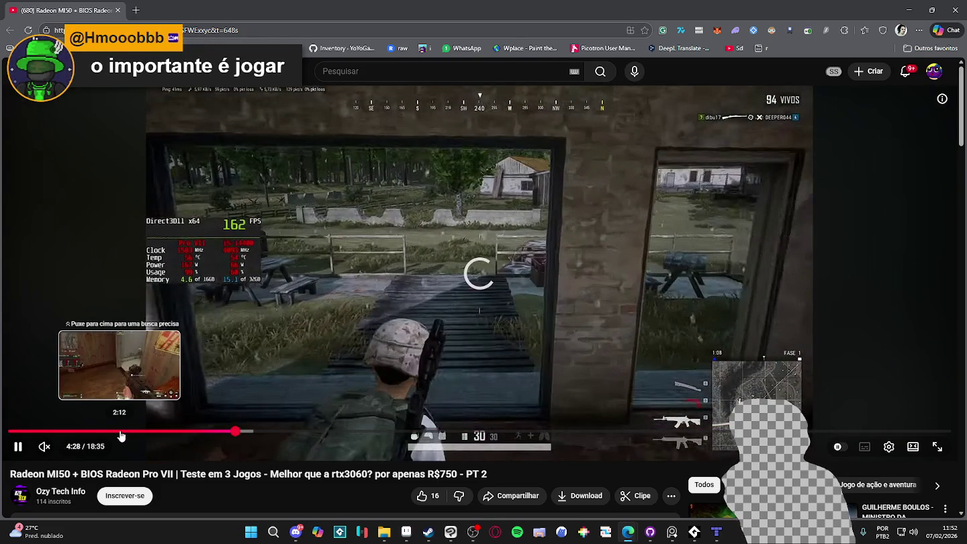
pyautogui.click(121, 432)
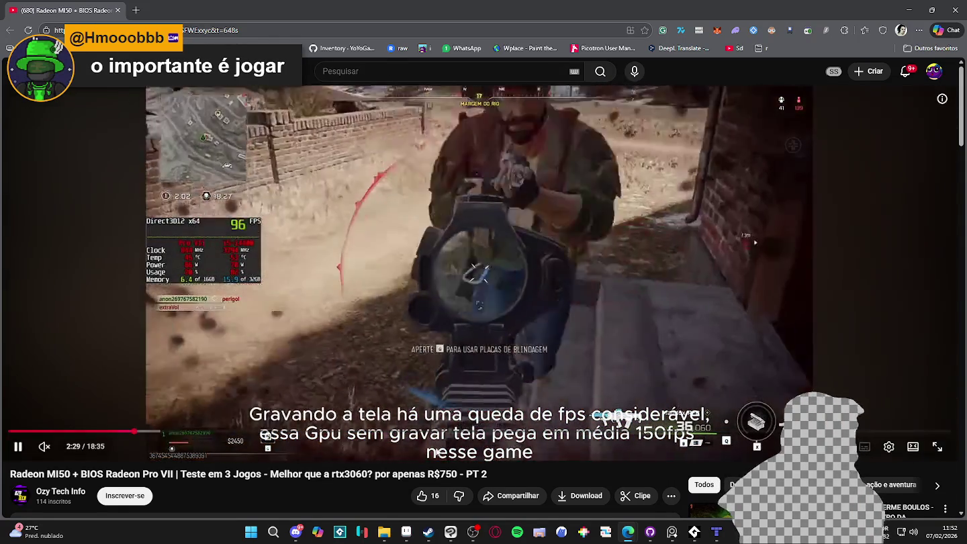
pyautogui.scroll(-1, 431, 515)
pyautogui.scroll(1, 457, 470)
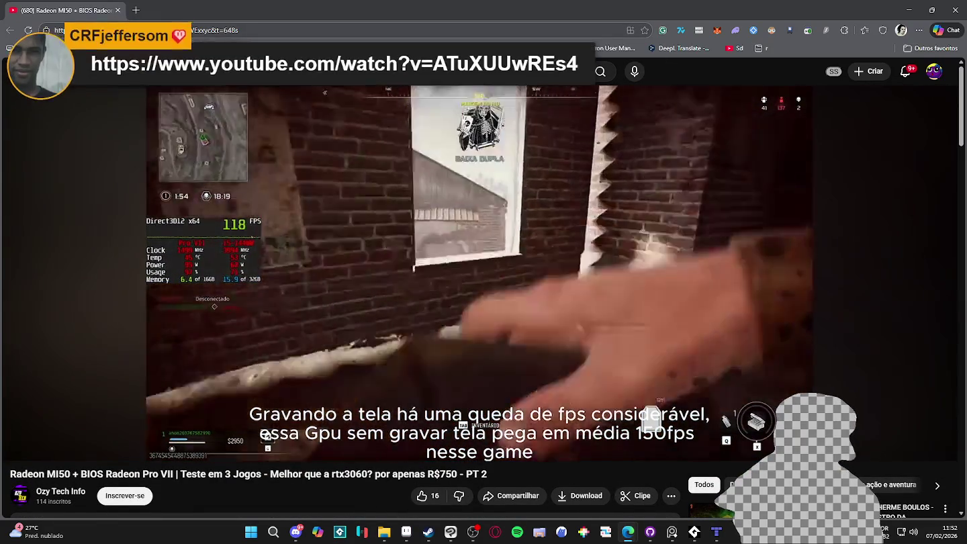
pyautogui.hotkey('ctrl', 't')
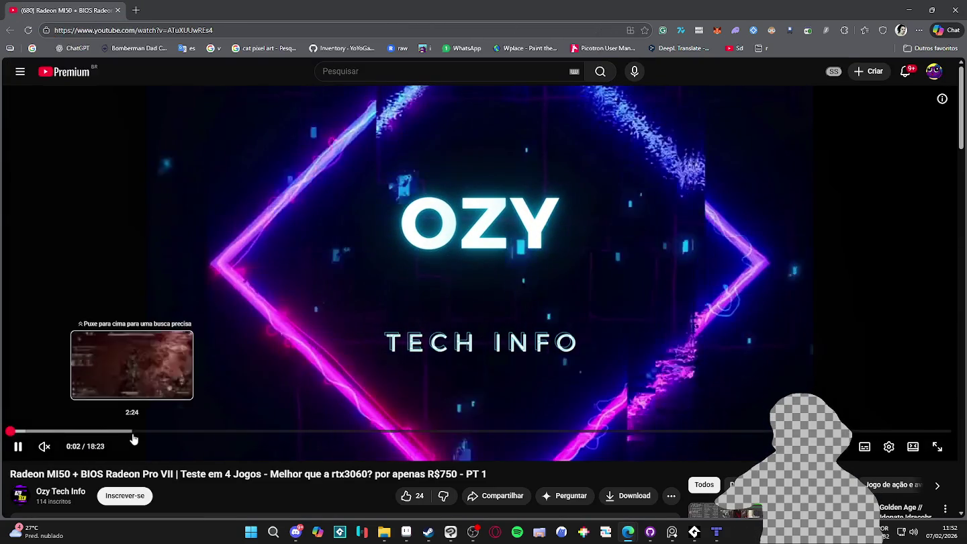
# - Seek the MI50 part 1 video through 2:26, 7:55, 5:28 and 7:04 to the desert battle near 8:56
pyautogui.click(134, 432)
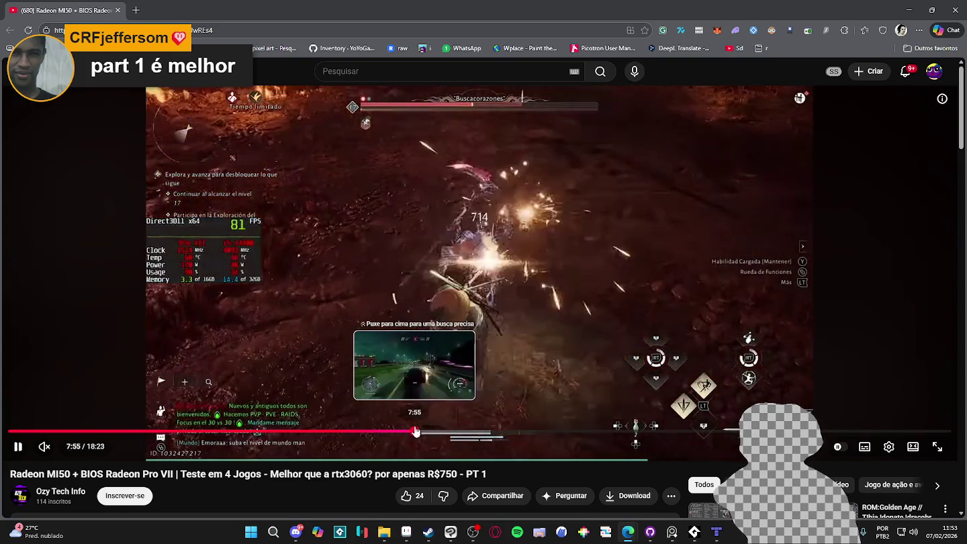
pyautogui.click(414, 432)
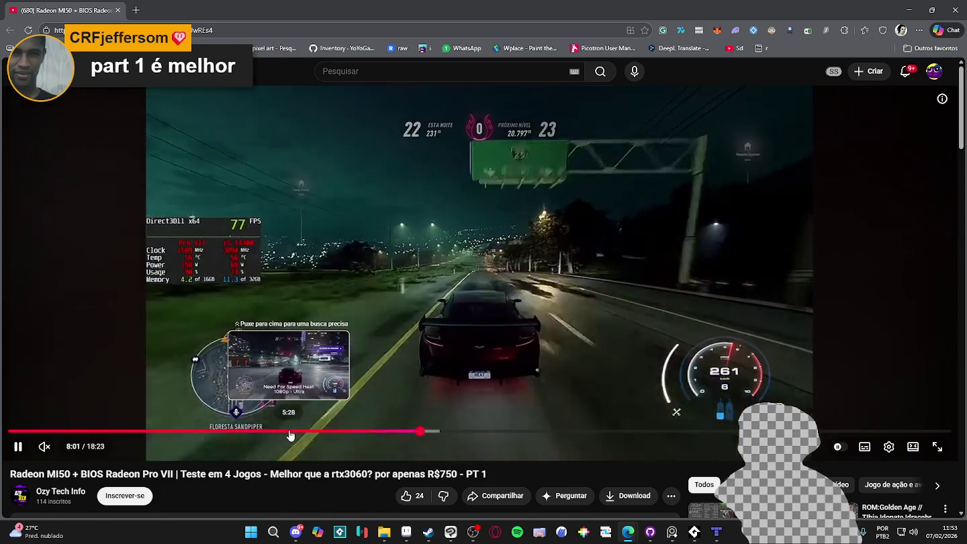
pyautogui.click(290, 433)
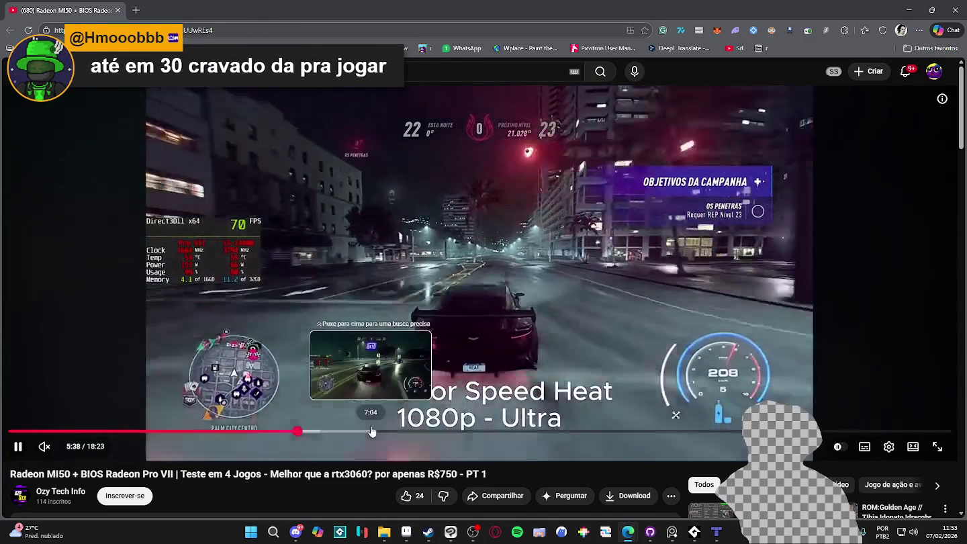
pyautogui.click(372, 432)
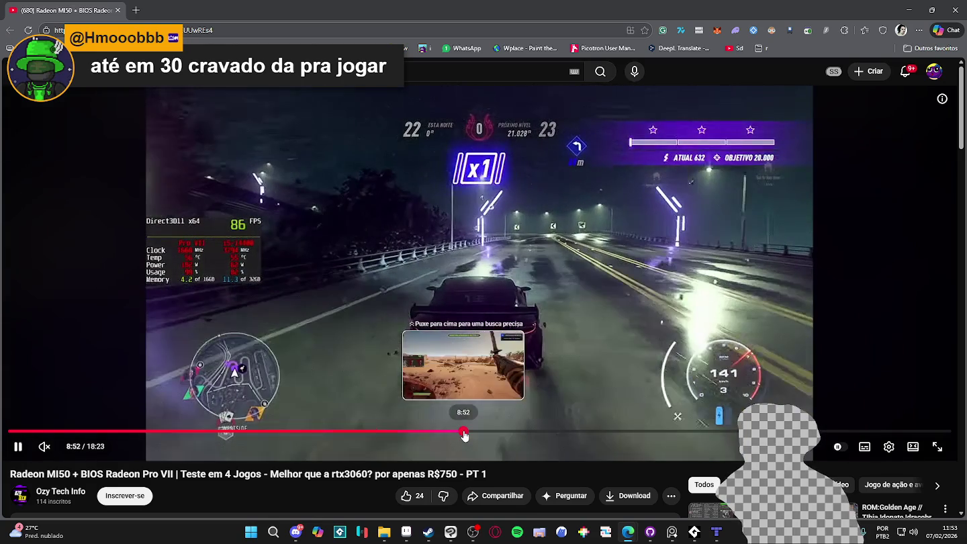
pyautogui.click(463, 432)
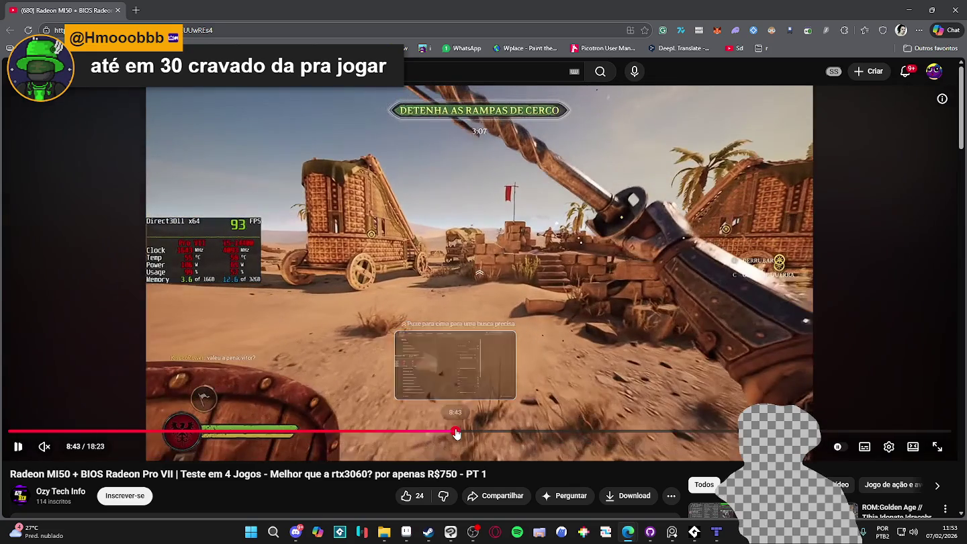
# - Advance the video past 10:08, 11:12, 12:09 and 13:51 to 14:05, the Battlefield 6 Redsec section
pyautogui.click(456, 433)
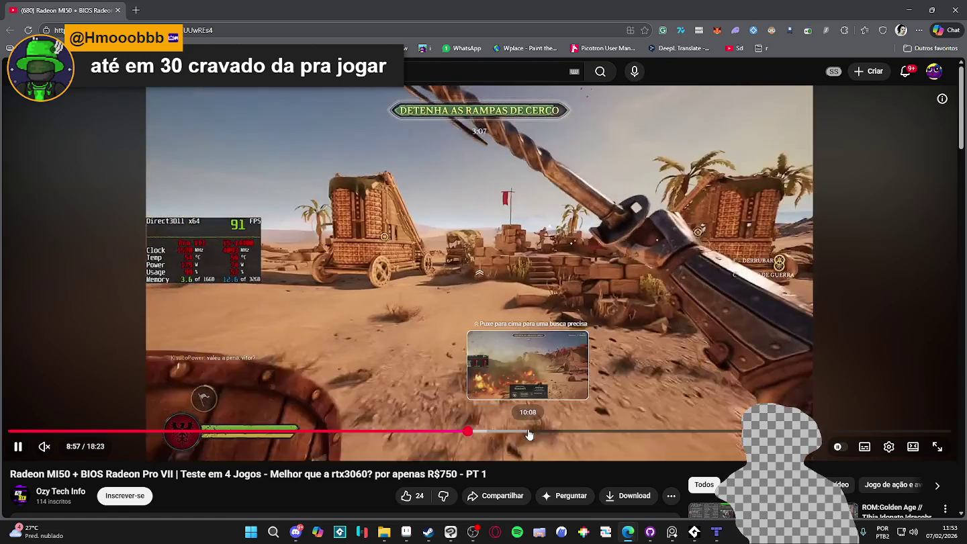
pyautogui.click(527, 431)
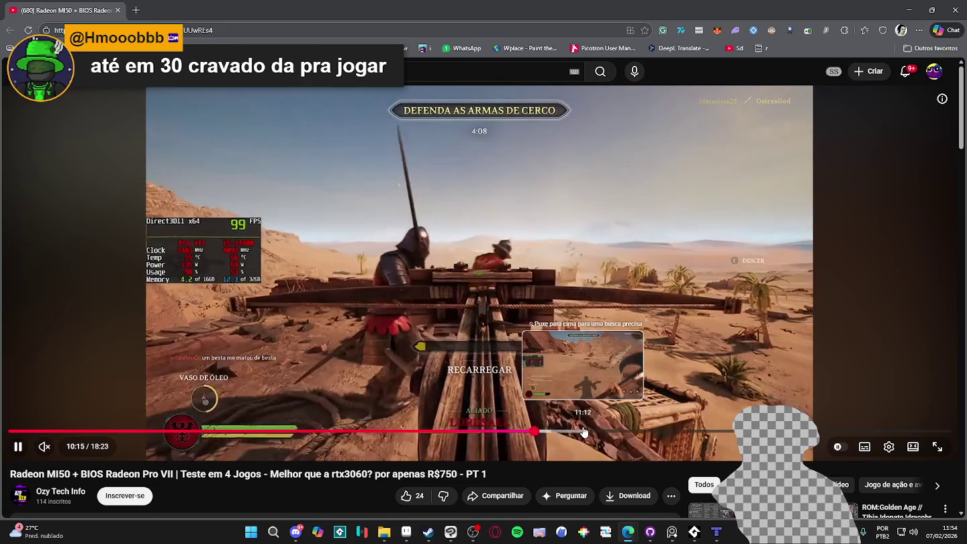
pyautogui.click(583, 433)
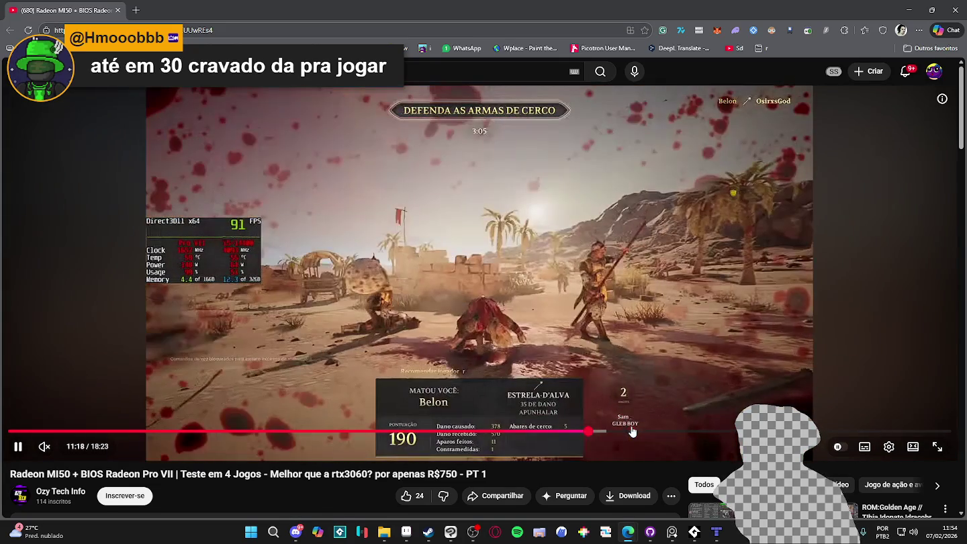
pyautogui.click(631, 432)
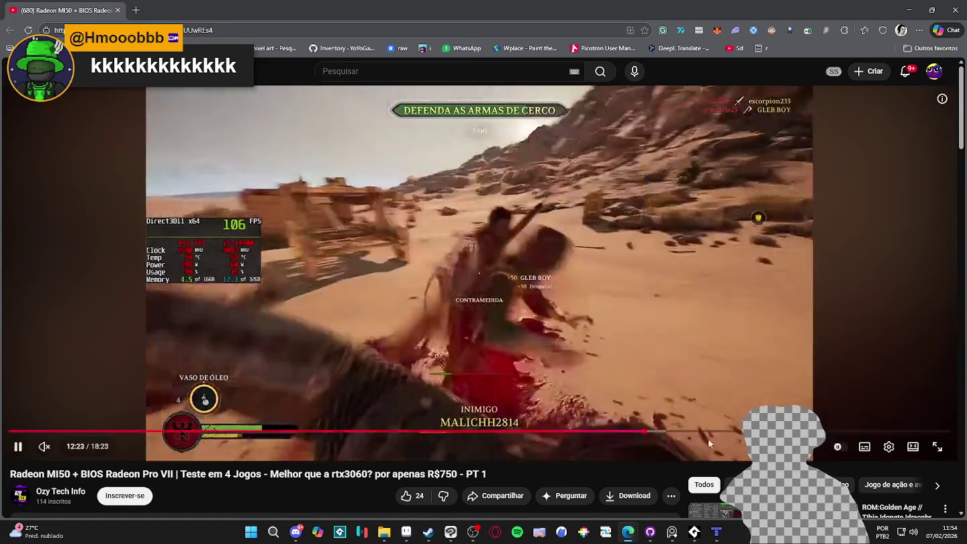
pyautogui.click(718, 432)
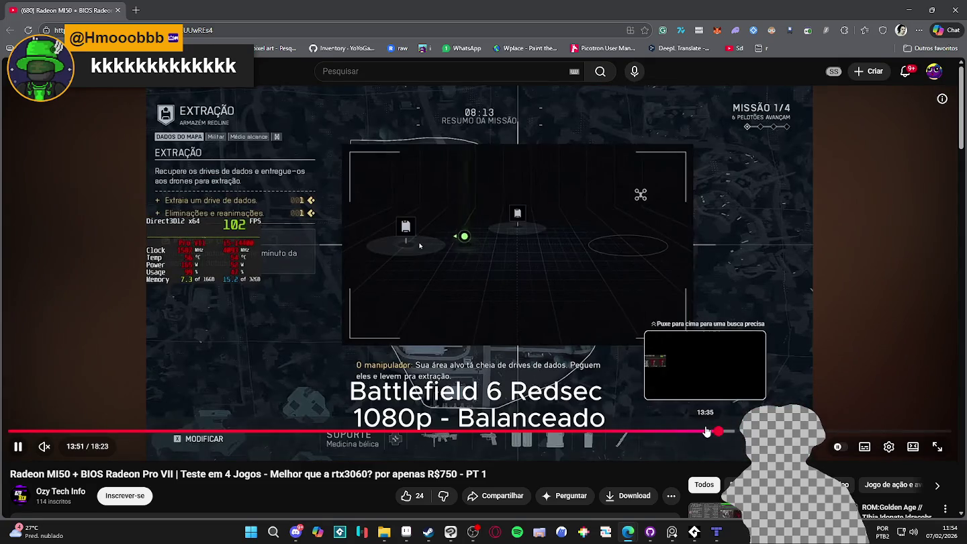
pyautogui.moveTo(706, 431); pyautogui.dragTo(732, 433)
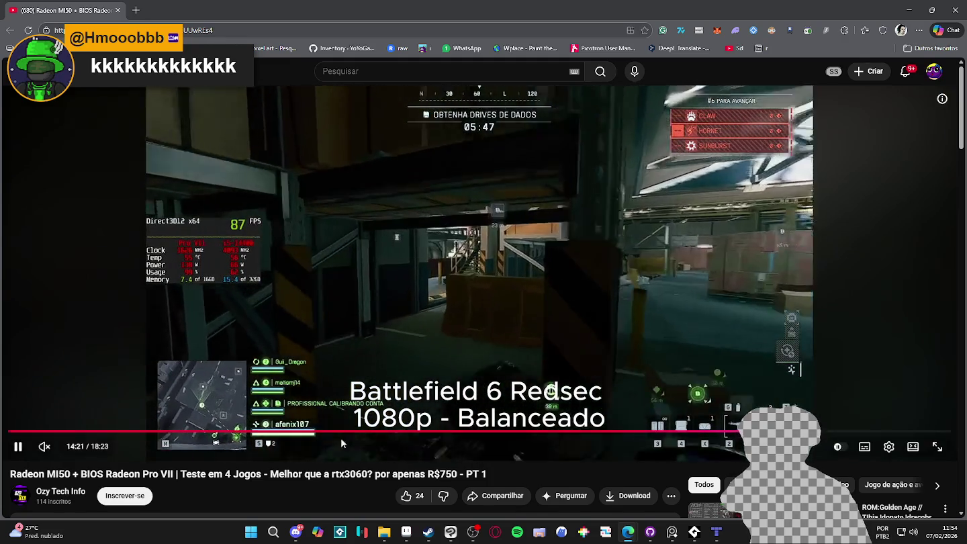
pyautogui.scroll(-2, 269, 396)
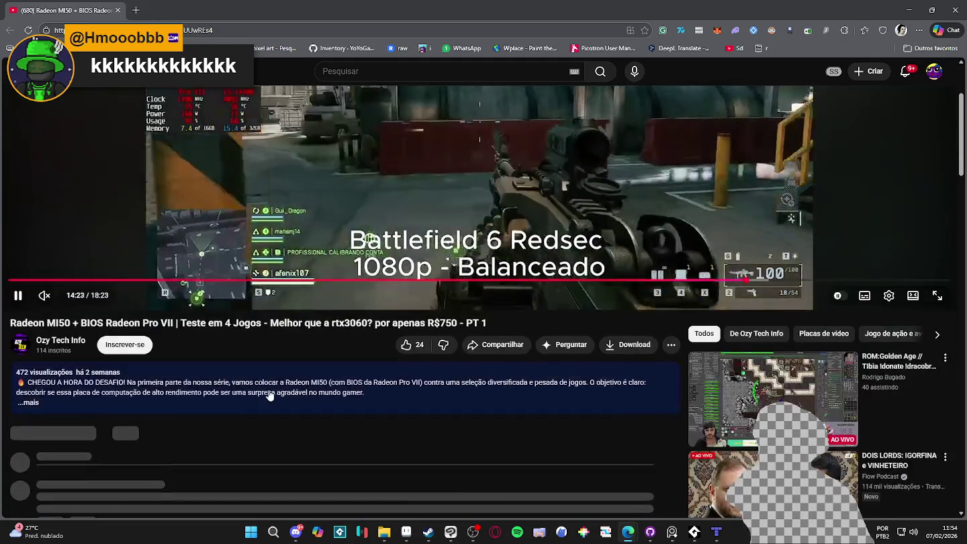
pyautogui.scroll(-3, 268, 396)
pyautogui.scroll(5, 269, 396)
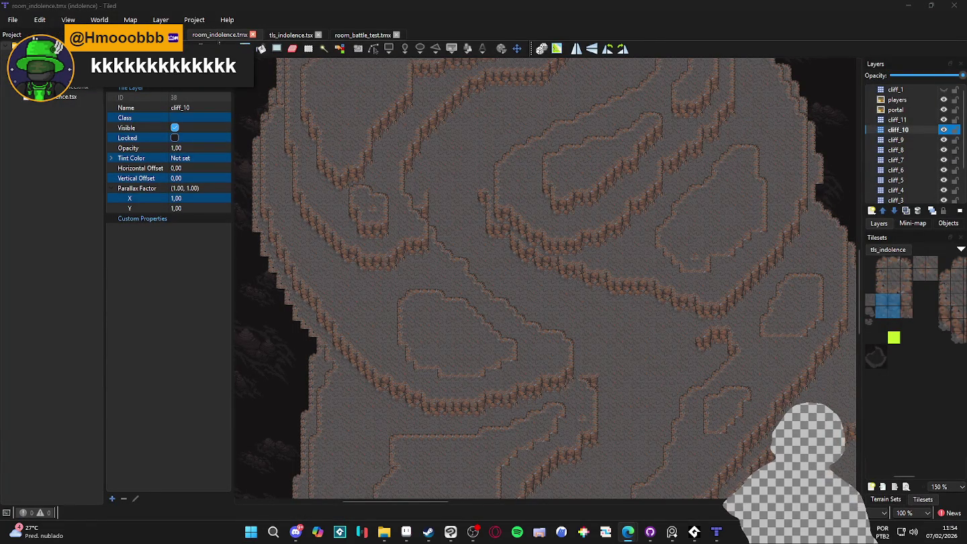
# - Check cliff_10's tiles, then stamp a two-tile cliff piece into two edge gaps
pyautogui.click(942, 131)
pyautogui.click(946, 132)
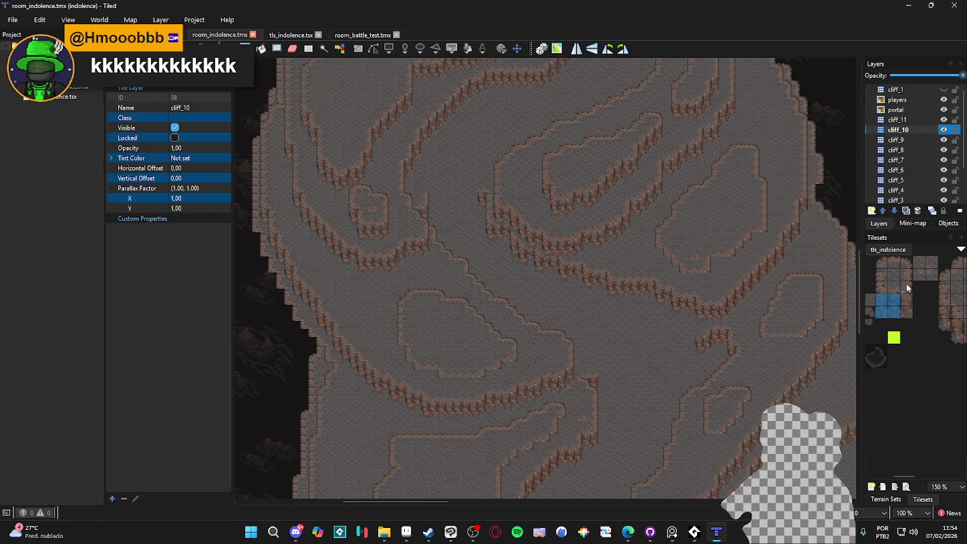
pyautogui.hscroll(2, 940, 325)
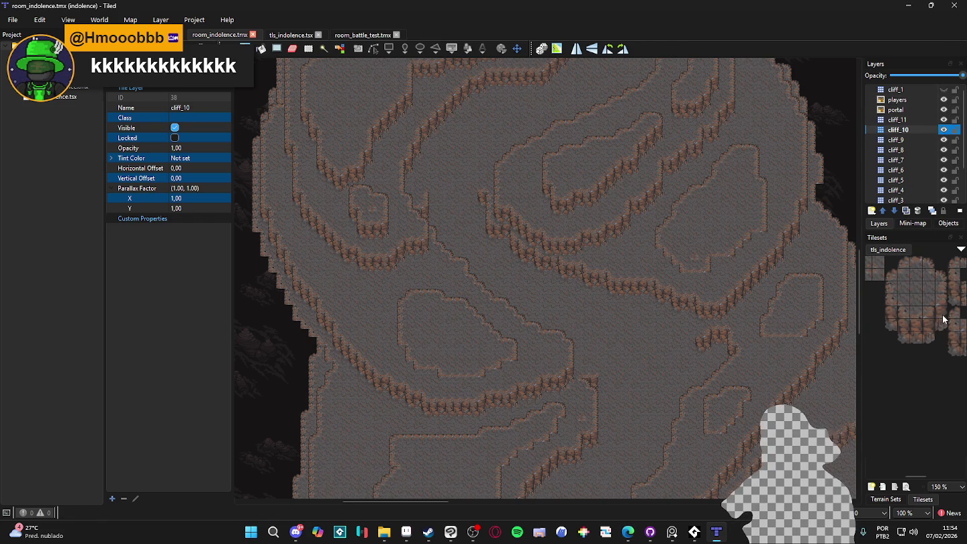
pyautogui.moveTo(942, 316); pyautogui.dragTo(941, 328)
pyautogui.scroll(1, 738, 256)
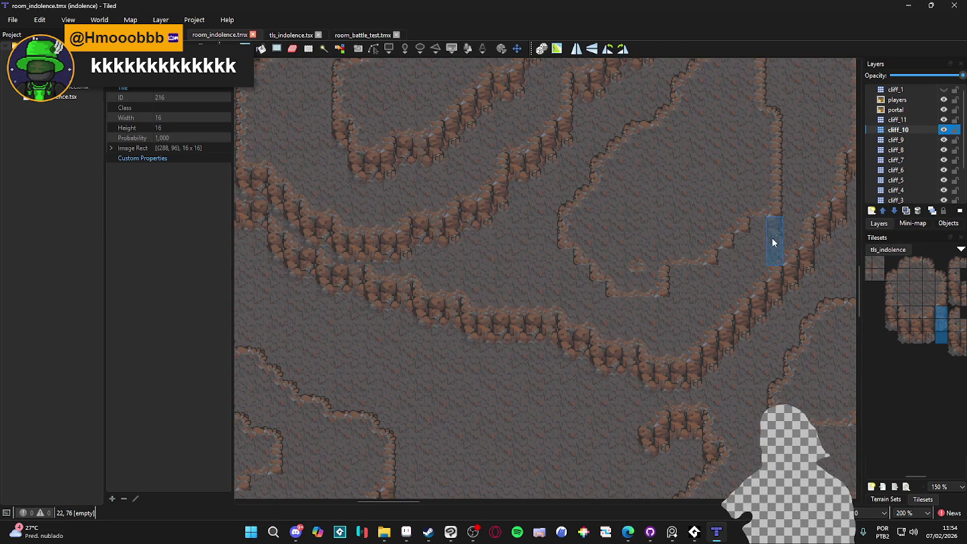
pyautogui.click(780, 229)
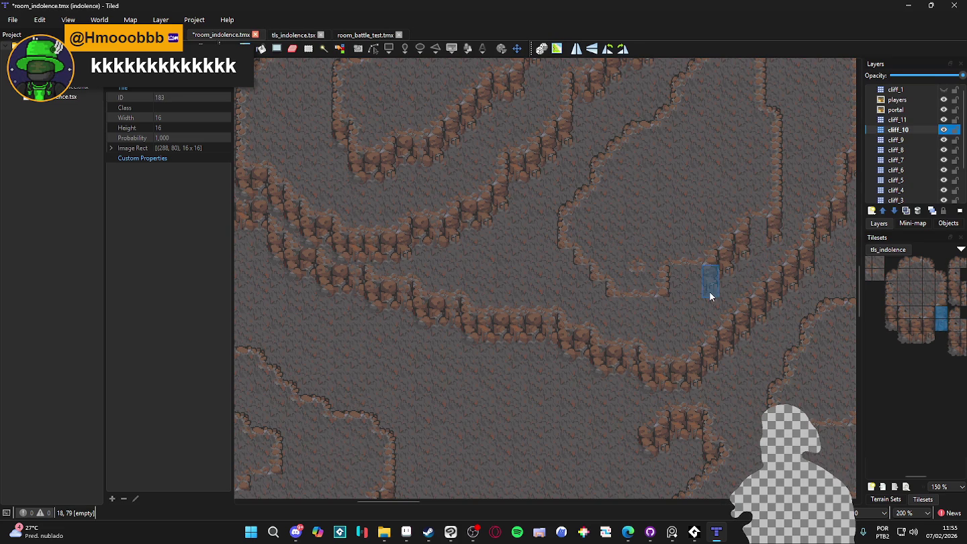
pyautogui.click(663, 313)
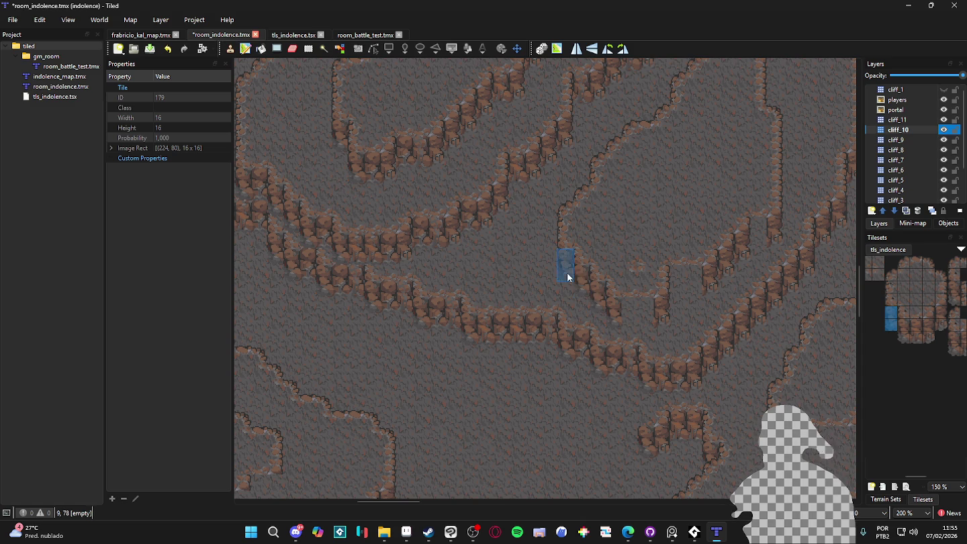
# - Scroll across the map to review the cliff_10 edges and save room_indolence.tmx
pyautogui.hscroll(-2, 893, 346)
pyautogui.hscroll(-1, 896, 330)
pyautogui.hscroll(-1, 902, 306)
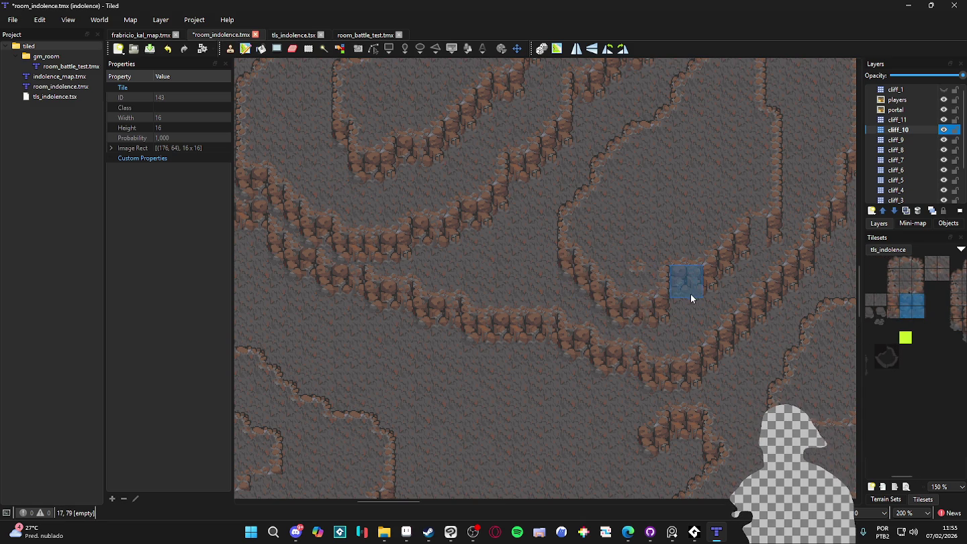
pyautogui.scroll(-1, 753, 249)
pyautogui.scroll(-2, 746, 323)
pyautogui.scroll(1, 735, 341)
pyautogui.scroll(-1, 676, 243)
pyautogui.scroll(-1, 595, 283)
pyautogui.scroll(1, 639, 379)
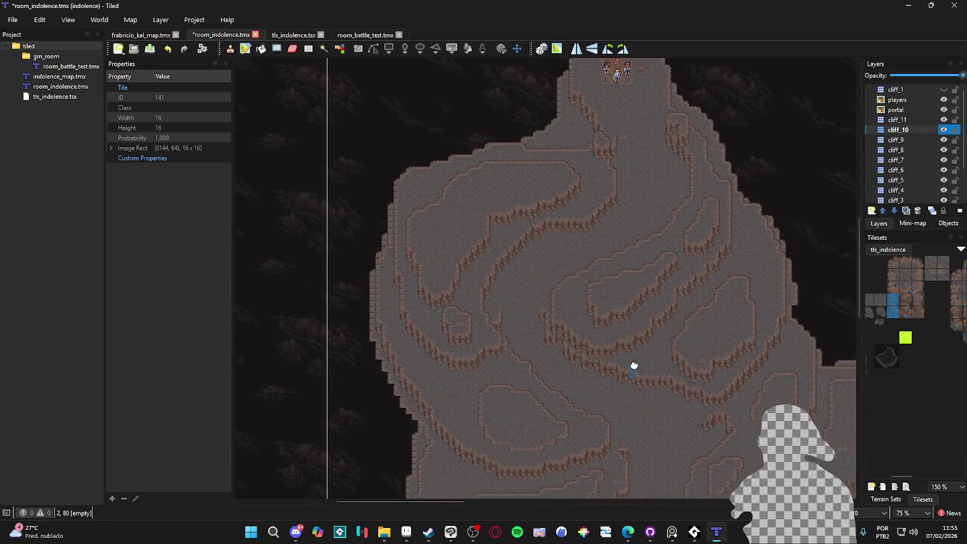
pyautogui.scroll(1, 611, 376)
pyautogui.hotkey('ctrl', 's')
# - Stamp cliff tiles into the ledge edge and fill two more gaps in the cliff edge
pyautogui.scroll(-2, 604, 342)
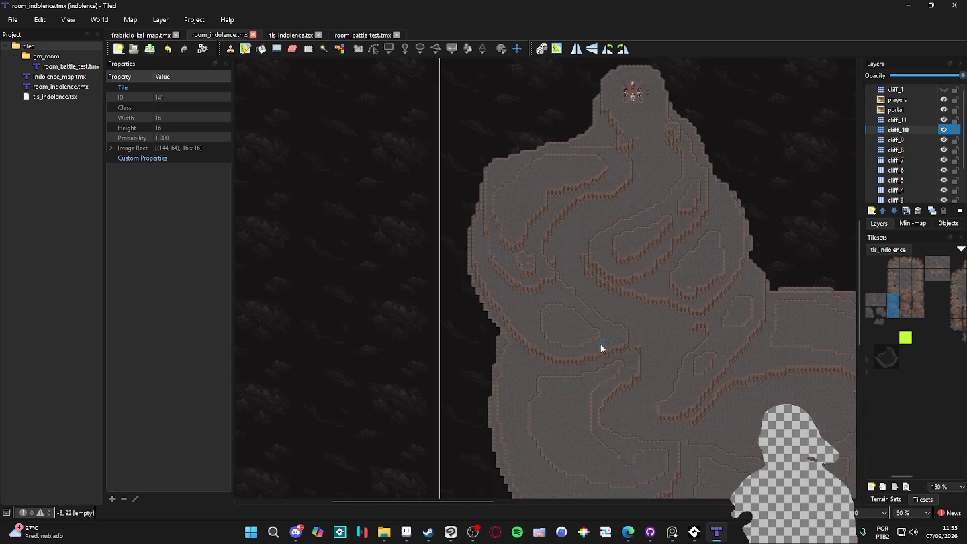
pyautogui.scroll(1, 602, 322)
pyautogui.scroll(1, 621, 339)
pyautogui.scroll(1, 606, 257)
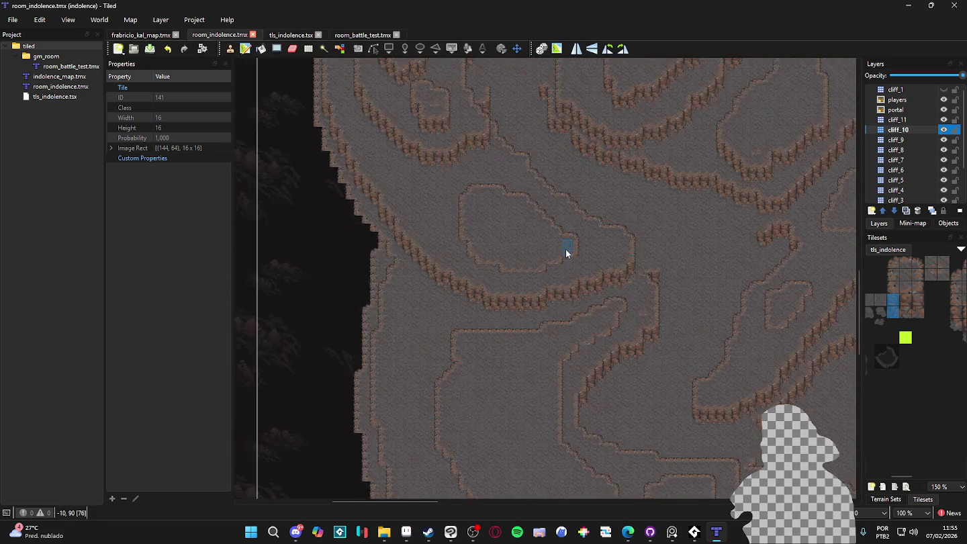
pyautogui.scroll(1, 920, 311)
pyautogui.scroll(1, 890, 314)
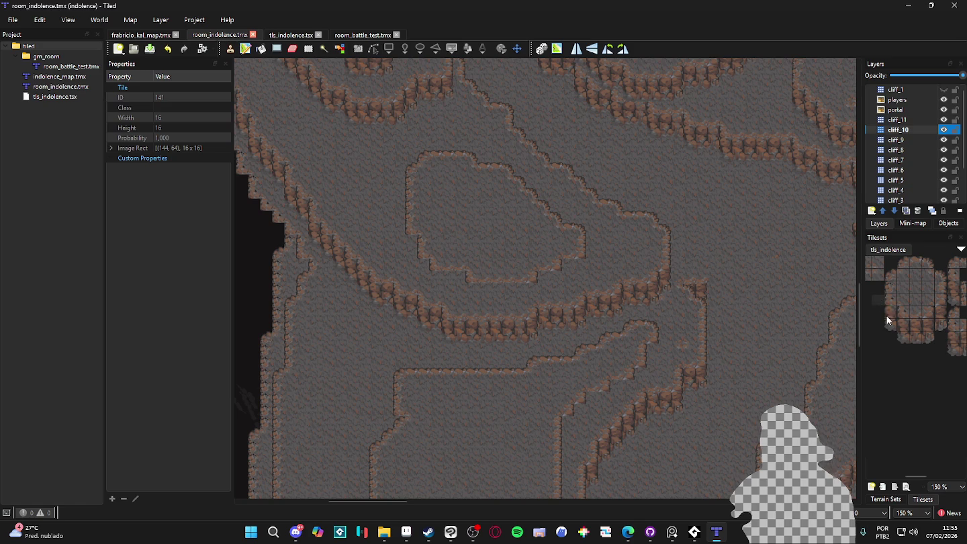
pyautogui.click(415, 258)
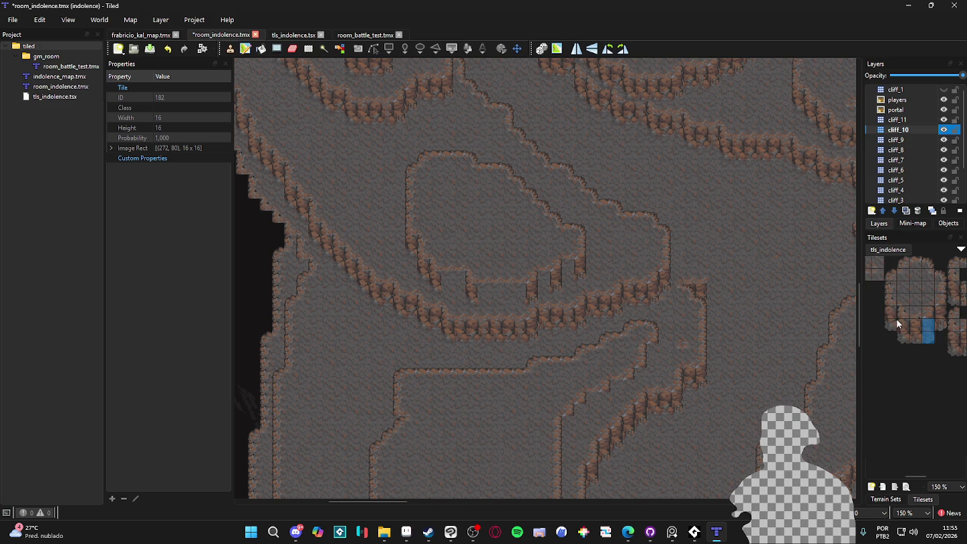
pyautogui.scroll(-1, 896, 318)
pyautogui.scroll(-1, 909, 303)
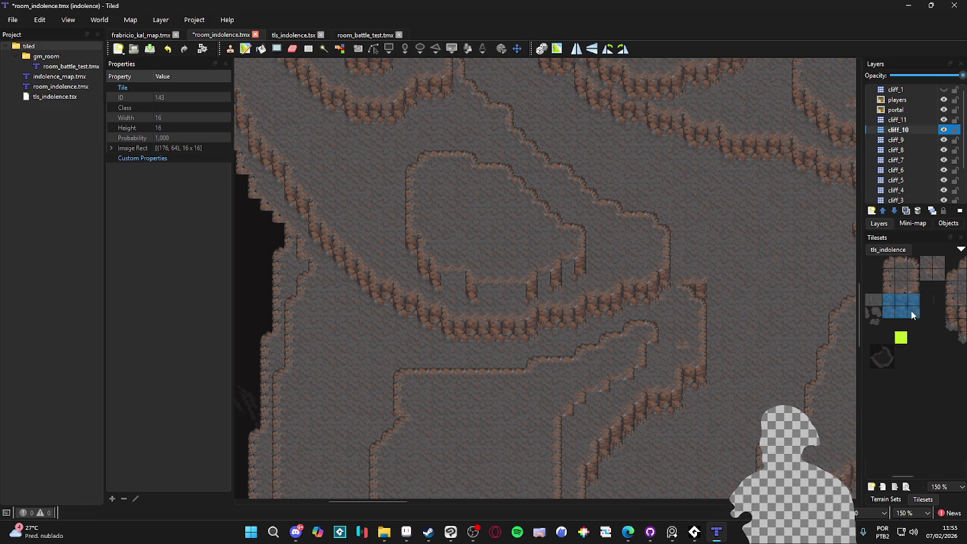
pyautogui.click(511, 304)
pyautogui.click(570, 289)
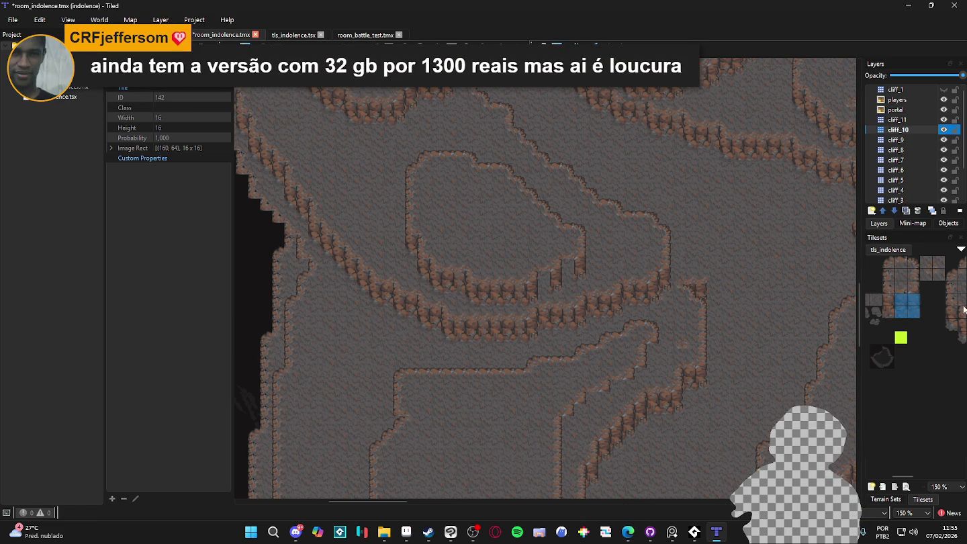
# - Select two stacked cliff tiles, save, and stamp them onto the central slope
pyautogui.moveTo(891, 308); pyautogui.dragTo(889, 311)
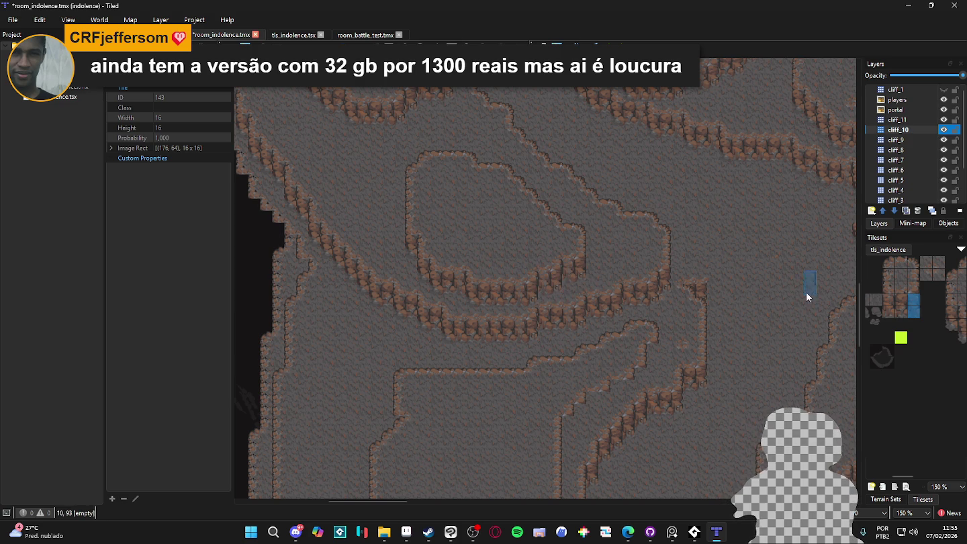
pyautogui.scroll(-1, 588, 327)
pyautogui.hotkey('ctrl', 's')
pyautogui.moveTo(921, 311); pyautogui.dragTo(874, 310)
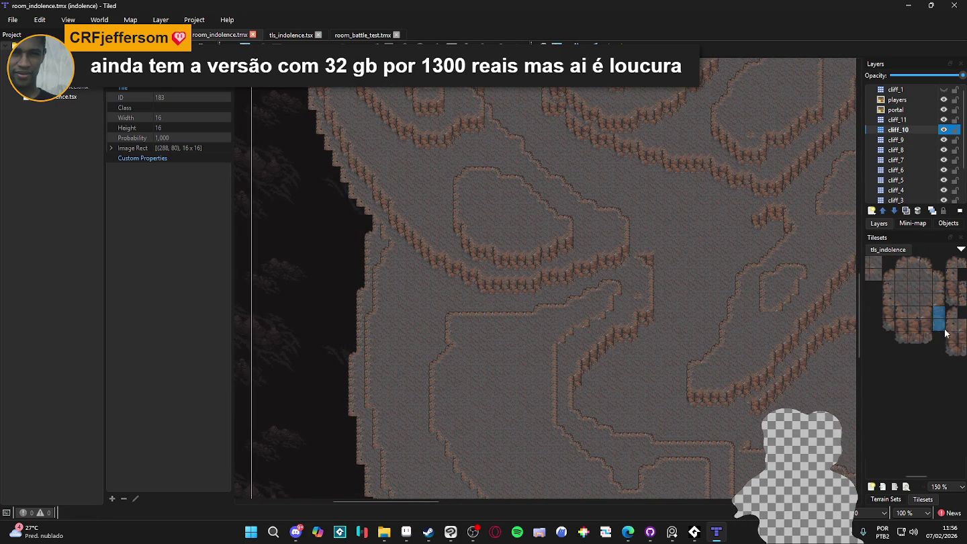
pyautogui.scroll(1, 611, 319)
pyautogui.scroll(1, 619, 305)
pyautogui.click(620, 337)
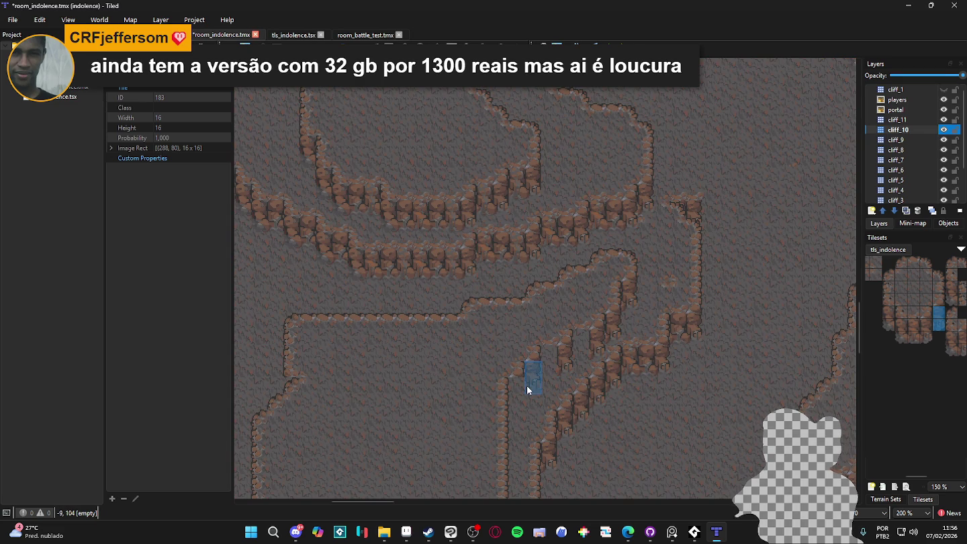
# - Bring a lower cliff section into view, toggle cliff_10 to compare the patched edges, and save
pyautogui.moveTo(518, 407); pyautogui.dragTo(504, 386)
pyautogui.moveTo(880, 316); pyautogui.dragTo(911, 312)
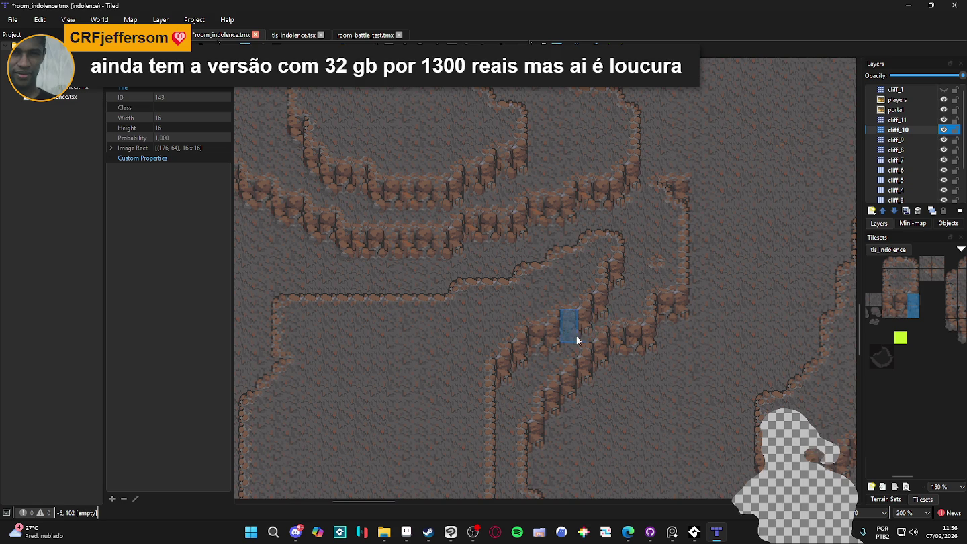
pyautogui.scroll(-1, 801, 315)
pyautogui.click(943, 132)
pyautogui.click(943, 131)
pyautogui.click(943, 131)
pyautogui.click(943, 131)
pyautogui.hotkey('ctrl', 's')
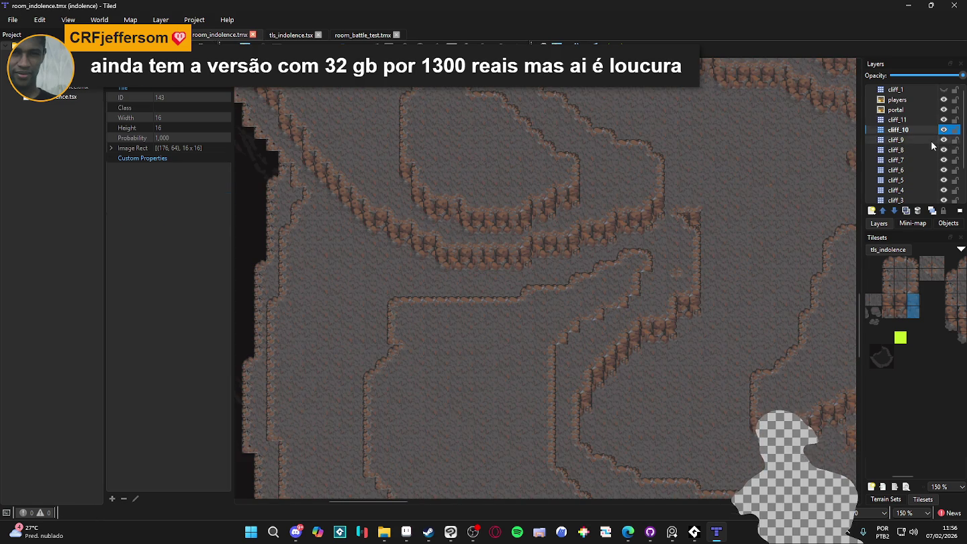
# - Make cliff_9 the active layer and toggle its visibility to see its tiles
pyautogui.click(931, 142)
pyautogui.click(943, 140)
pyautogui.click(943, 140)
# - Toggle cliff_9's visibility repeatedly to compare cliff edges, leaving it active for editing
pyautogui.click(943, 139)
pyautogui.click(943, 139)
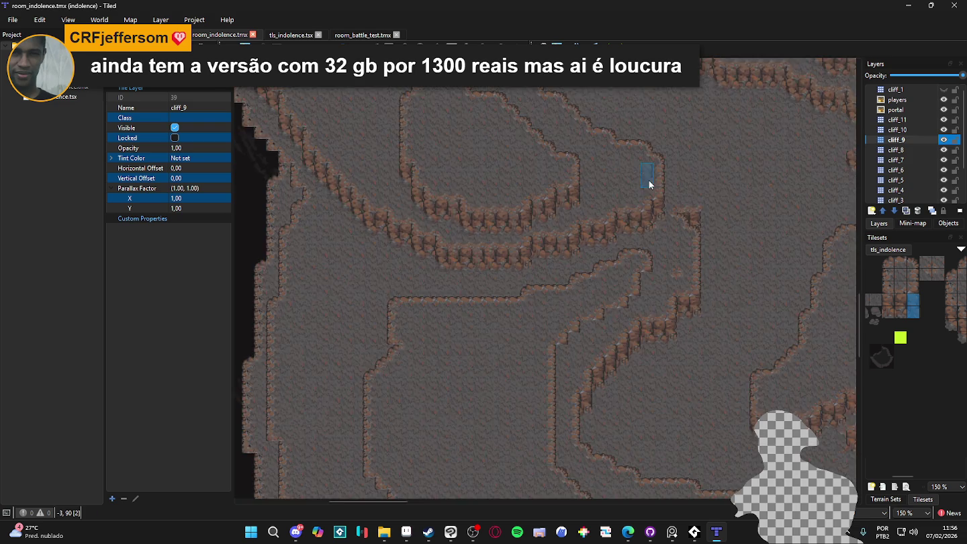
pyautogui.scroll(-3, 650, 185)
pyautogui.scroll(1, 632, 196)
pyautogui.click(943, 139)
pyautogui.click(944, 141)
pyautogui.doubleClick(944, 141)
pyautogui.doubleClick(944, 141)
pyautogui.doubleClick(944, 141)
pyautogui.click(944, 141)
pyautogui.click(943, 141)
pyautogui.doubleClick(945, 140)
pyautogui.doubleClick(947, 142)
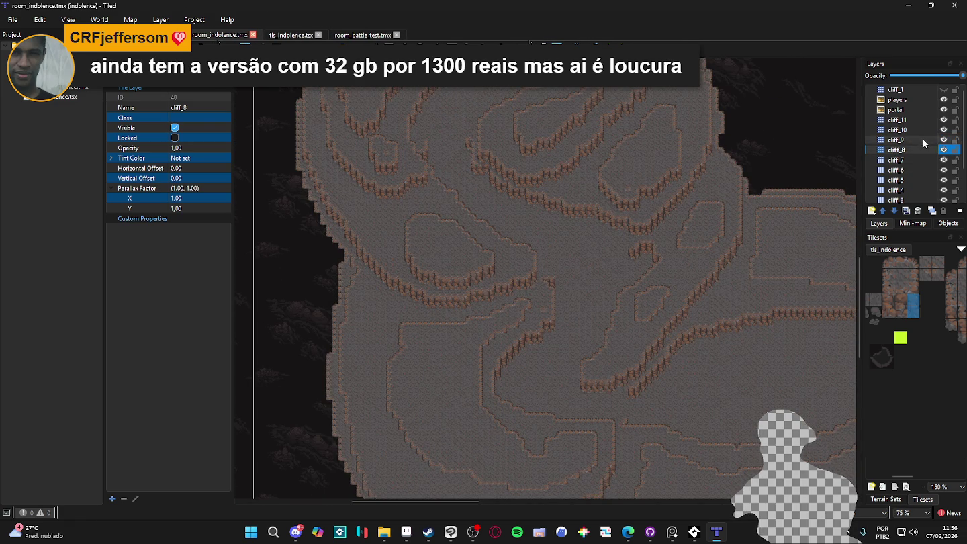
pyautogui.click(943, 142)
pyautogui.click(943, 142)
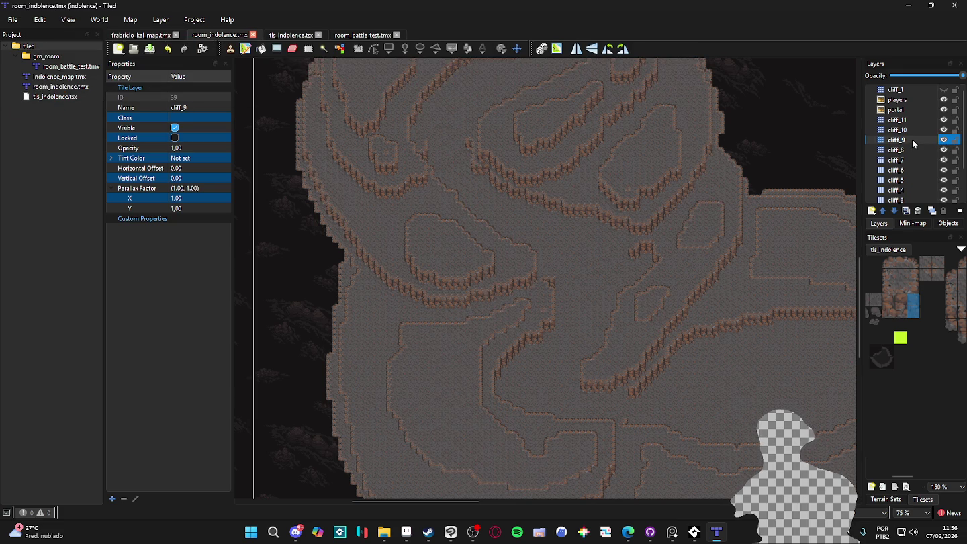
# - Stamp a tls_indolence cliff tile into the edge gap and along the broken cliff edge
pyautogui.hscroll(2, 911, 315)
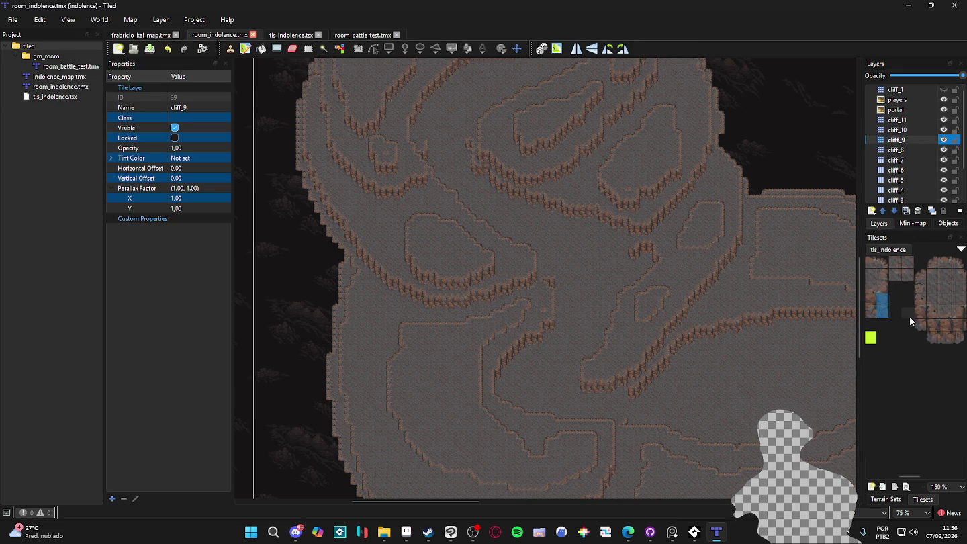
pyautogui.click(919, 315)
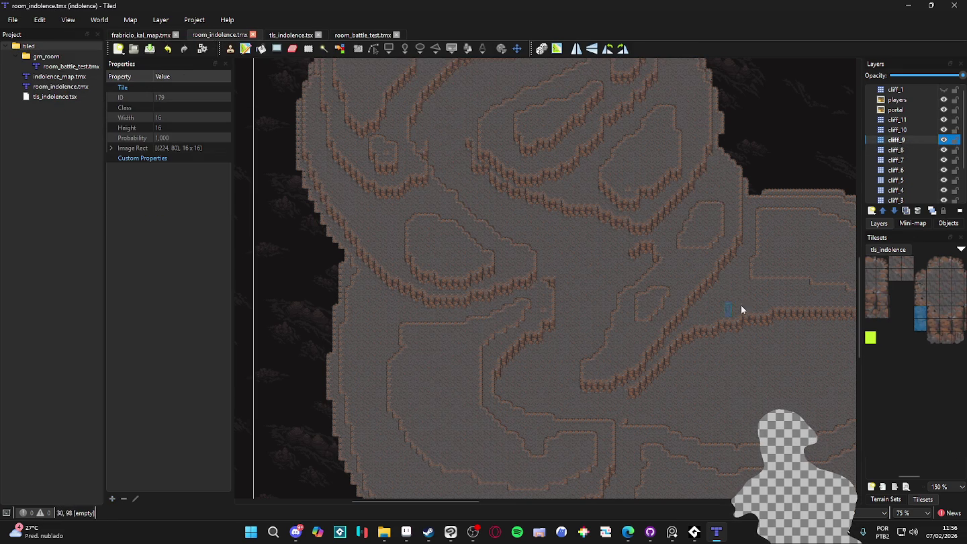
pyautogui.hscroll(2, 927, 324)
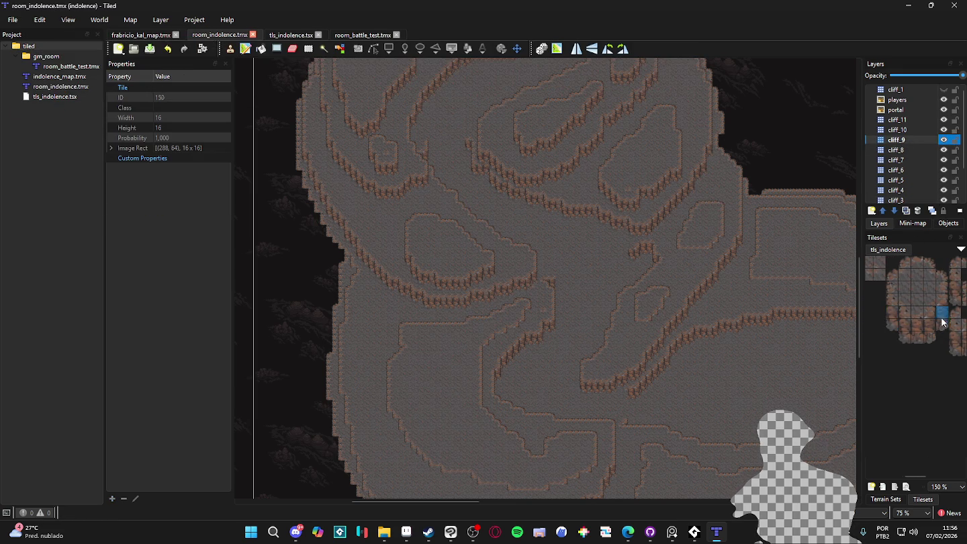
pyautogui.keyDown('ctrl'); pyautogui.scroll(1, 506, 359); pyautogui.keyUp('ctrl')
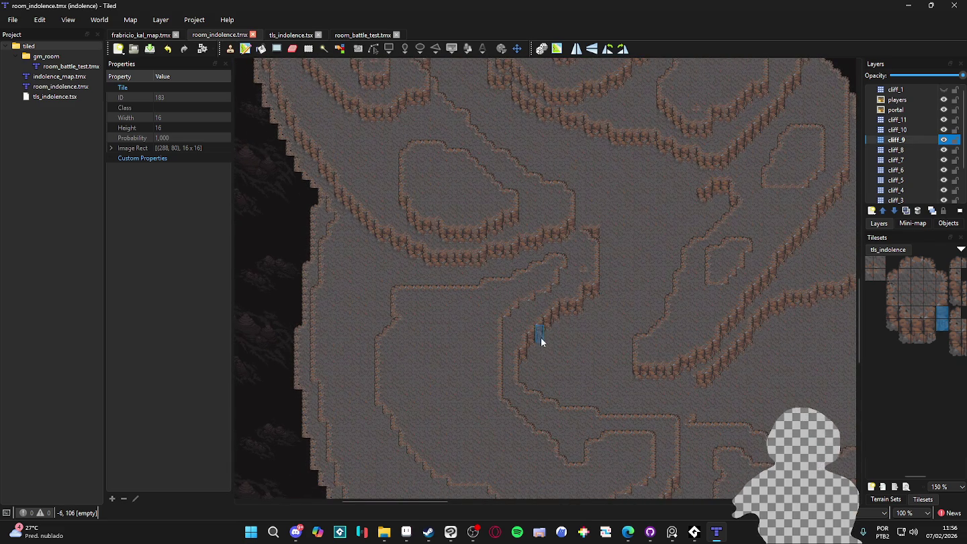
pyautogui.keyDown('ctrl'); pyautogui.scroll(1, 547, 282); pyautogui.keyUp('ctrl')
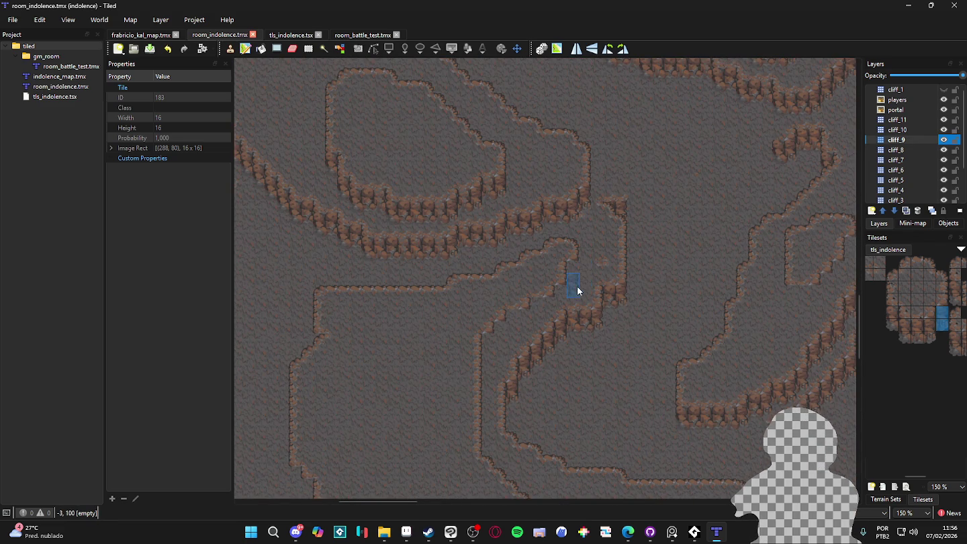
pyautogui.keyDown('ctrl'); pyautogui.scroll(2, 577, 286); pyautogui.keyUp('ctrl')
pyautogui.click(557, 311)
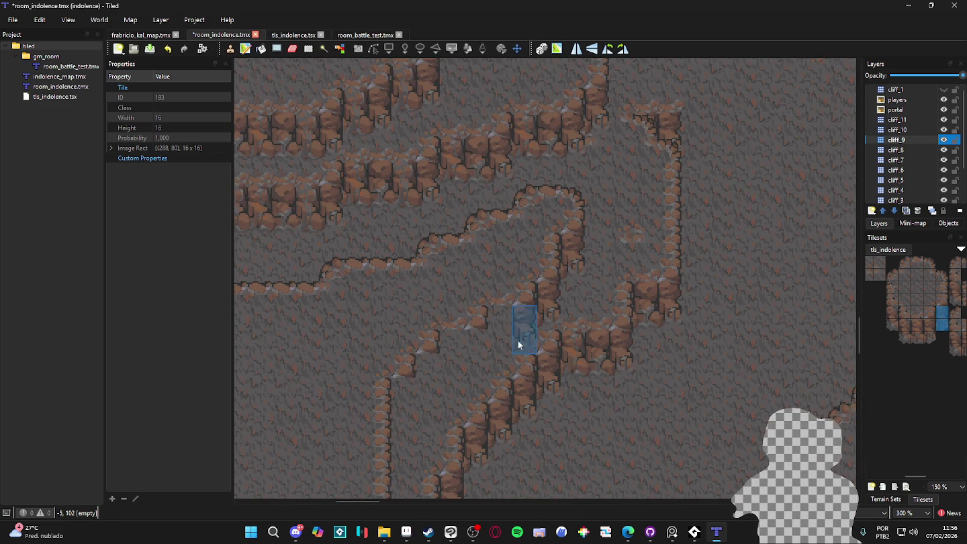
pyautogui.keyDown('ctrl'); pyautogui.scroll(-3, 415, 411); pyautogui.keyUp('ctrl')
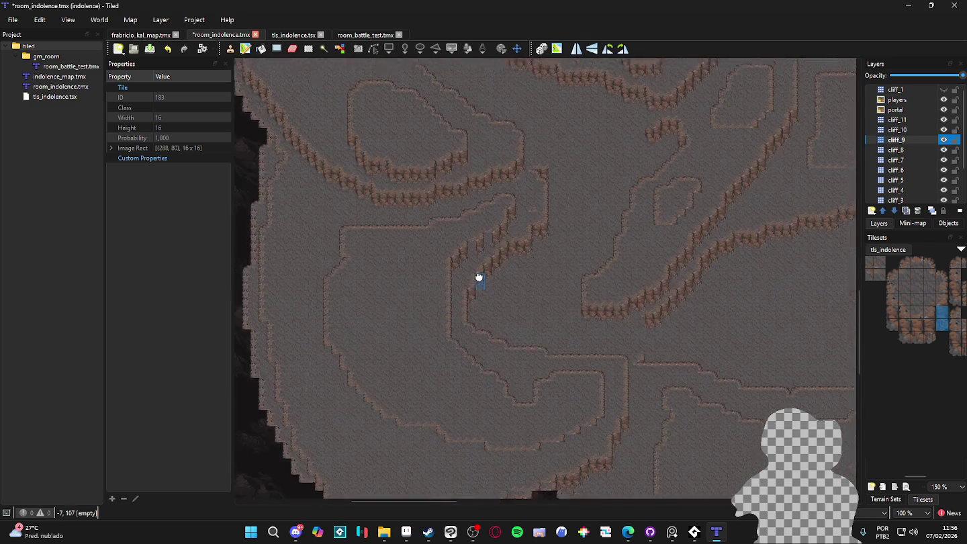
pyautogui.keyDown('ctrl'); pyautogui.scroll(1, 550, 343); pyautogui.keyUp('ctrl')
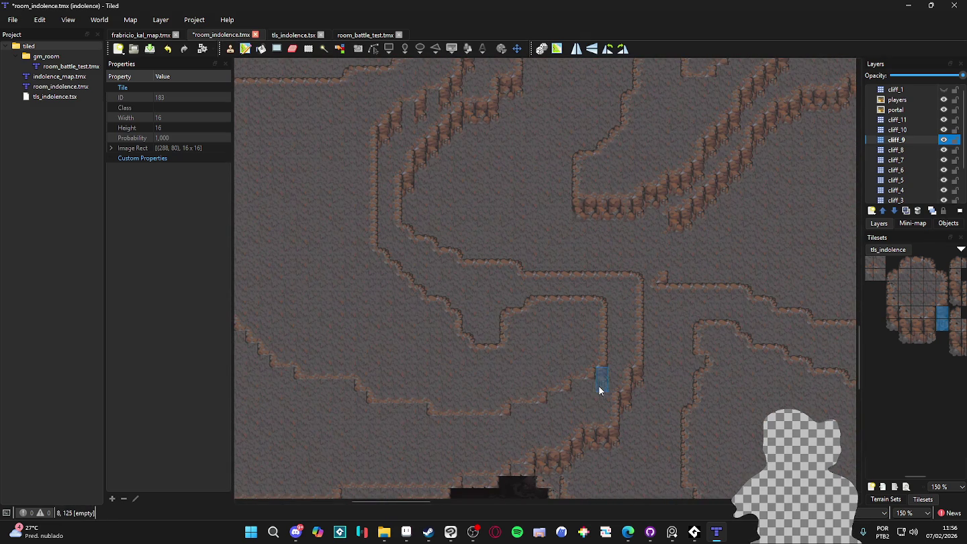
pyautogui.moveTo(589, 401); pyautogui.dragTo(560, 414)
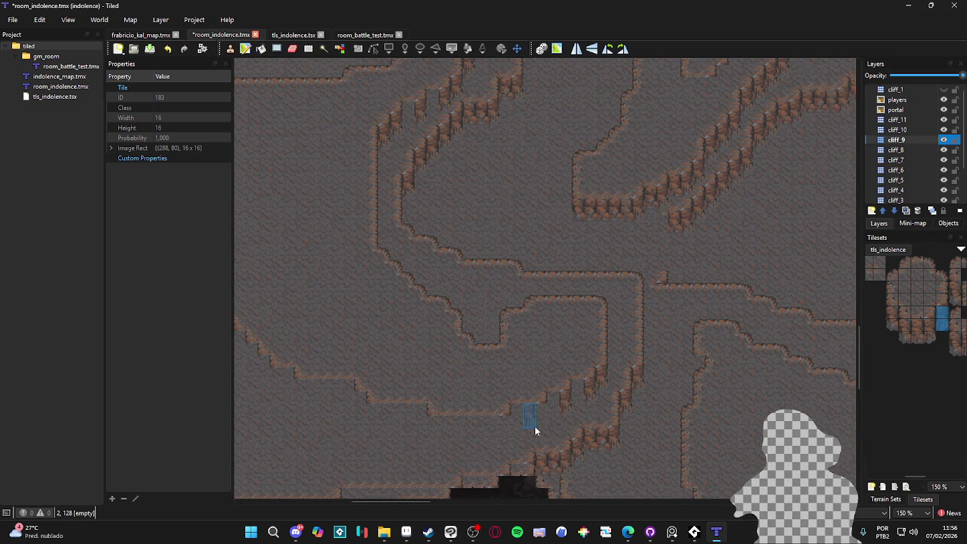
# - Stamp a two-tile cliff piece onto the lower cliff edge of cliff_9
pyautogui.scroll(-1, 530, 413)
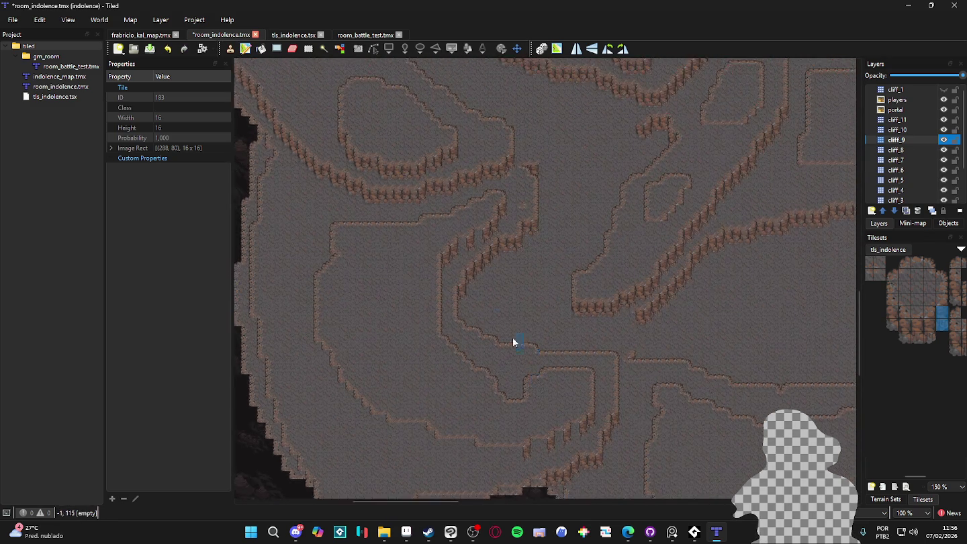
pyautogui.scroll(2, 512, 337)
pyautogui.scroll(-2, 918, 322)
pyautogui.scroll(-2, 916, 316)
pyautogui.scroll(-1, 914, 307)
pyautogui.scroll(1, 497, 214)
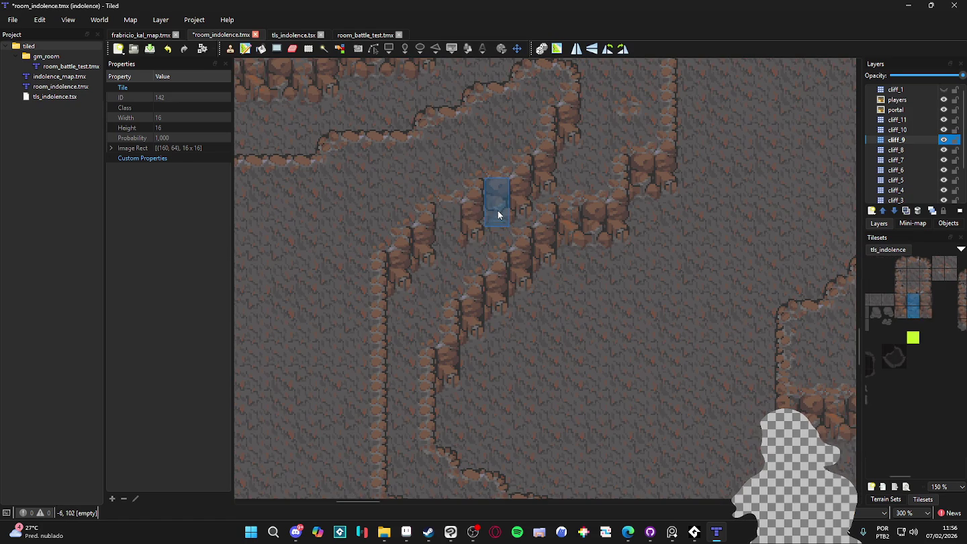
pyautogui.scroll(-3, 499, 279)
pyautogui.scroll(1, 500, 279)
pyautogui.scroll(1, 554, 348)
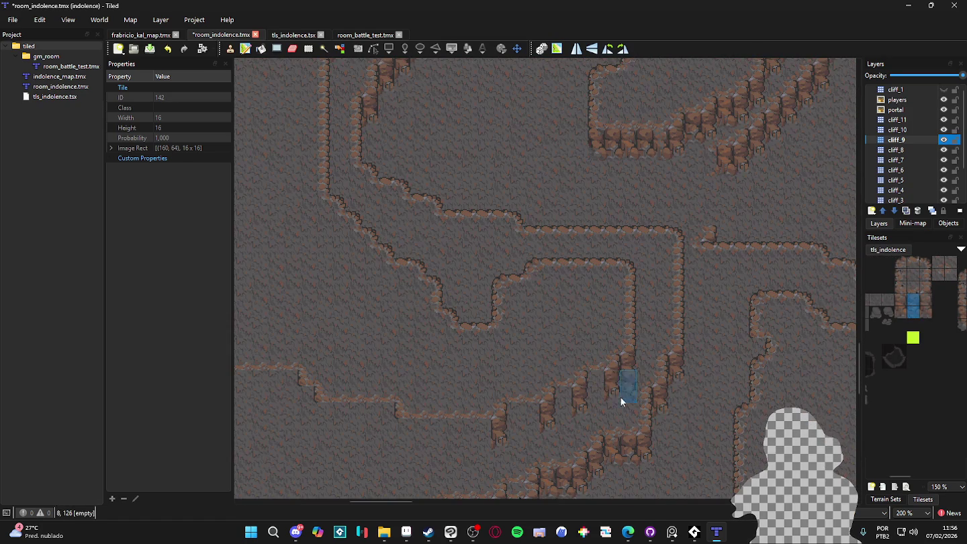
pyautogui.moveTo(926, 299)
pyautogui.mouseDown()
pyautogui.moveTo(926, 312)
pyautogui.moveTo(914, 314)
pyautogui.mouseUp()
pyautogui.scroll(-1, 617, 385)
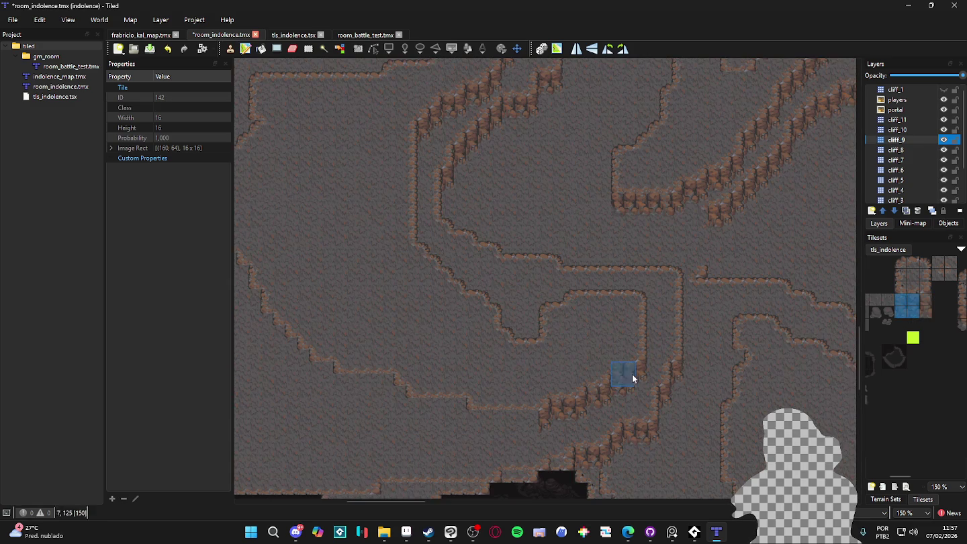
pyautogui.click(523, 426)
# - Save room_indolence with the latest cliff_9 edge patches
pyautogui.scroll(-2, 528, 412)
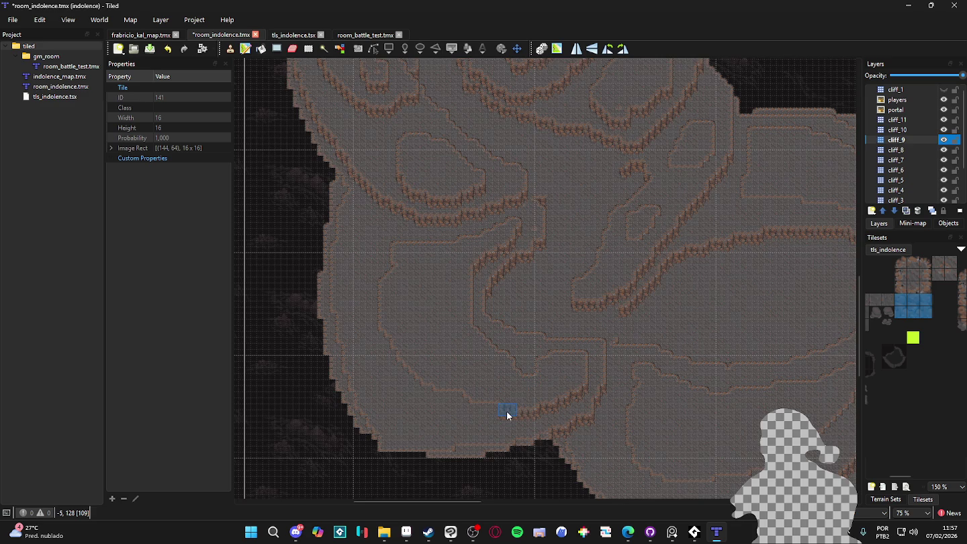
pyautogui.scroll(2, 516, 395)
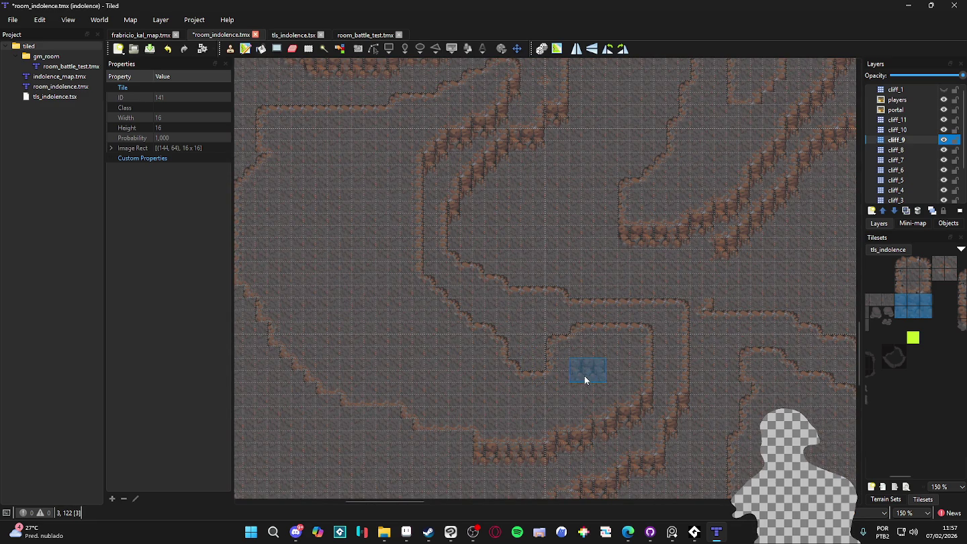
pyautogui.scroll(-1, 657, 381)
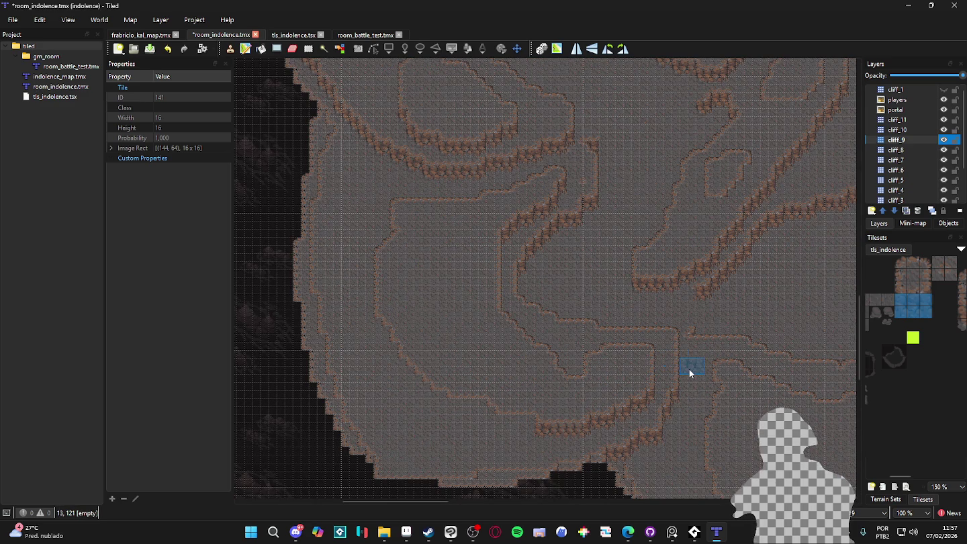
pyautogui.hotkey('ctrl', 's')
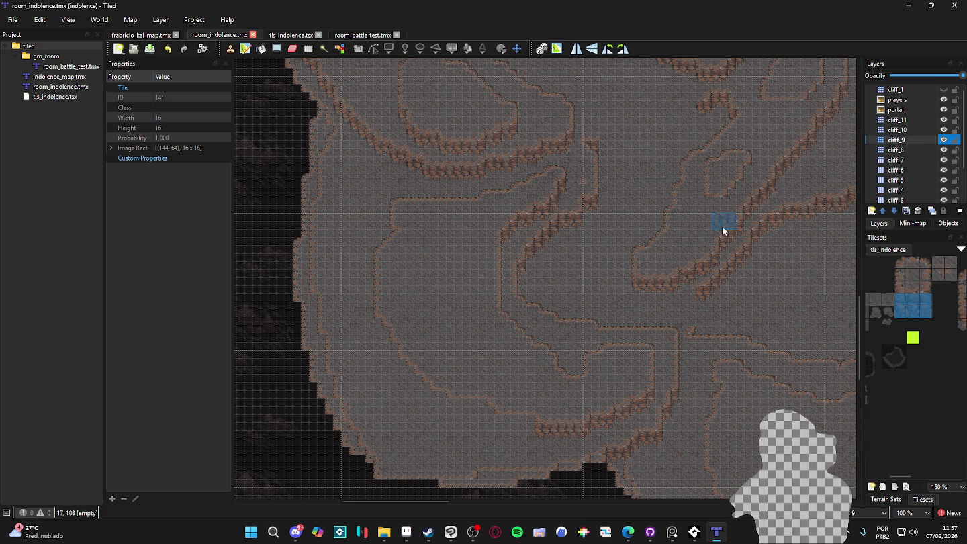
# - Pan across the map's edges to review the cliffs, then hide cliff_9 to check its tiles
pyautogui.scroll(-1, 698, 224)
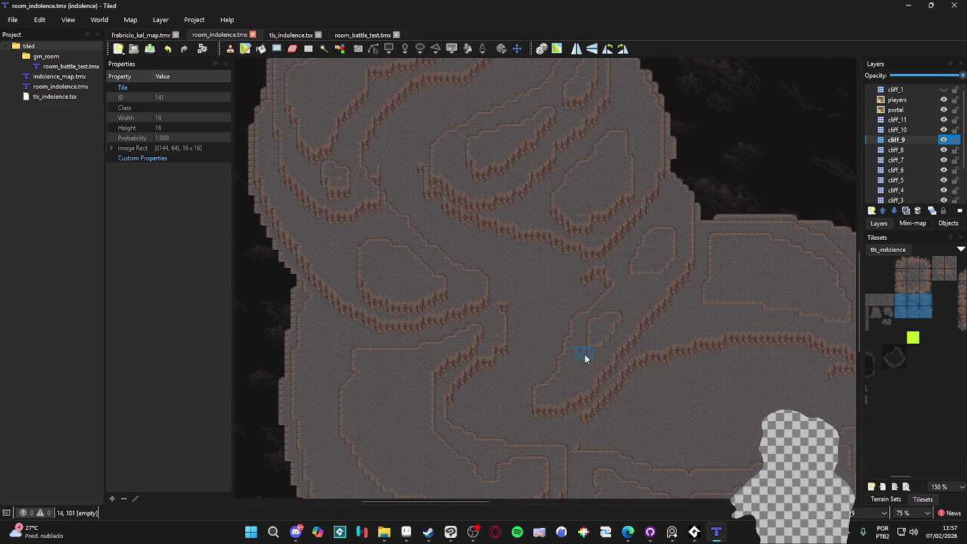
pyautogui.scroll(1, 580, 343)
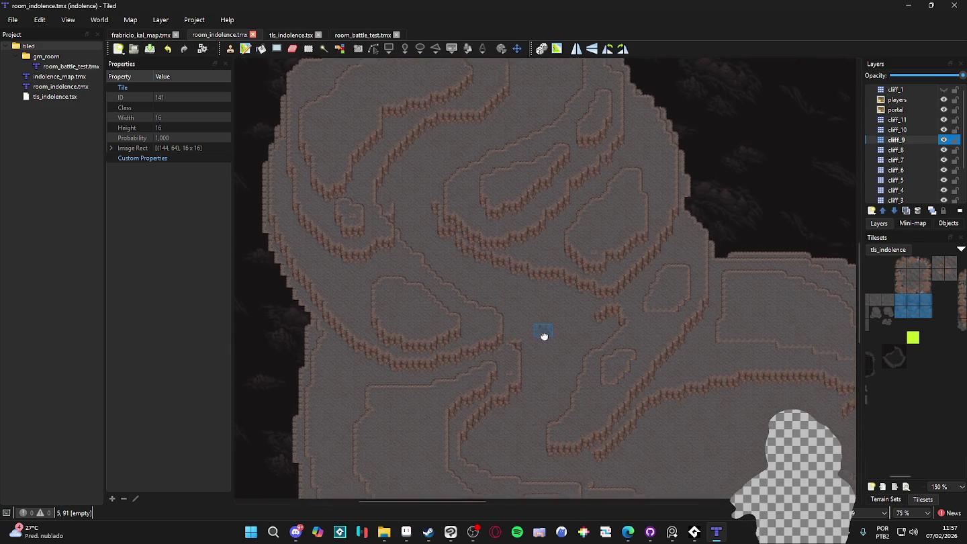
pyautogui.scroll(1, 589, 321)
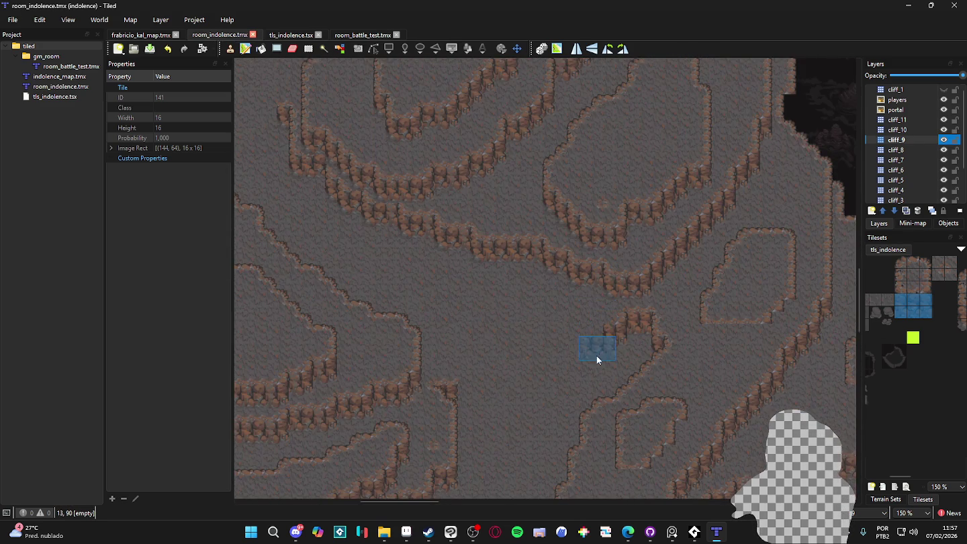
pyautogui.scroll(-2, 596, 354)
pyautogui.scroll(1, 468, 281)
pyautogui.moveTo(401, 268)
pyautogui.mouseDown()
pyautogui.moveTo(490, 246)
pyautogui.moveTo(588, 317)
pyautogui.moveTo(515, 438)
pyautogui.moveTo(468, 485)
pyautogui.moveTo(420, 341)
pyautogui.mouseUp()
pyautogui.scroll(-1, 456, 360)
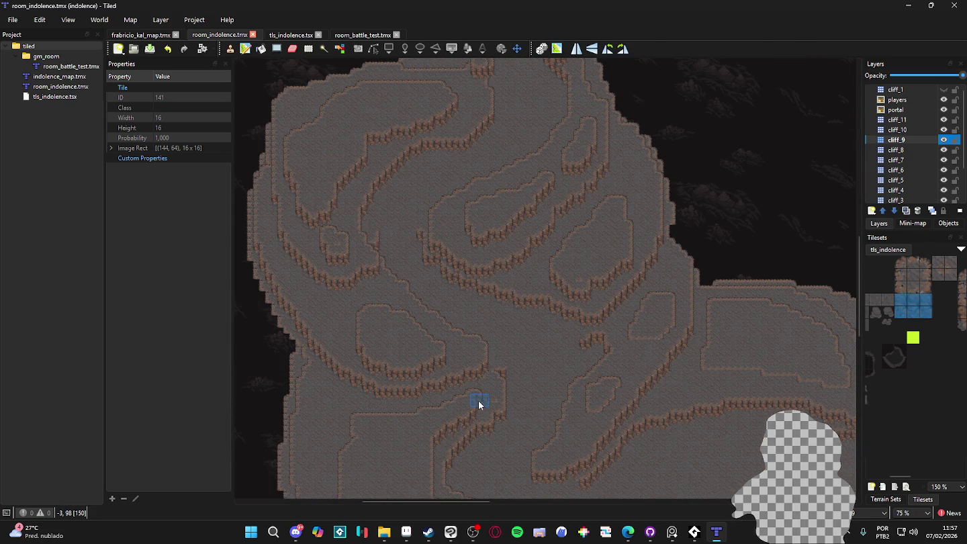
pyautogui.moveTo(478, 401); pyautogui.dragTo(451, 353)
pyautogui.scroll(1, 452, 352)
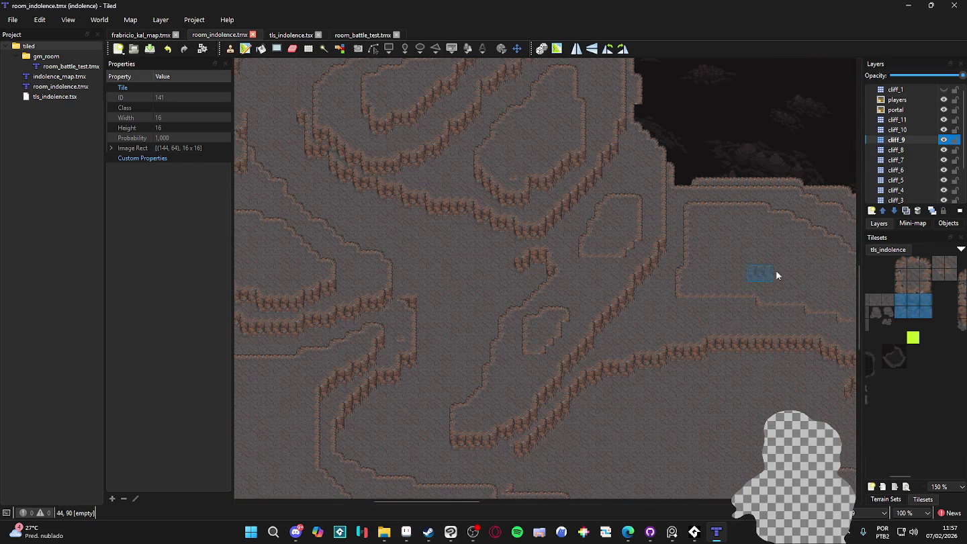
pyautogui.click(943, 140)
# - Show cliff_9 again and stamp vertical cliff side tiles beside the small rock outline
pyautogui.click(943, 140)
pyautogui.click(944, 141)
pyautogui.click(944, 140)
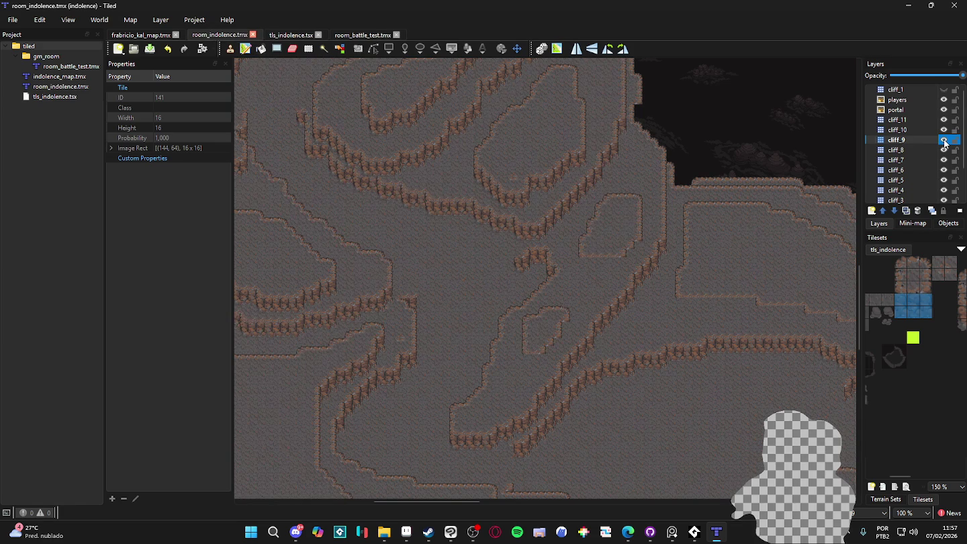
pyautogui.hscroll(2, 899, 315)
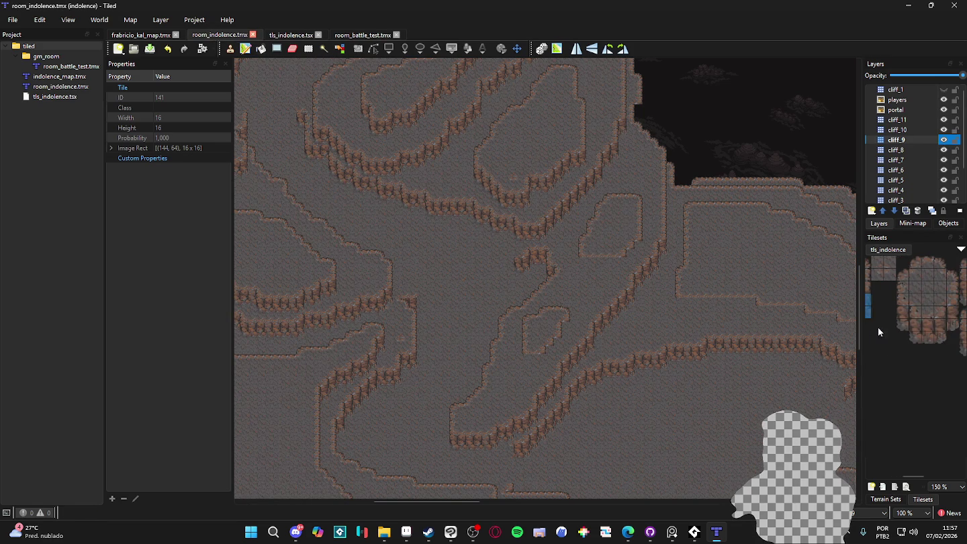
pyautogui.scroll(2, 568, 283)
pyautogui.click(644, 220)
pyautogui.click(952, 319)
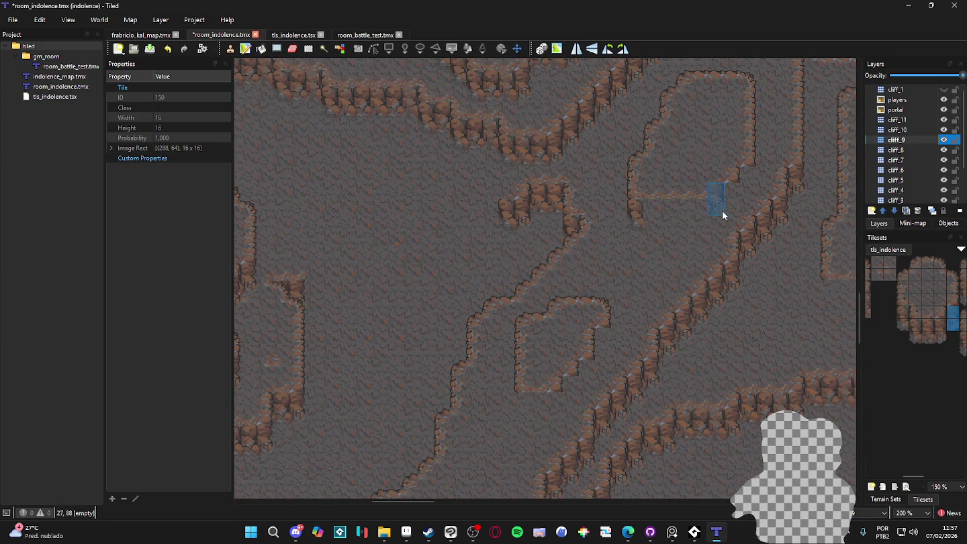
pyautogui.hscroll(2, 930, 329)
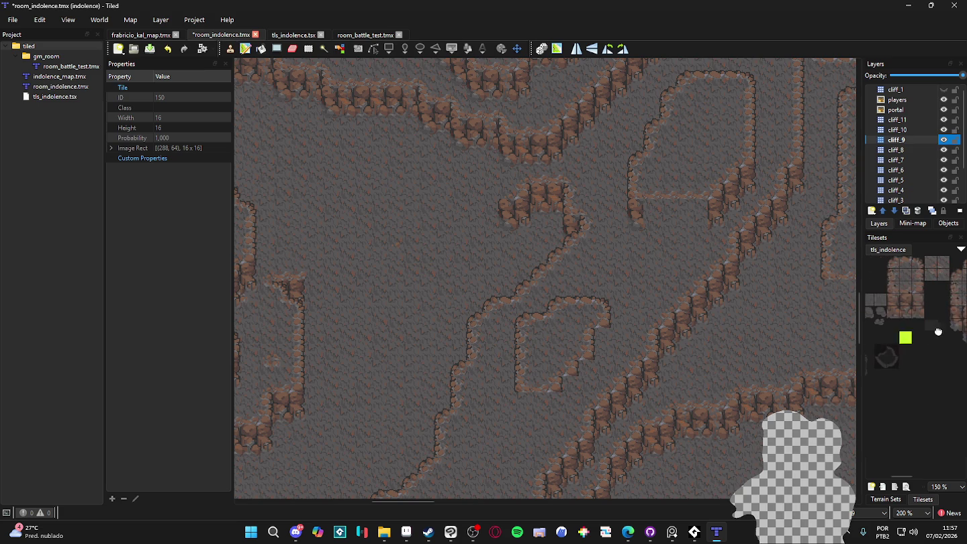
pyautogui.click(681, 227)
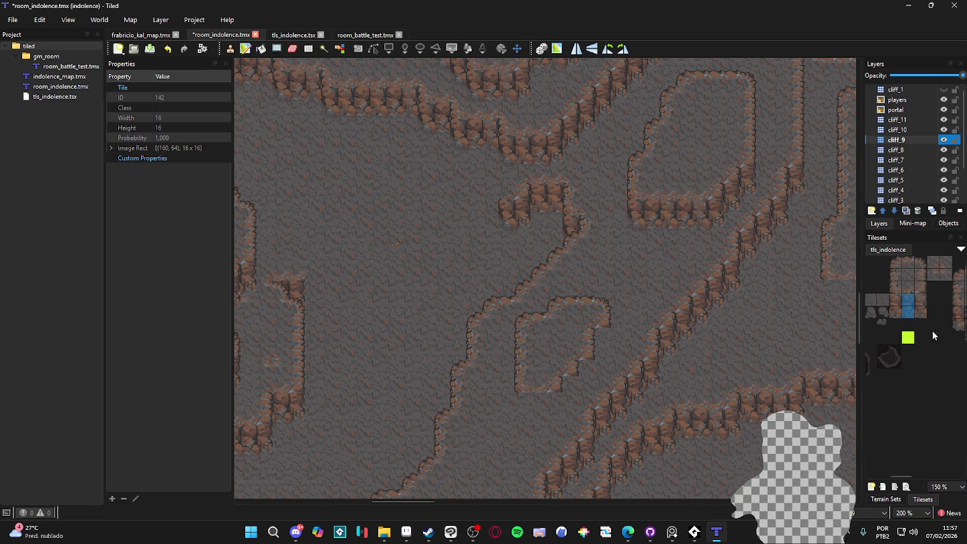
# - Paint the opposite-facing cliff side tiles along the other side of the rock
pyautogui.hscroll(2, 914, 313)
pyautogui.hscroll(2, 964, 326)
pyautogui.click(952, 317)
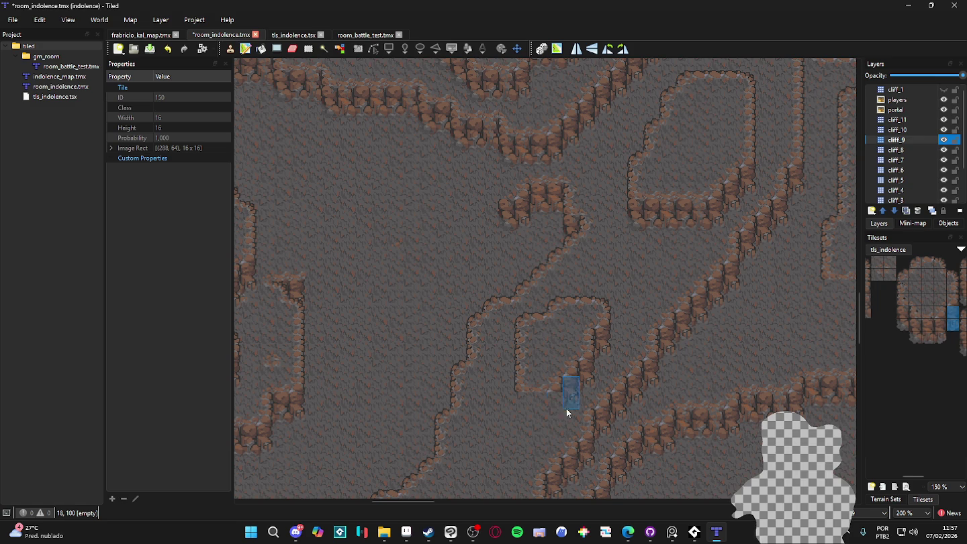
pyautogui.click(903, 315)
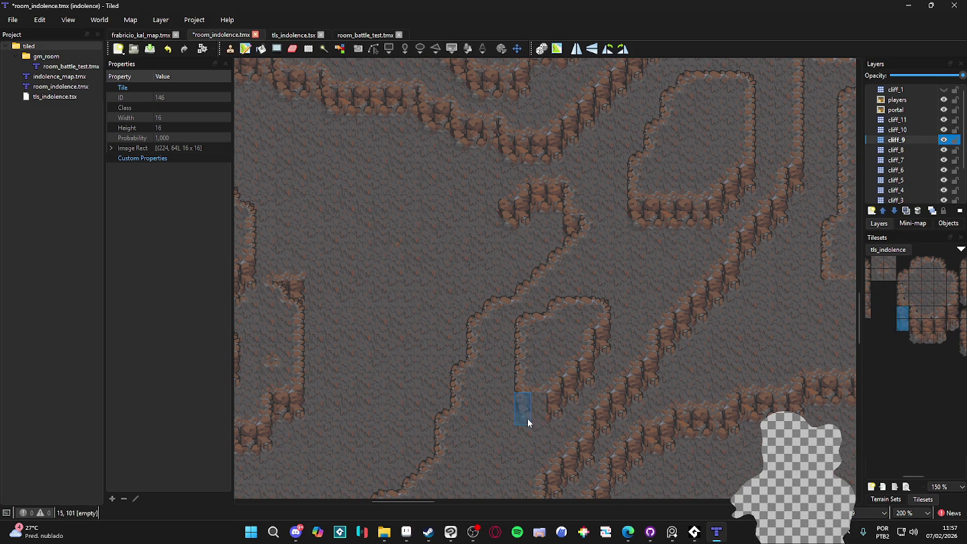
pyautogui.hscroll(-2, 953, 337)
pyautogui.moveTo(886, 299); pyautogui.dragTo(887, 312)
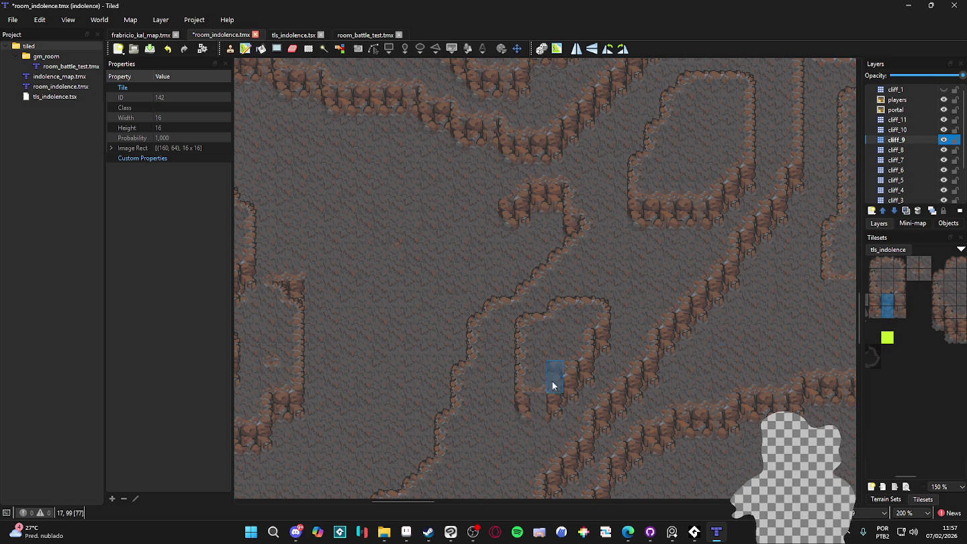
# - Save room_indolence.tmx and look over other parts of the cave map
pyautogui.keyDown('ctrl'); pyautogui.scroll(-2, 644, 376); pyautogui.keyUp('ctrl')
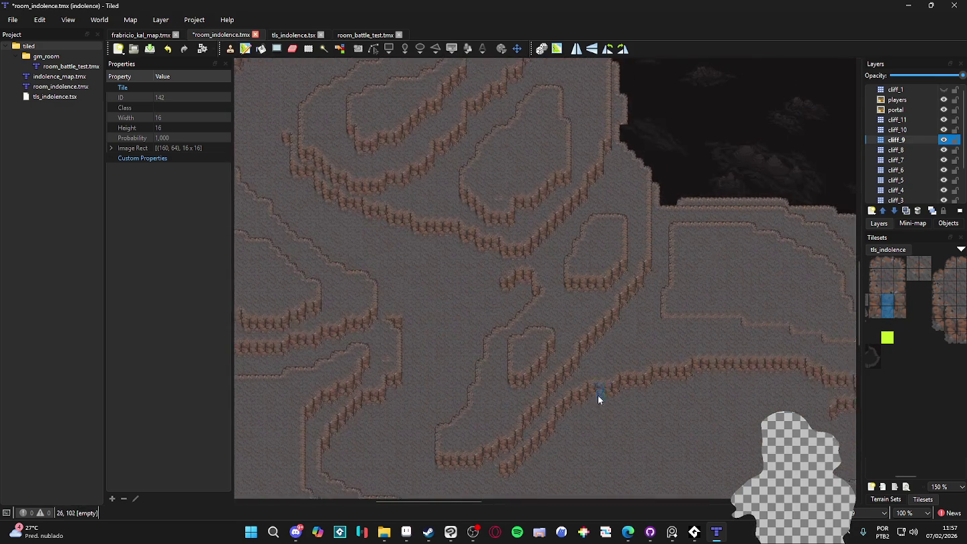
pyautogui.moveTo(534, 352)
pyautogui.mouseDown()
pyautogui.moveTo(584, 365)
pyautogui.moveTo(586, 317)
pyautogui.moveTo(618, 250)
pyautogui.moveTo(643, 369)
pyautogui.moveTo(662, 324)
pyautogui.moveTo(654, 340)
pyautogui.moveTo(689, 348)
pyautogui.mouseUp()
pyautogui.hotkey('ctrl', 's')
pyautogui.keyDown('ctrl'); pyautogui.scroll(1, 618, 251); pyautogui.keyUp('ctrl')
pyautogui.moveTo(663, 295)
pyautogui.mouseDown()
pyautogui.moveTo(658, 239)
pyautogui.moveTo(683, 233)
pyautogui.moveTo(680, 216)
pyautogui.moveTo(647, 288)
pyautogui.moveTo(686, 300)
pyautogui.moveTo(670, 352)
pyautogui.mouseUp()
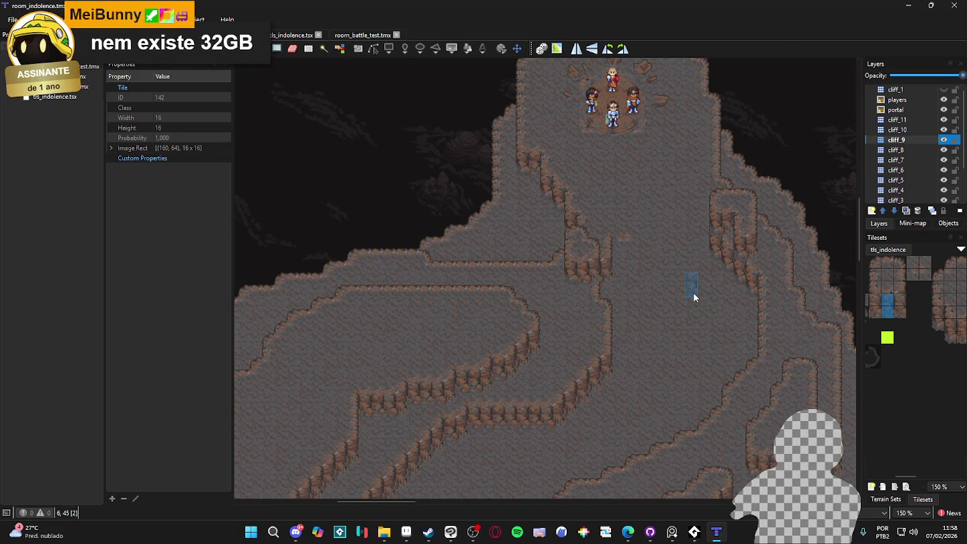